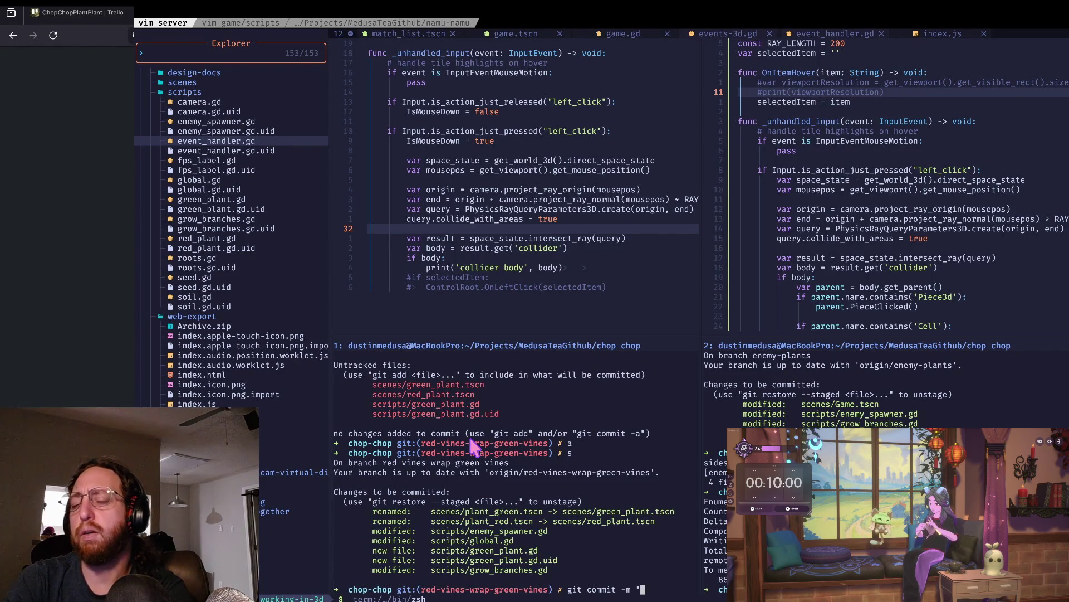
Commit the changes with the message 'minor renaming and new class for green plant'
text(inor )
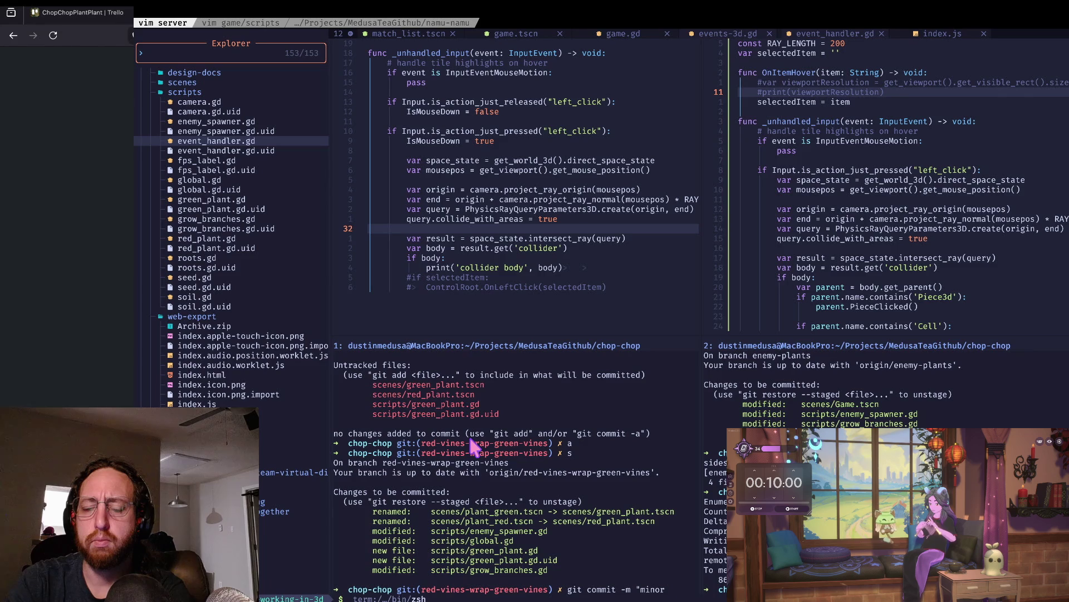
text(renaming and )
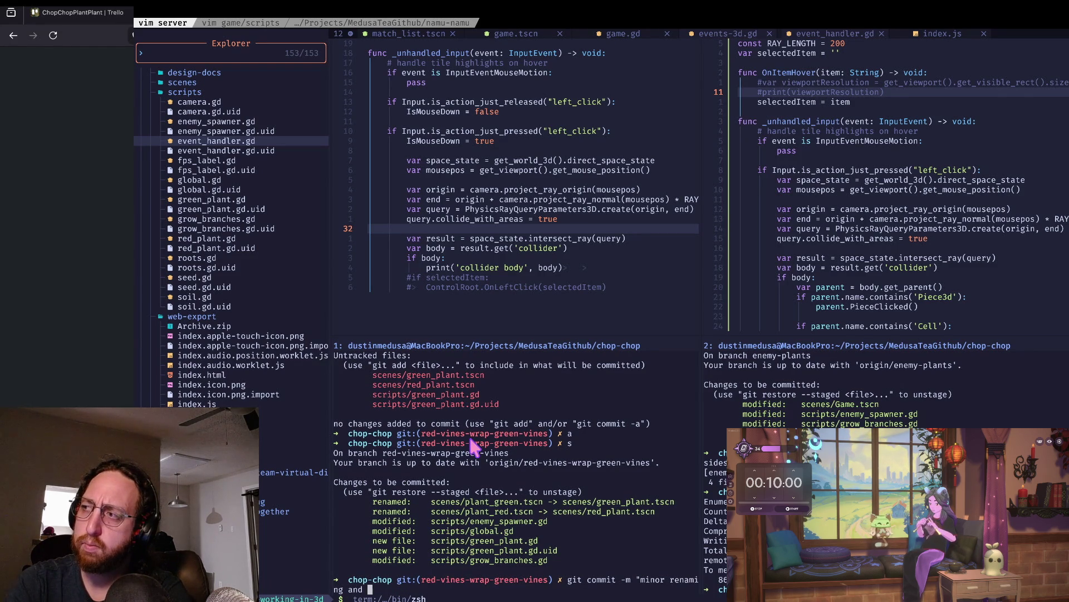
text(comproi)
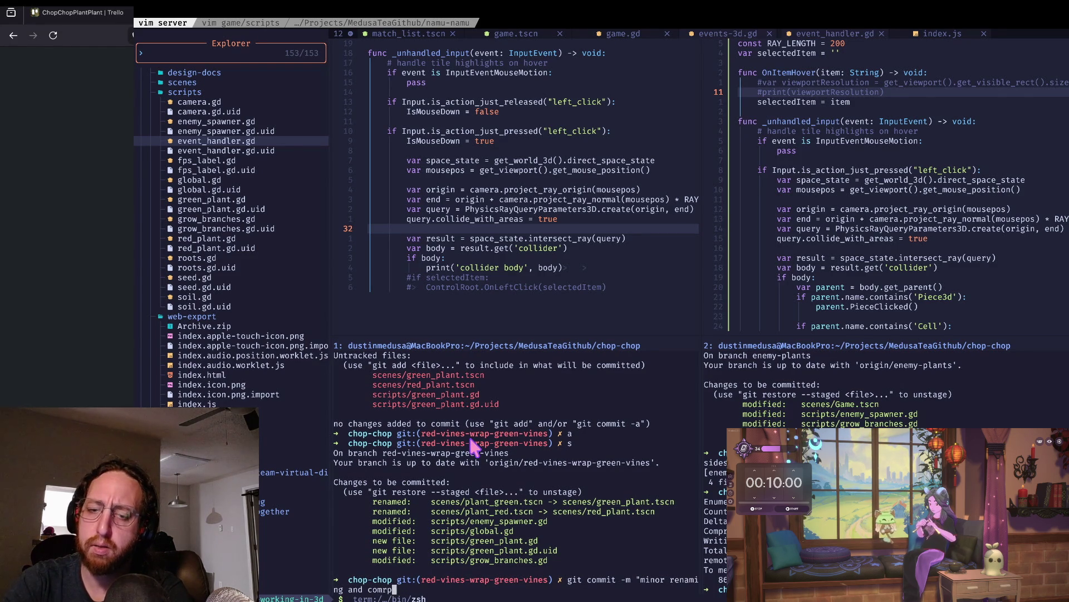
key(BackSpace)
text(sied)
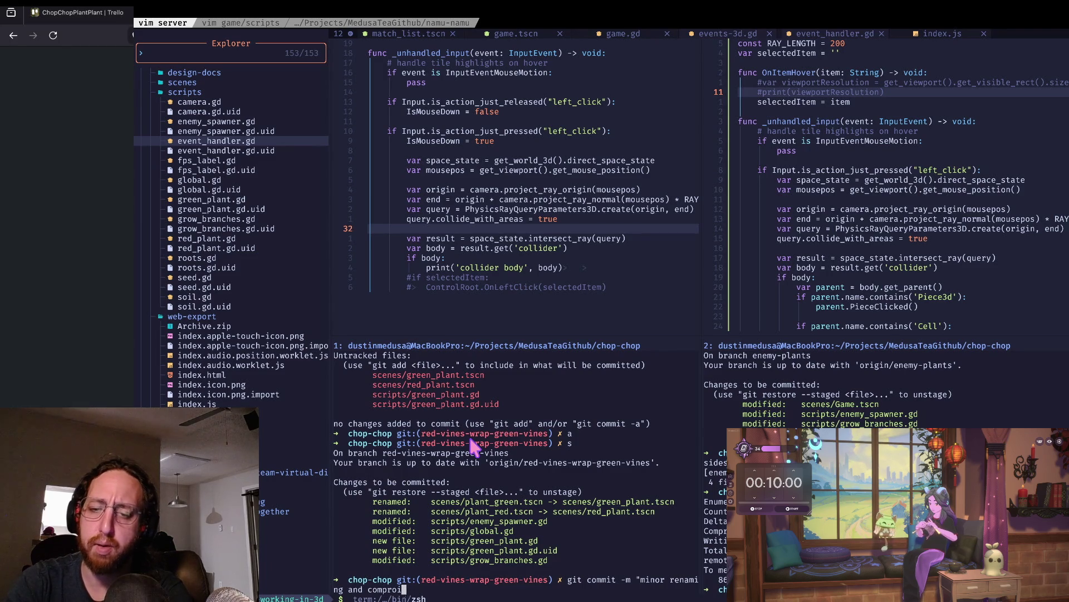
key(BackSpace)
key(BackSpace)
key(BackSpace)
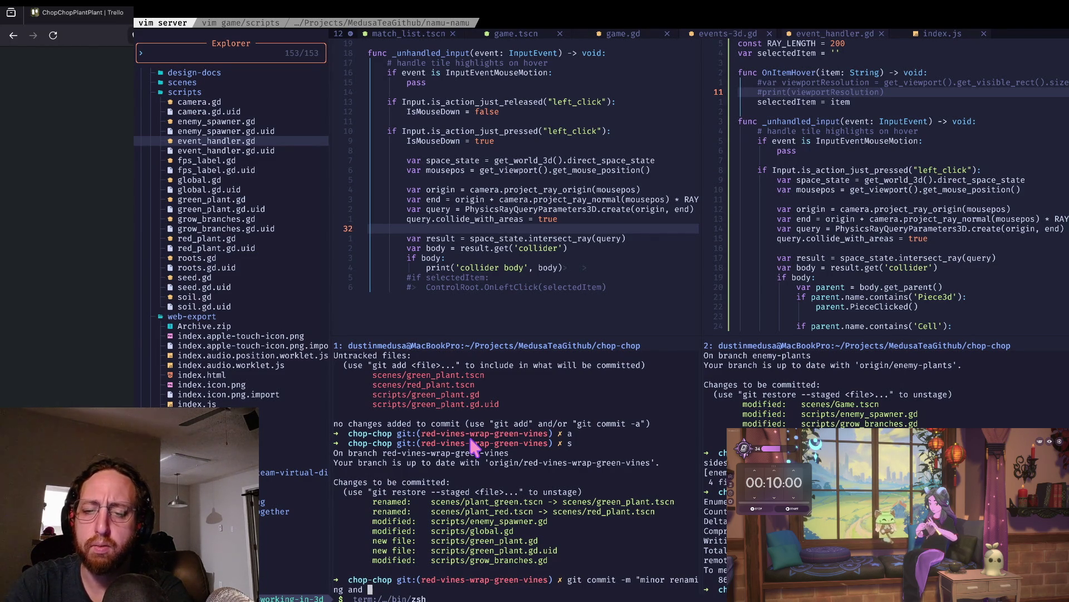
text(ew class fo)
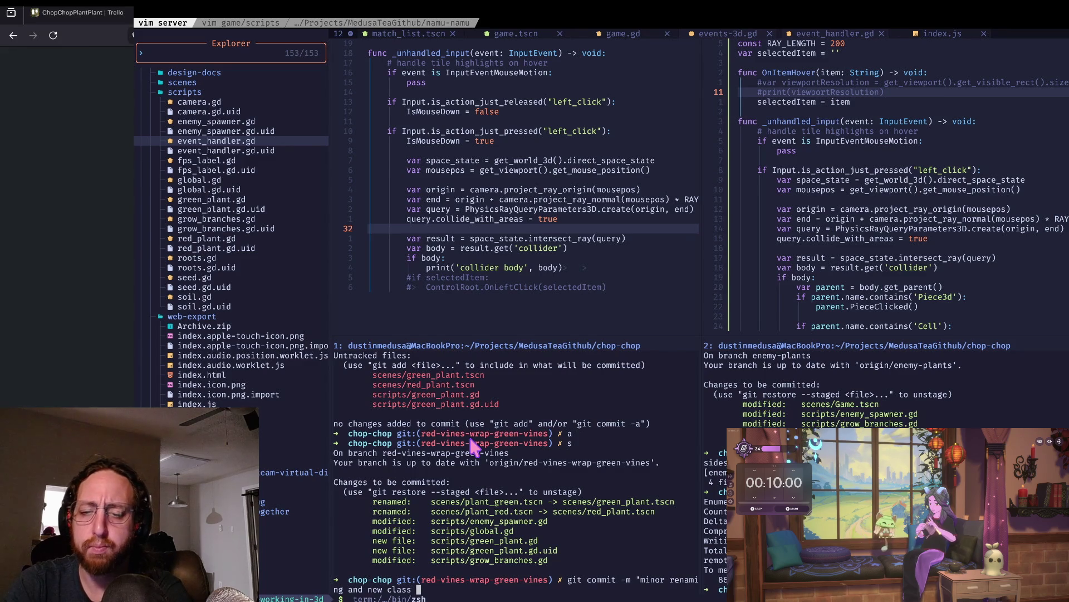
text(r green plan)
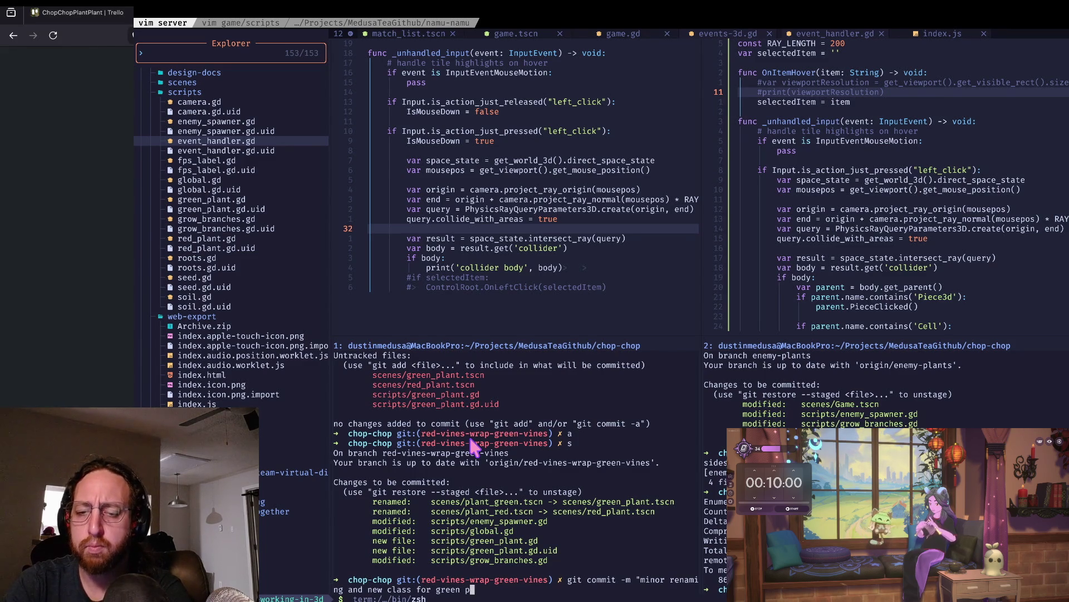
text(t")
key(Return)
Push the commit to the remote and clear the terminal
text(git push)
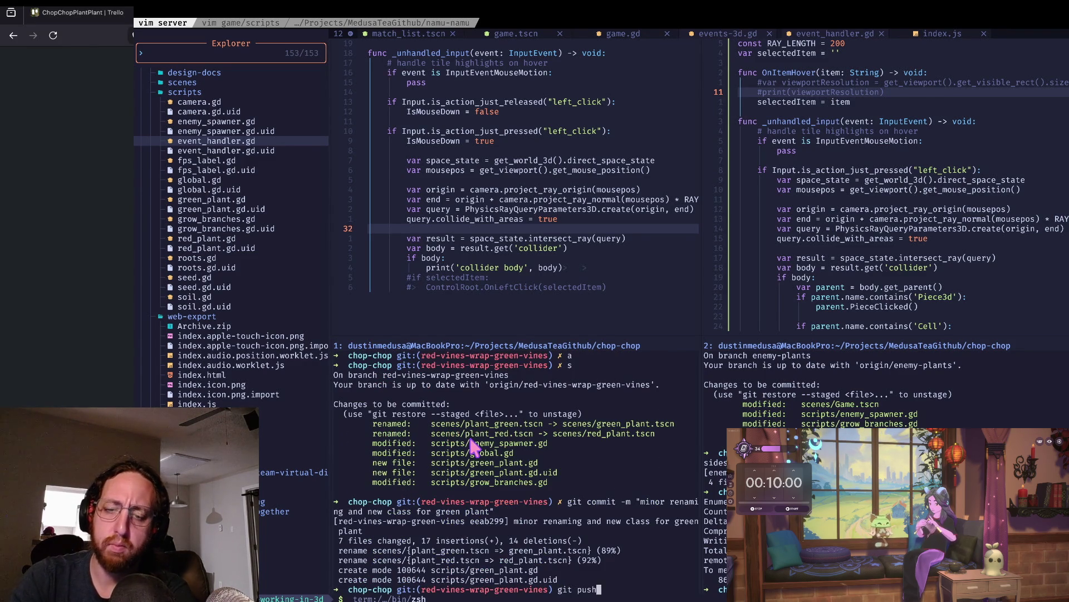
key(Return)
key(ctrl+l)
key(super+Tab)
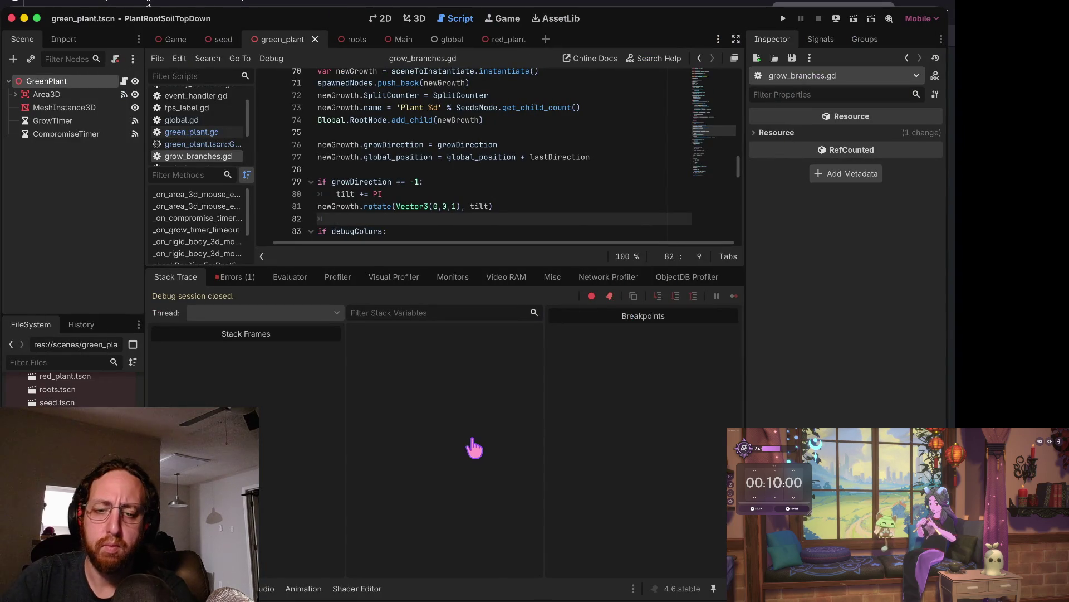
Jump from the freed-instance error in the Debugger's Errors list to line 89 of grow_branches.gd
click(236, 588)
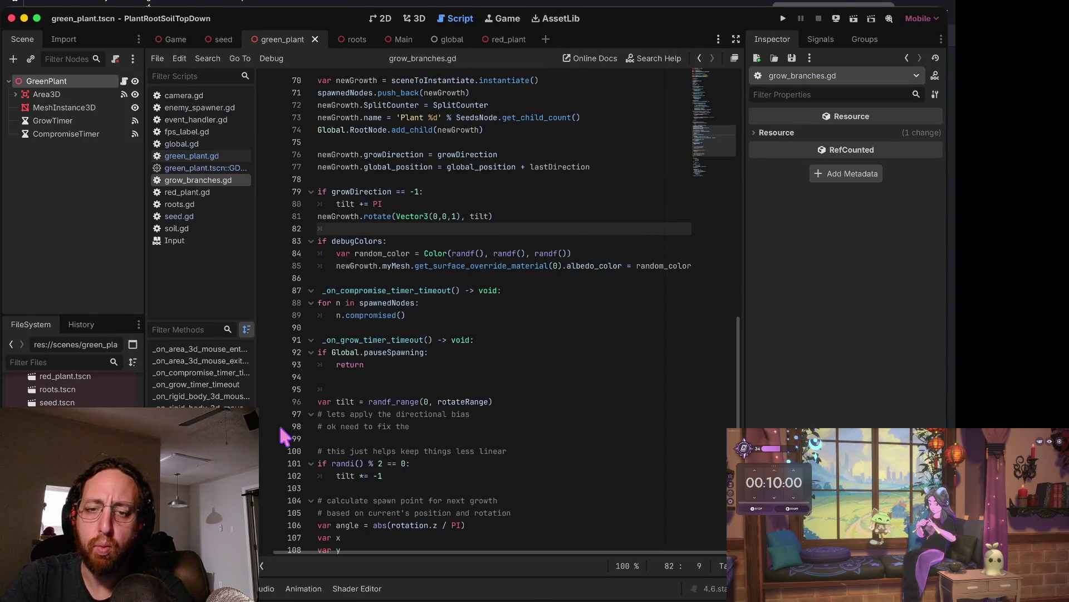
click(237, 589)
click(247, 277)
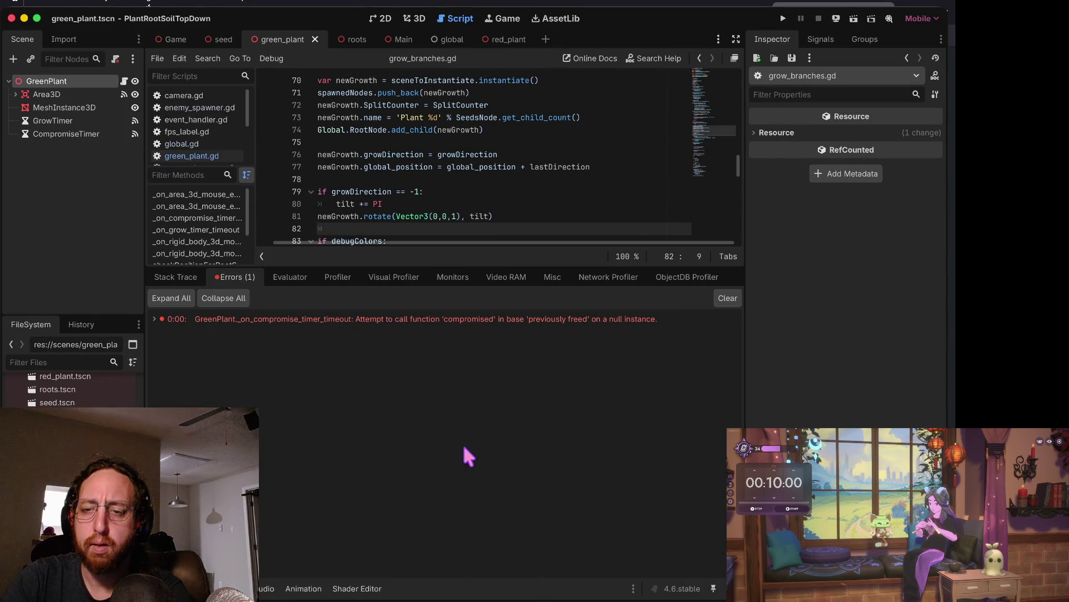
click(657, 319)
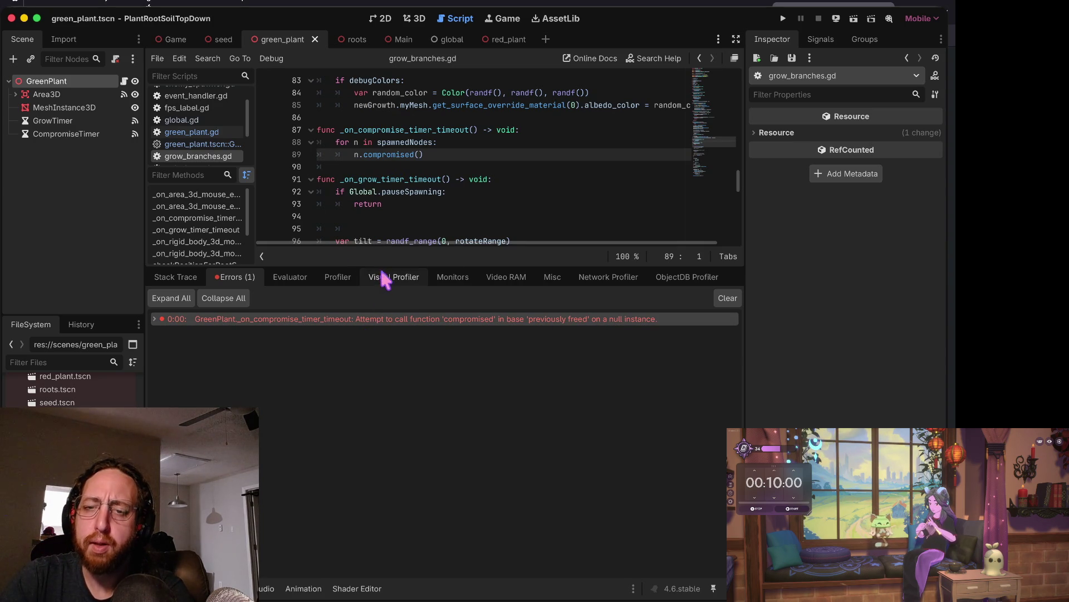
Enlarge the code editor and open green_plant.gd from the script list
drag(381, 269, 379, 467)
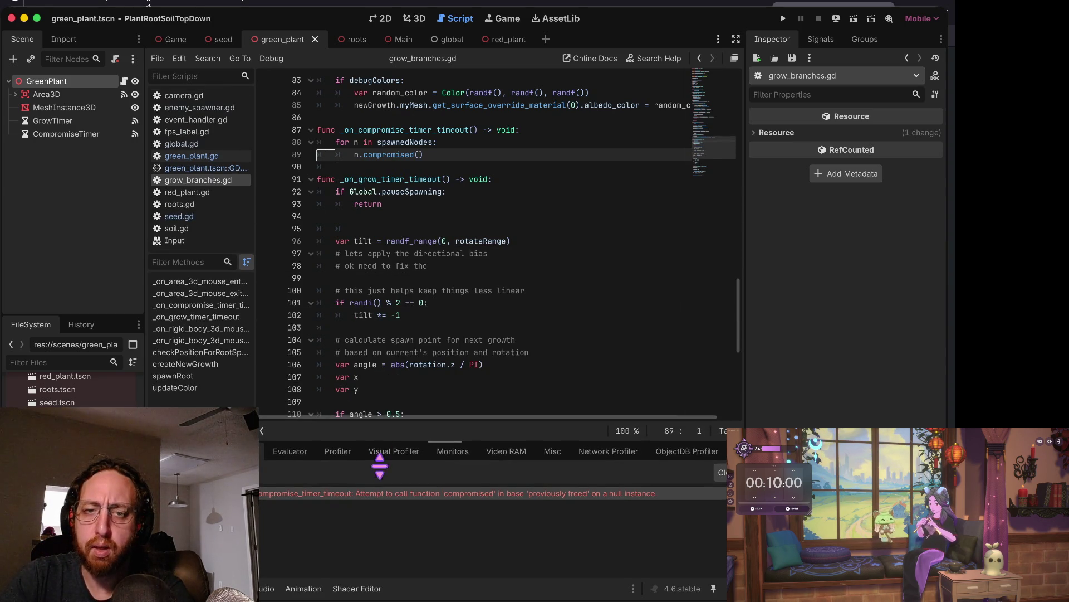
click(478, 302)
click(206, 158)
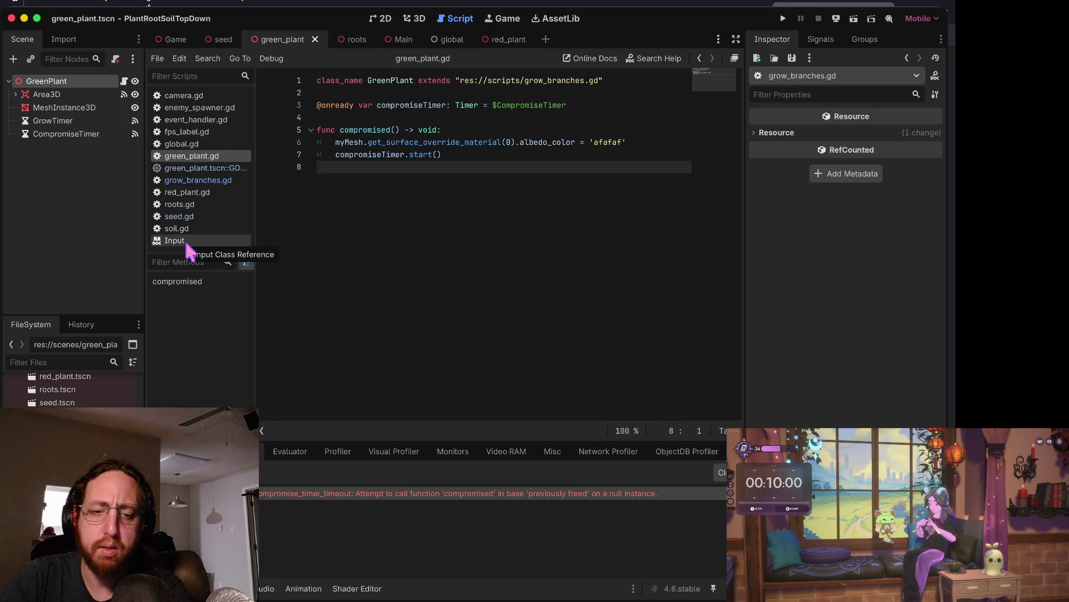
scroll(72, 387, up, 2)
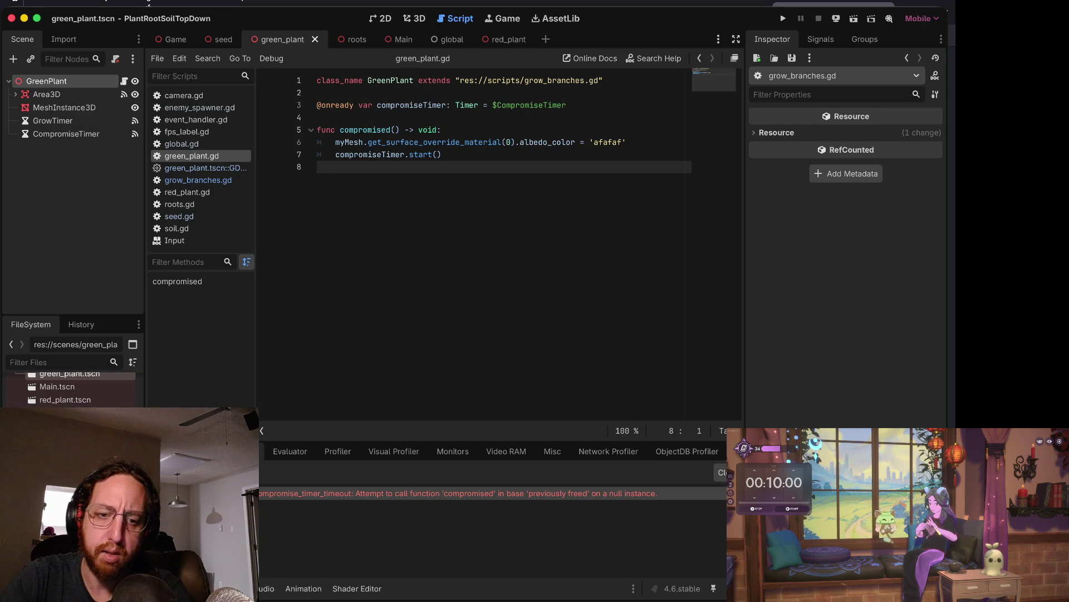
scroll(70, 389, up, 5)
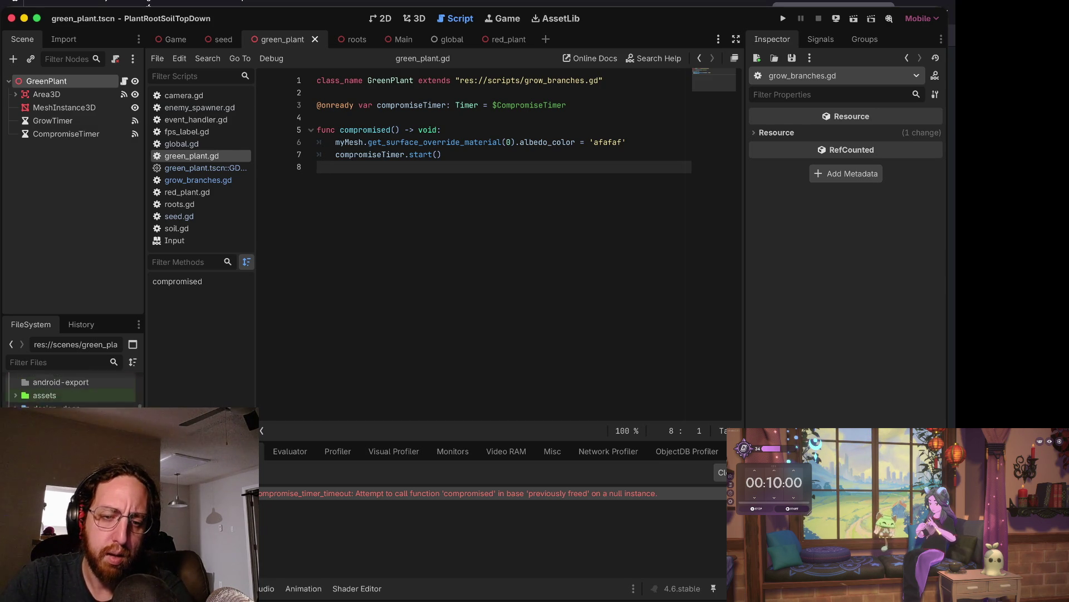
scroll(70, 389, down, 3)
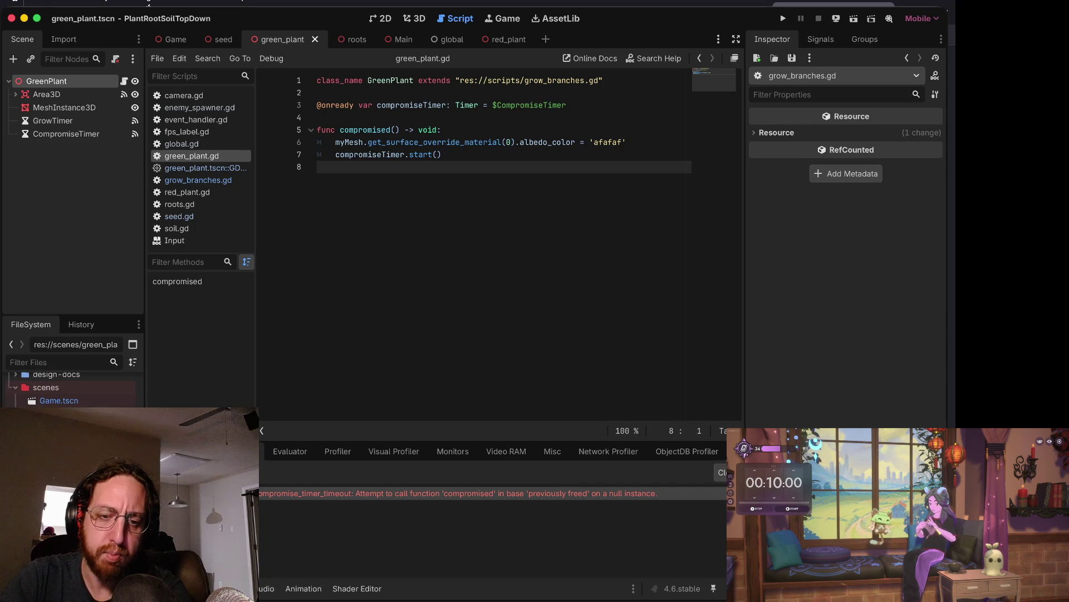
scroll(70, 389, up, 1)
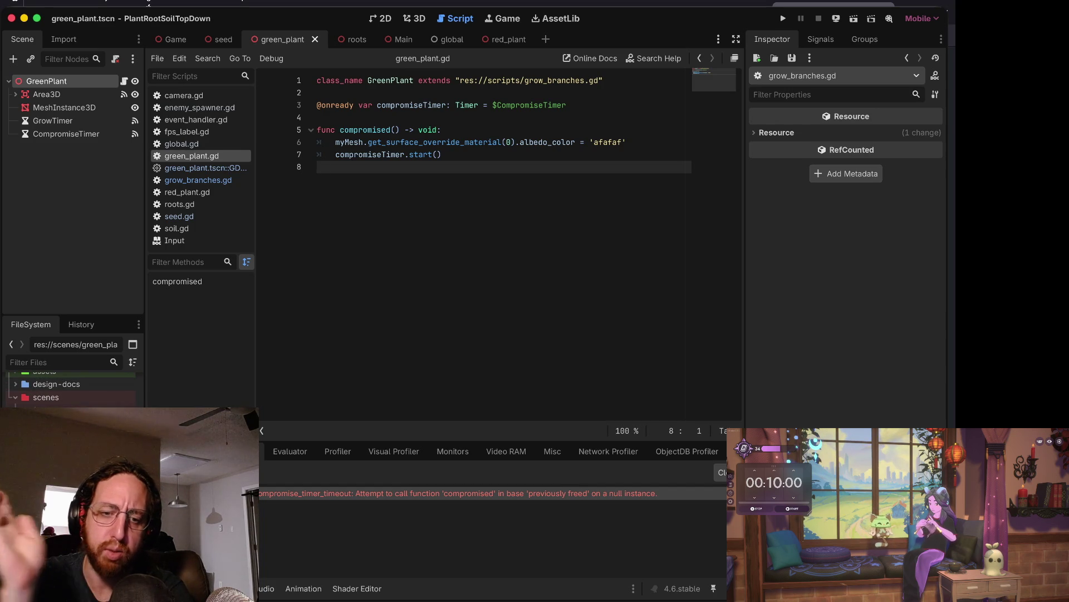
scroll(70, 389, down, 3)
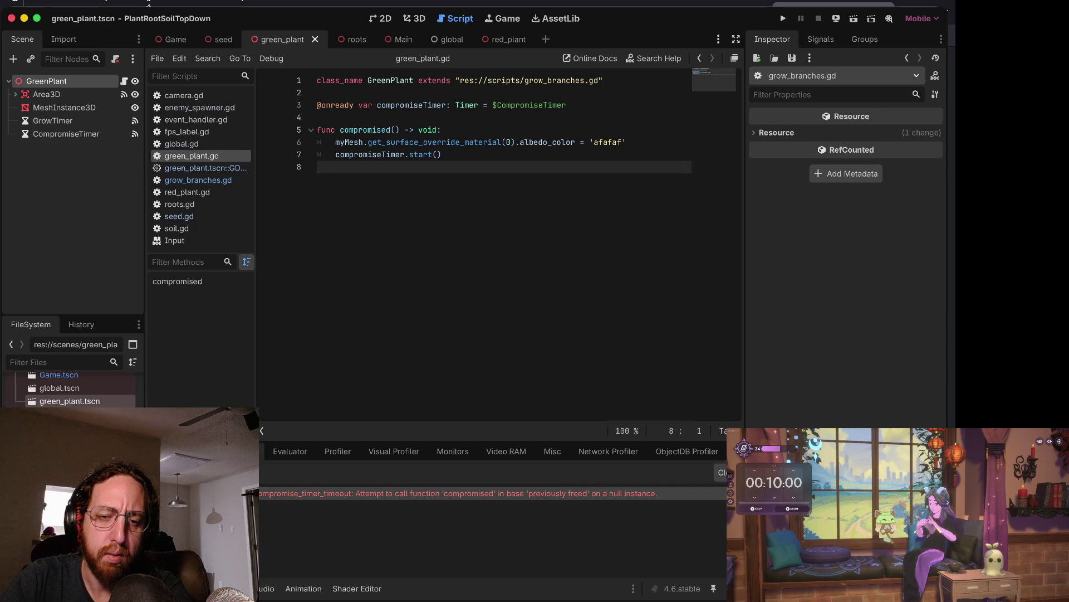
scroll(70, 390, up, 3)
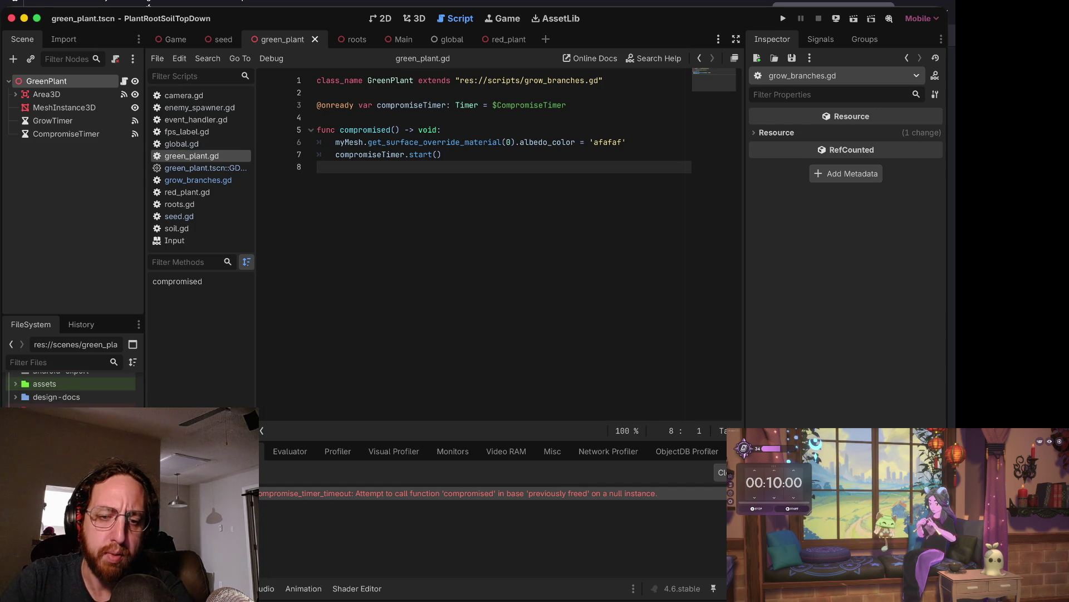
scroll(70, 389, down, 3)
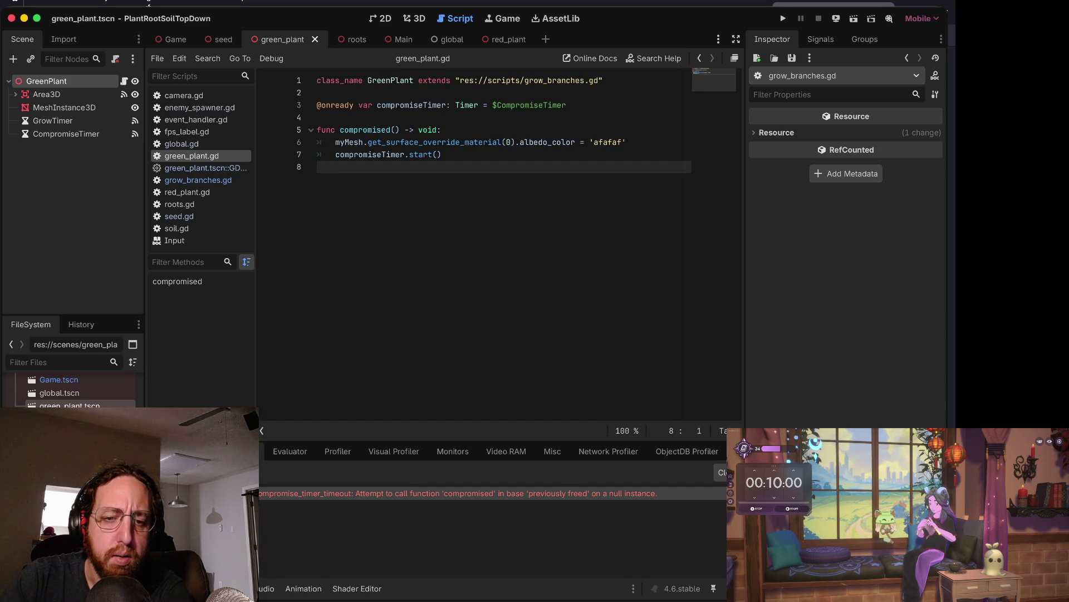
scroll(70, 389, up, 3)
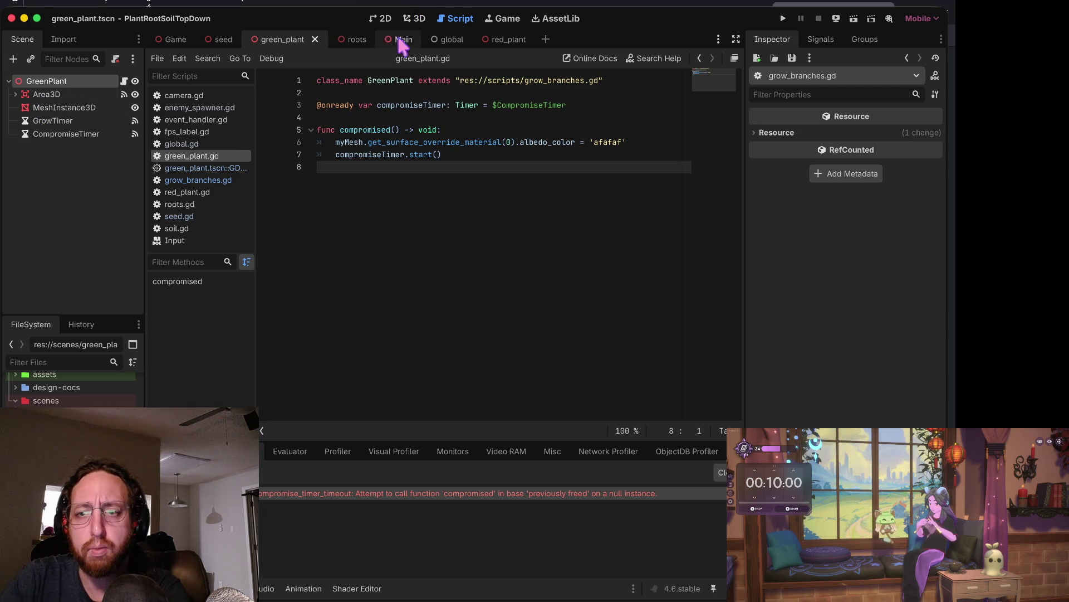
click(418, 18)
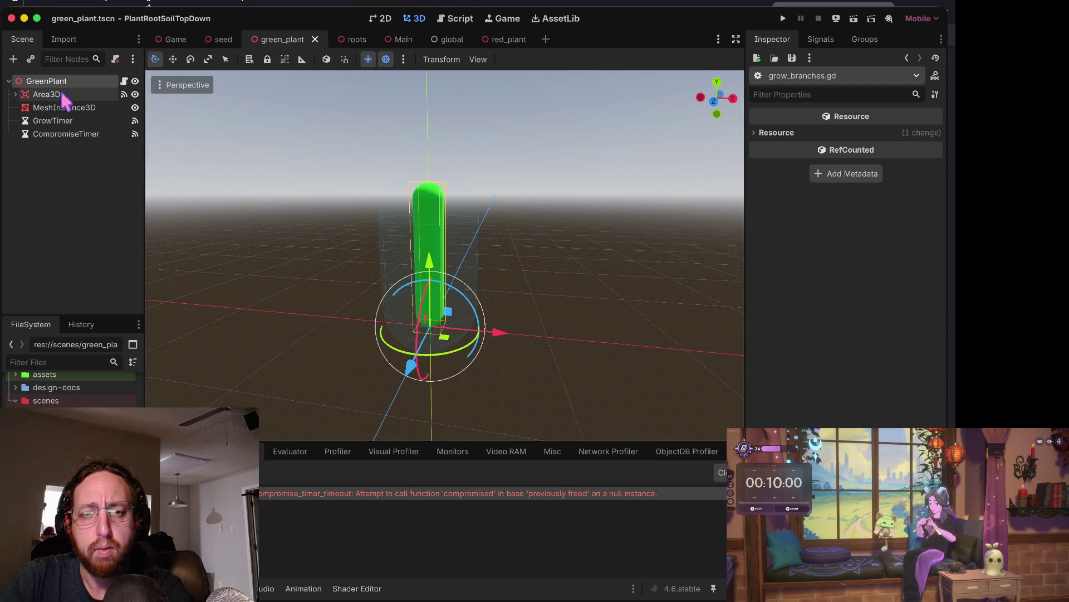
Select the plant's MeshInstance3D and set its capsule height to 4 m
click(51, 109)
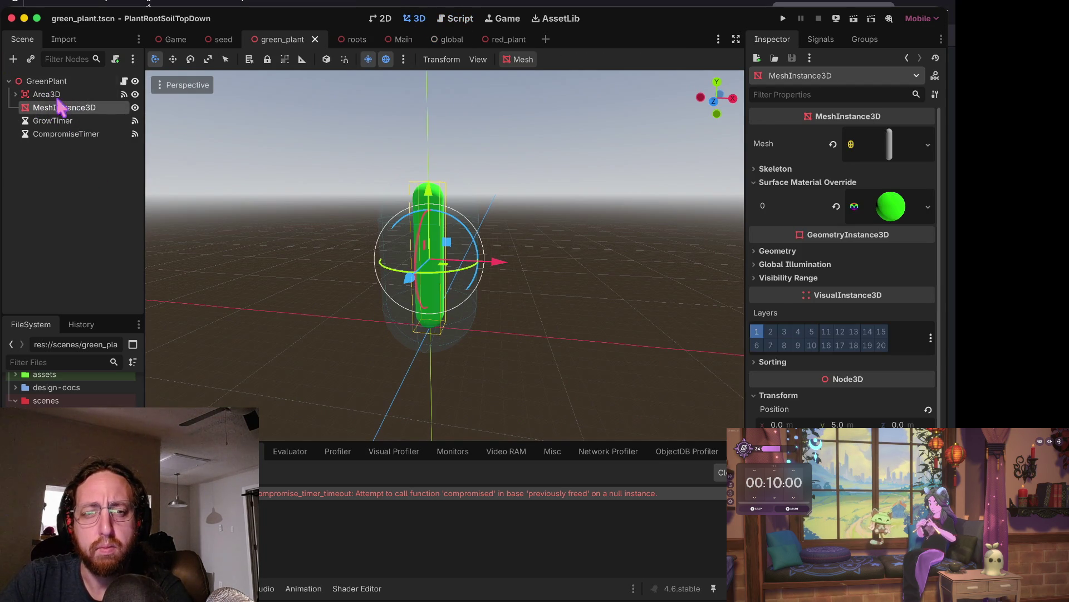
click(62, 96)
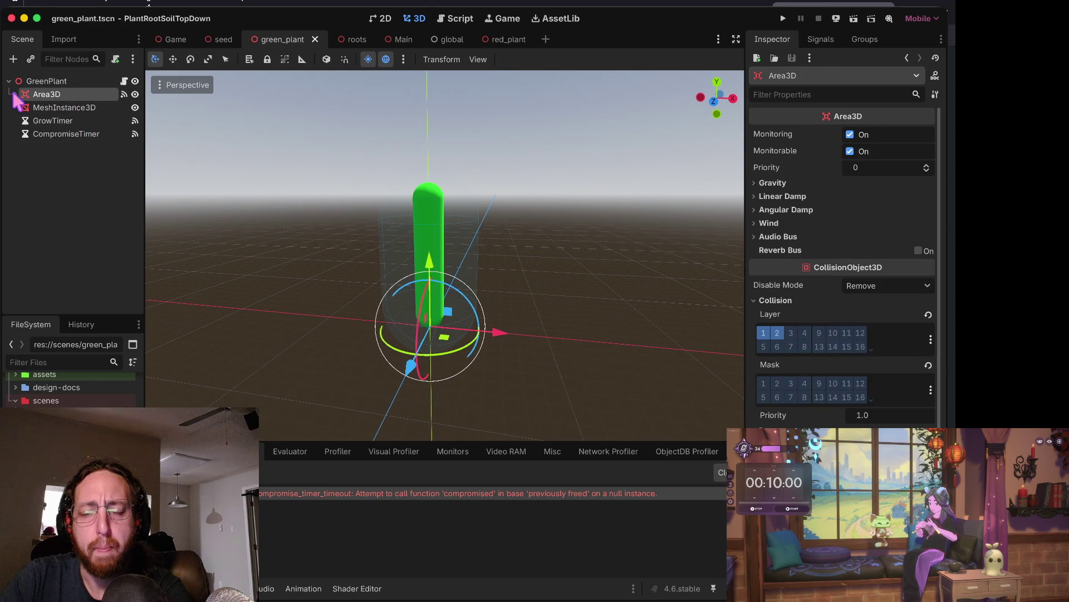
click(15, 94)
click(56, 121)
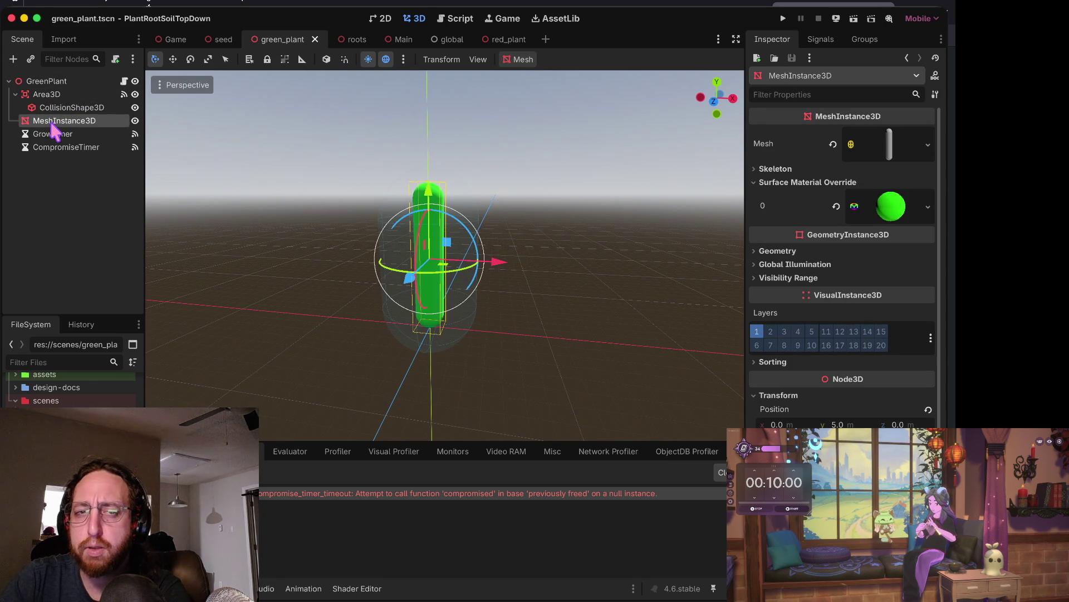
click(15, 95)
click(894, 143)
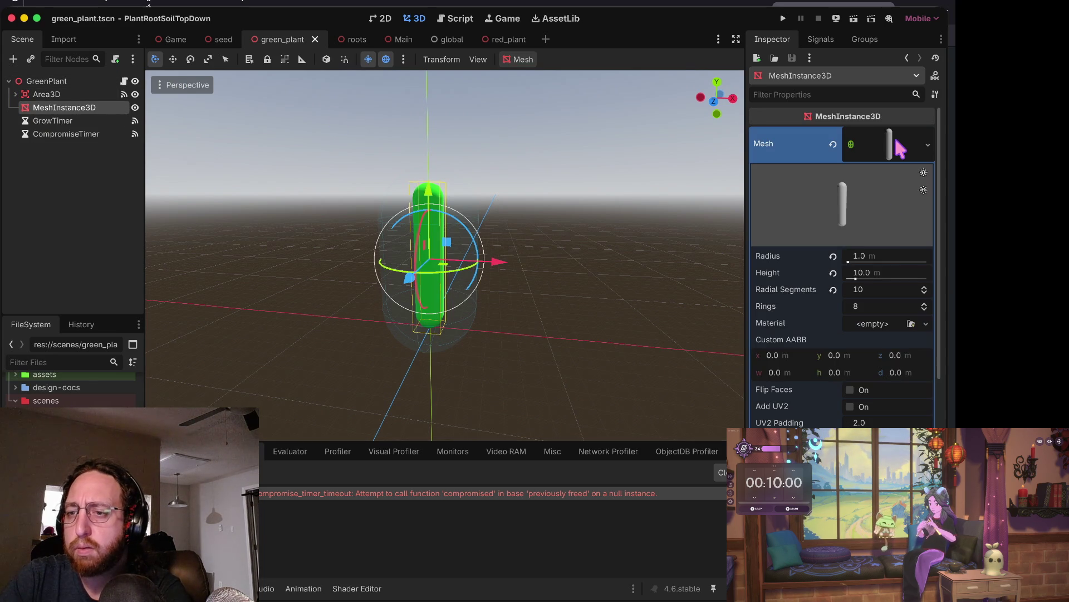
click(872, 273)
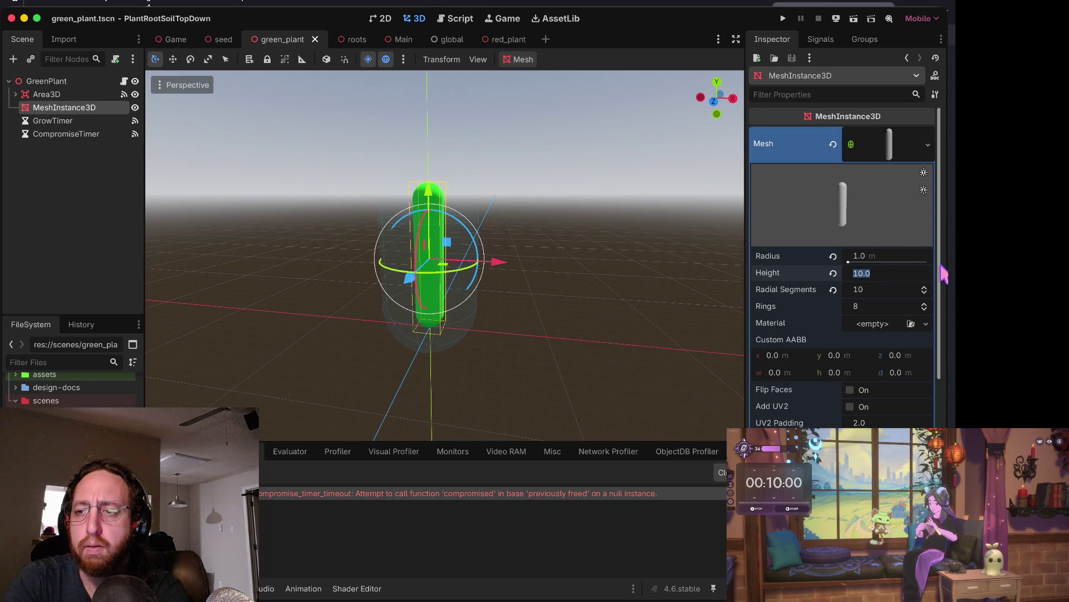
text(4)
key(Tab)
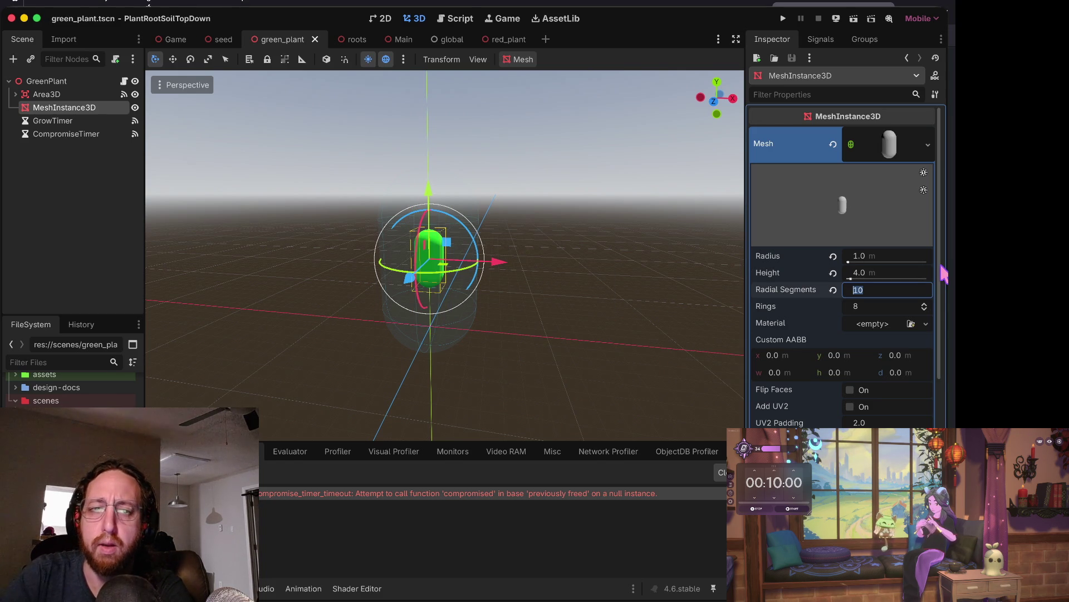
Set the capsule's radial segments to 16 and run the project
key(BackSpace)
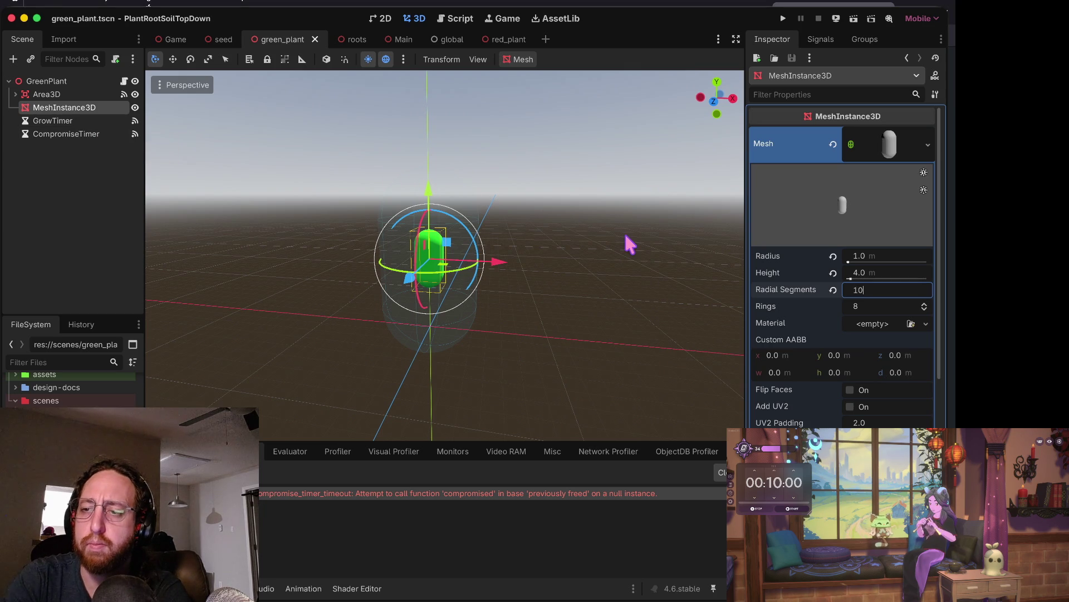
text(16)
key(Return)
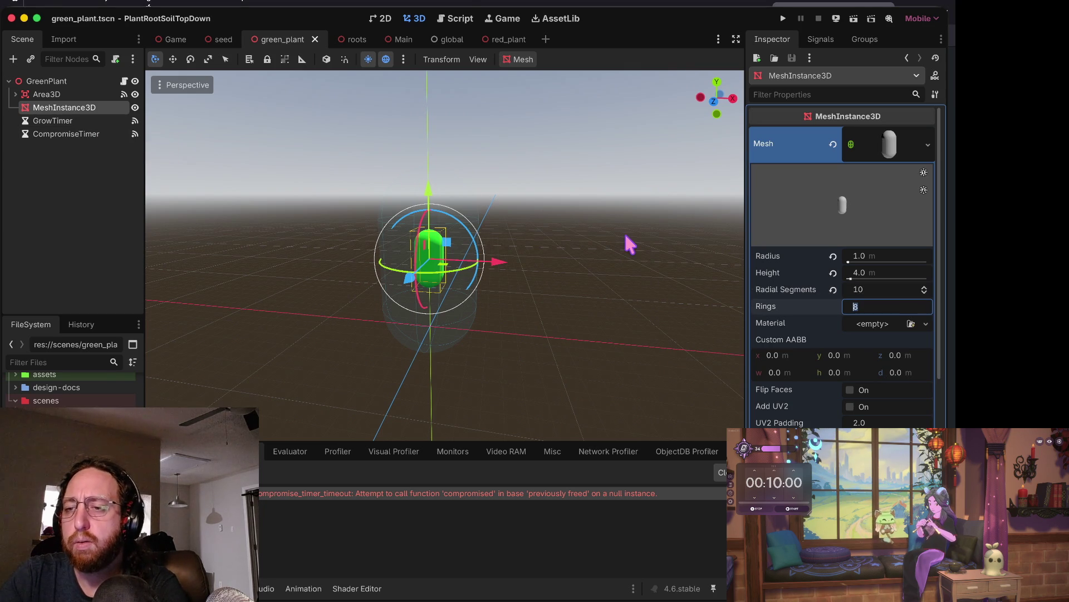
click(617, 238)
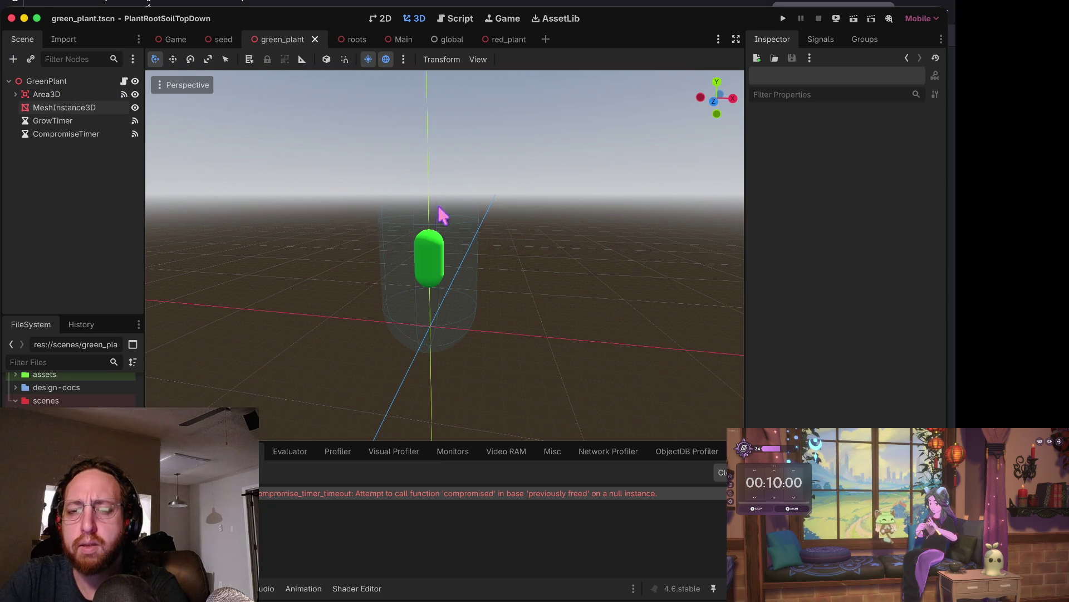
key(super+b)
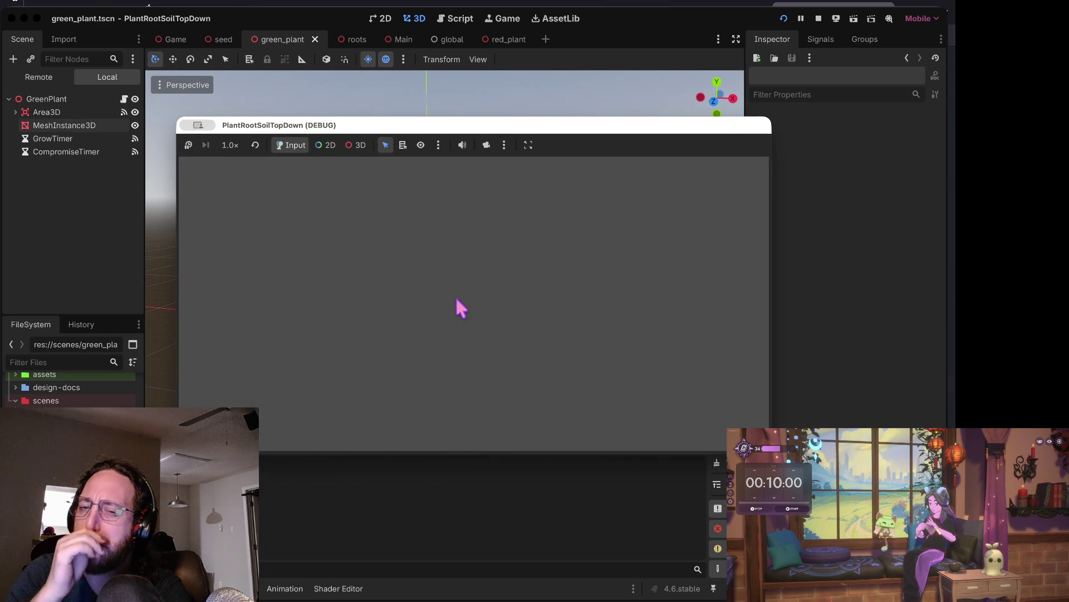
Plant five seeds at different spots in the running game
click(461, 304)
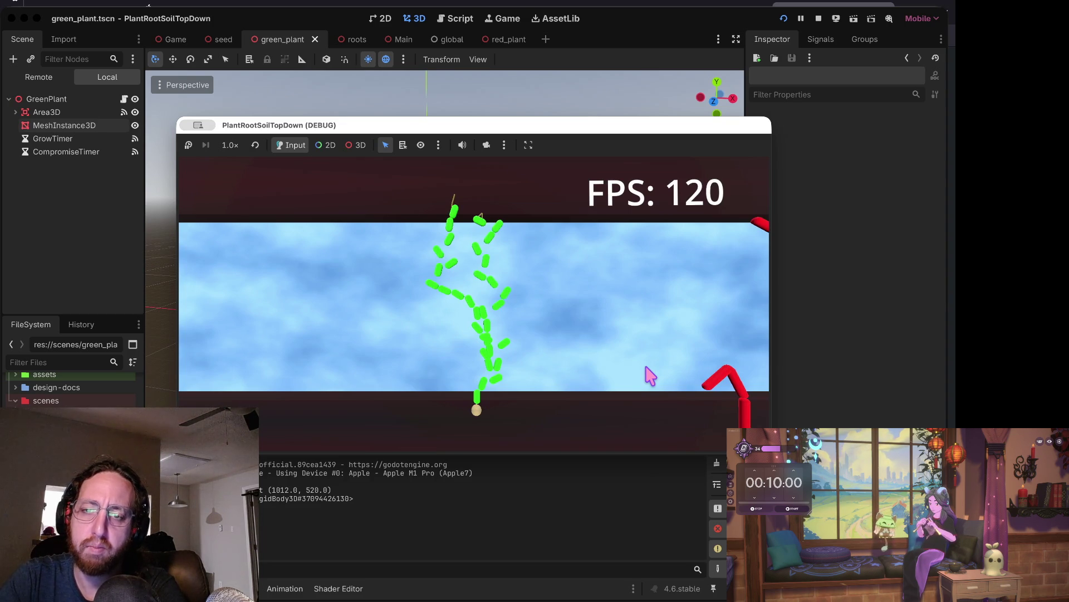
click(368, 385)
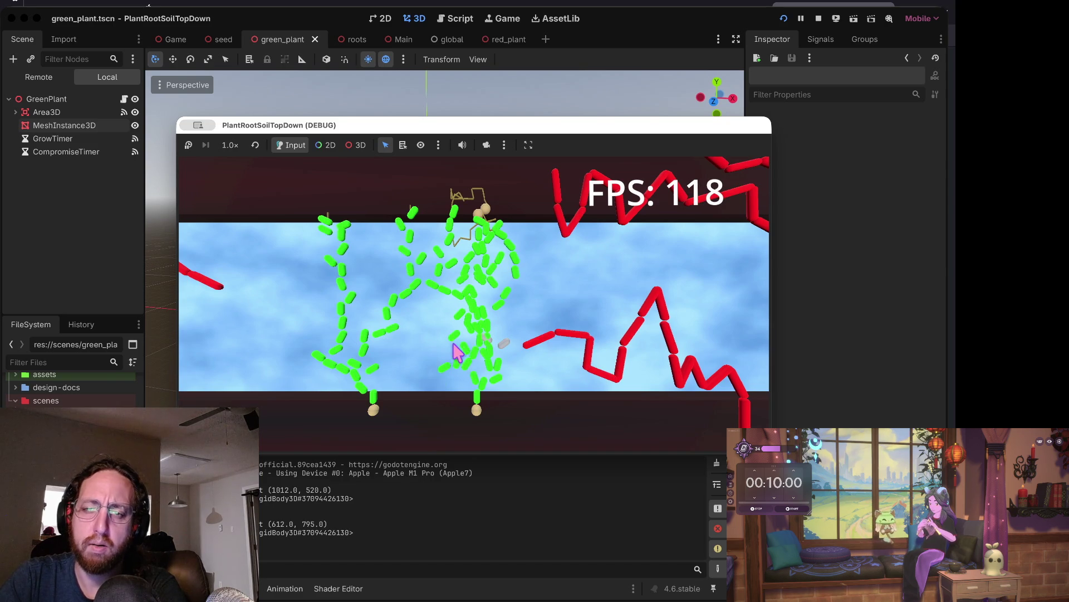
click(241, 380)
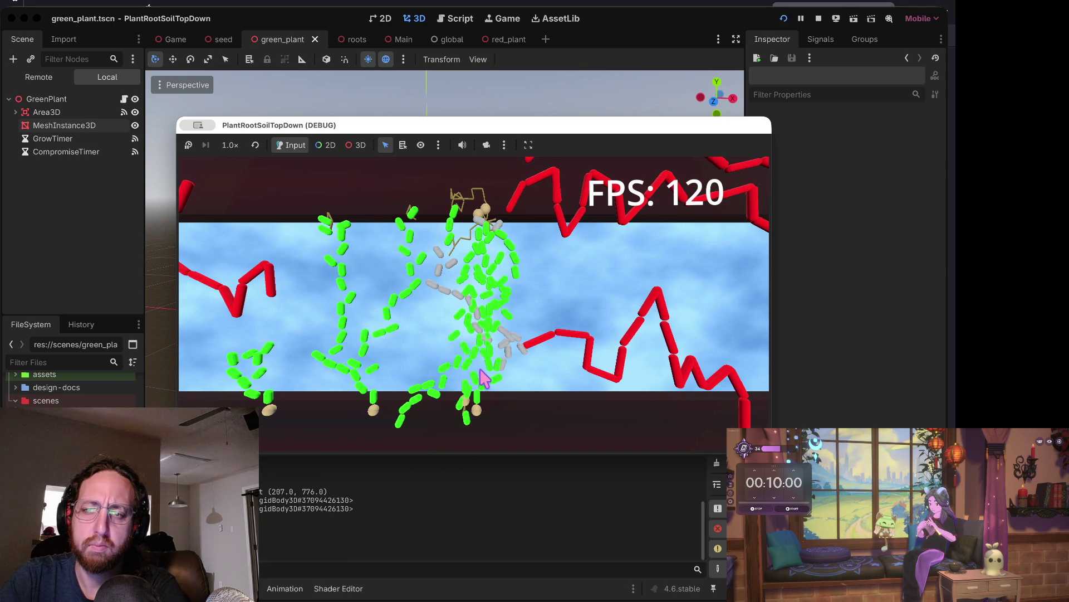
click(483, 379)
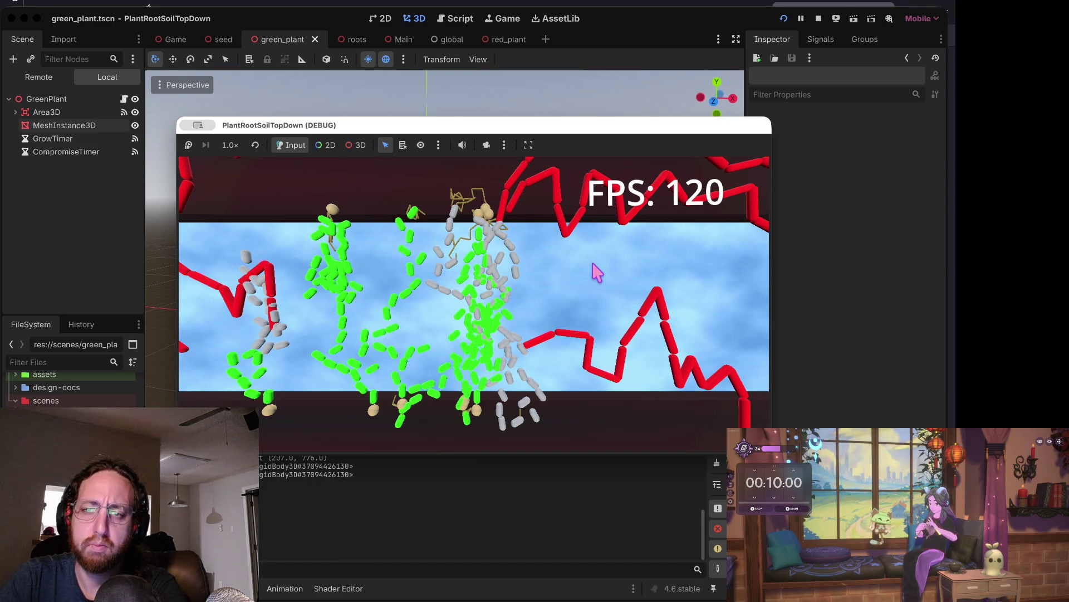
click(595, 337)
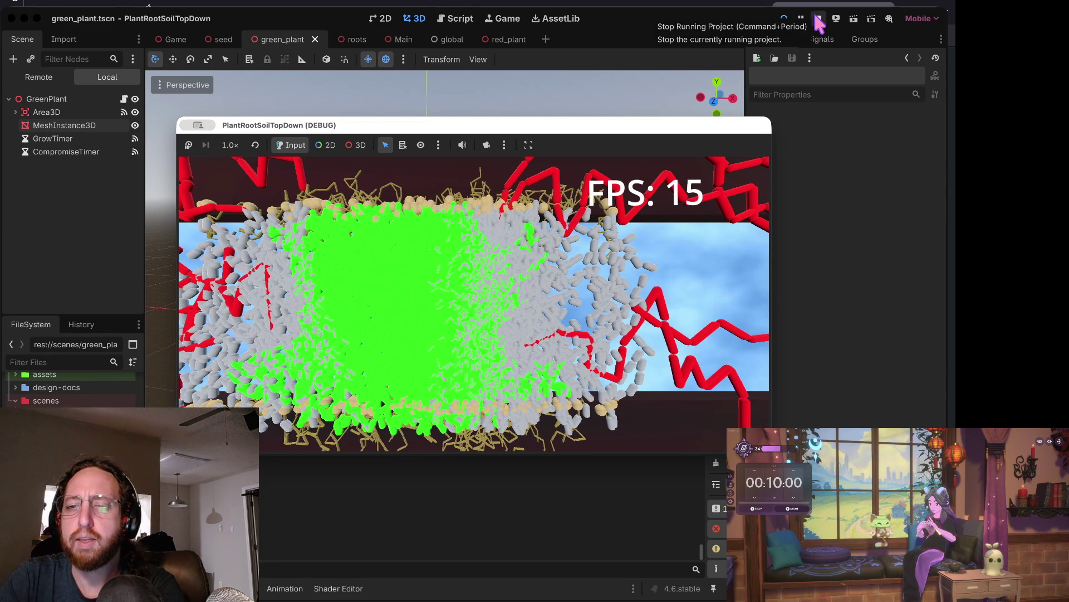
Zoom out on the overgrown plants, pause the game at 1 FPS, then restart it
scroll(580, 210, down, 3)
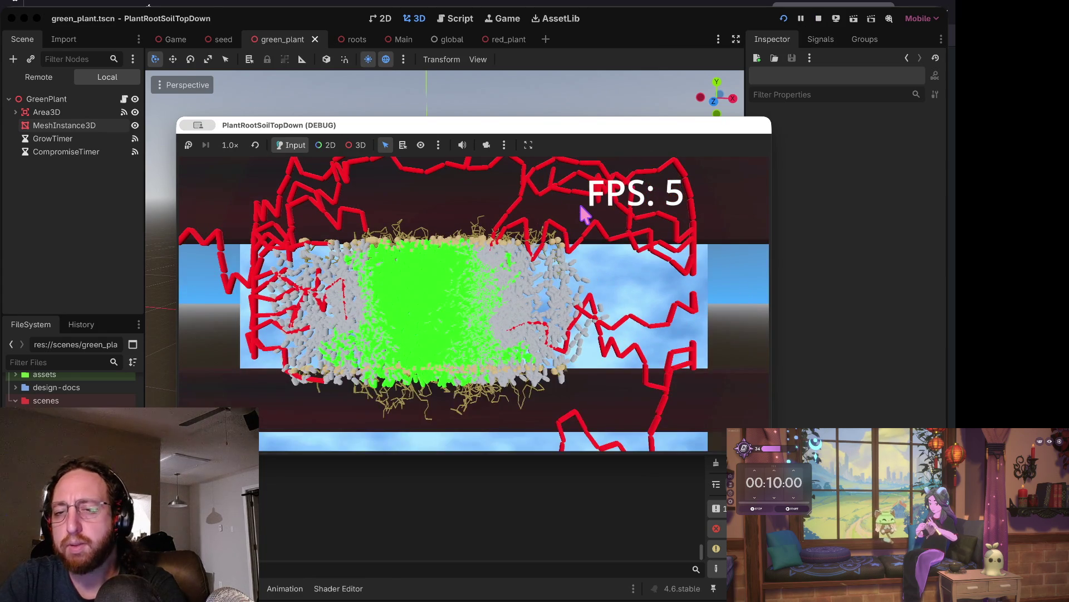
scroll(580, 210, down, 2)
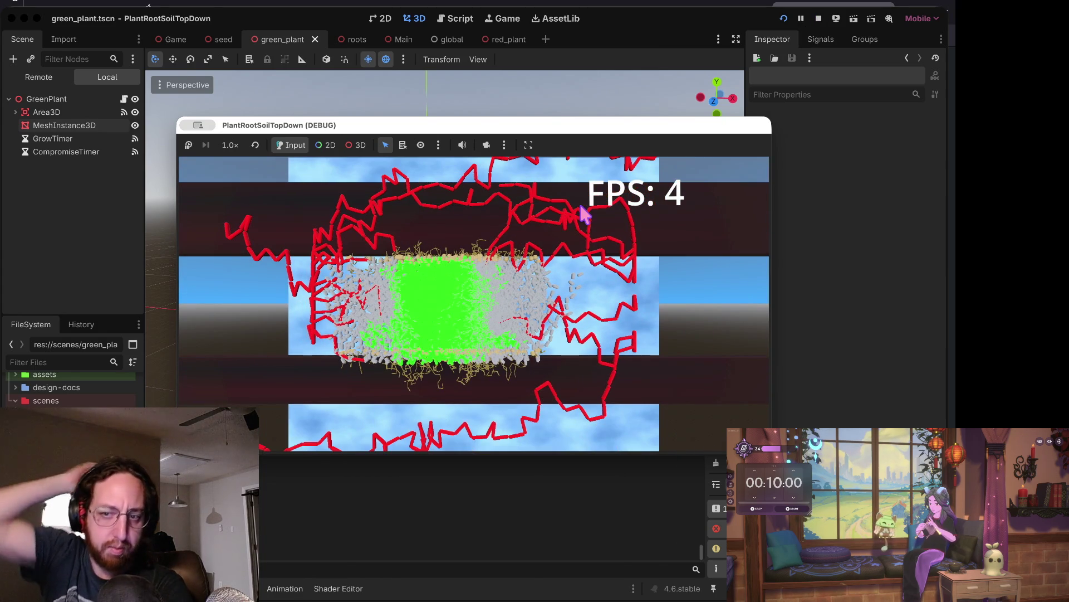
scroll(581, 209, down, 2)
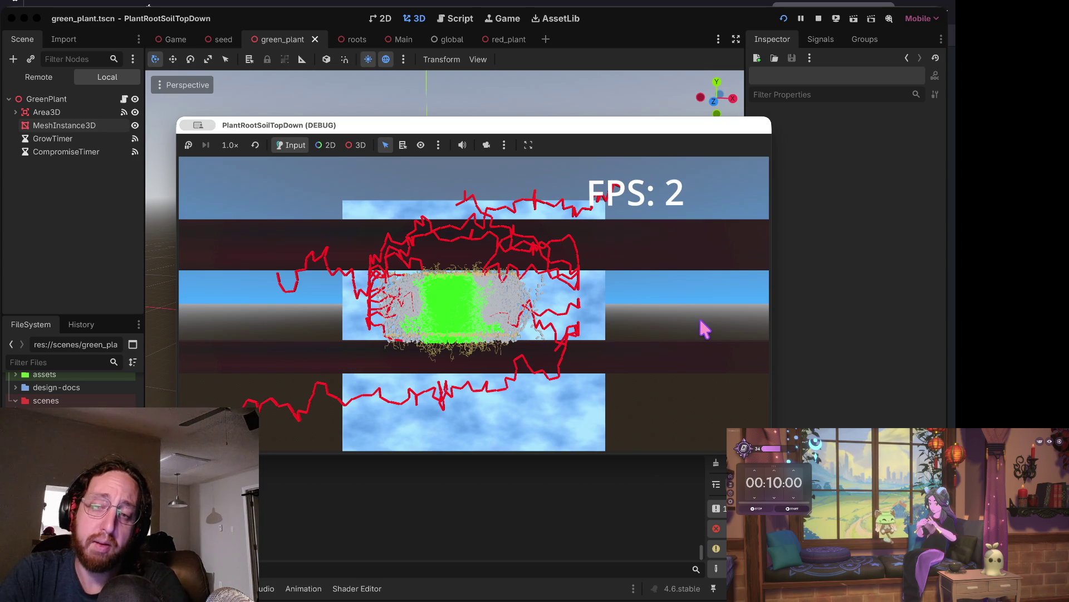
scroll(700, 328, down, 1)
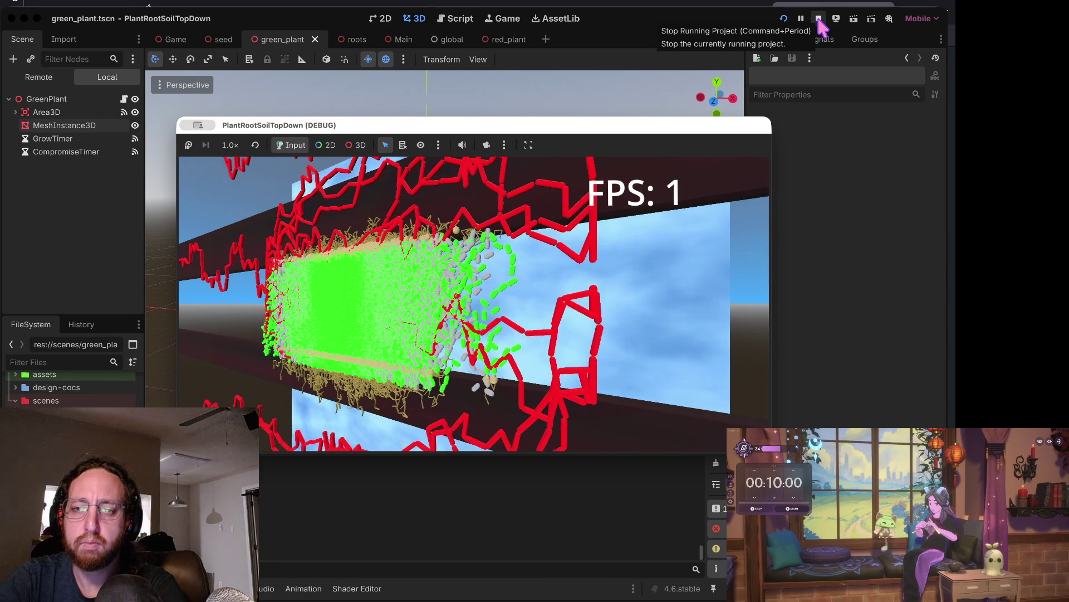
key(p)
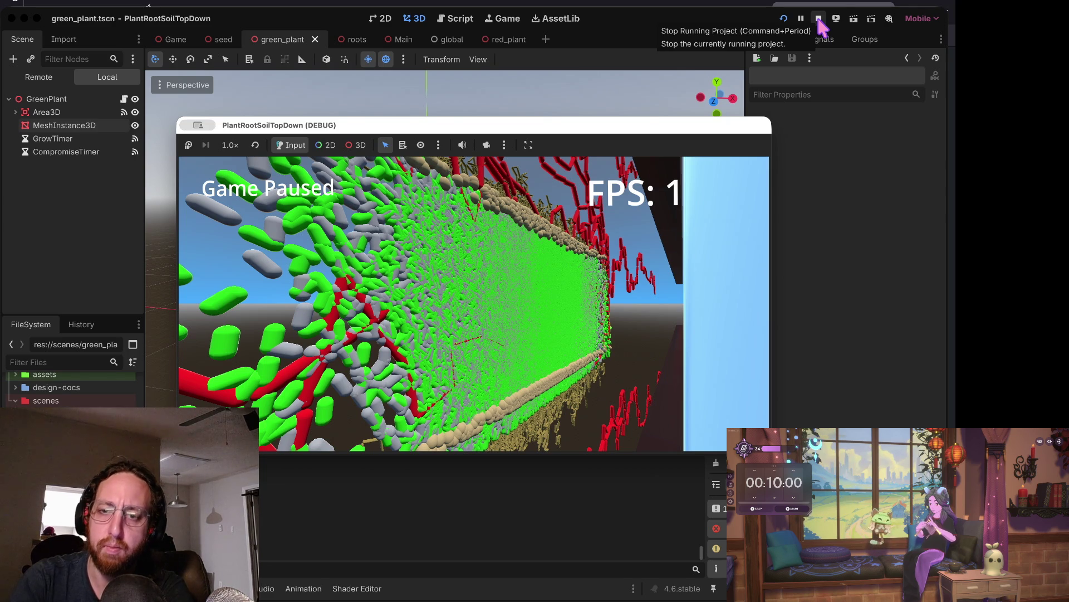
click(784, 19)
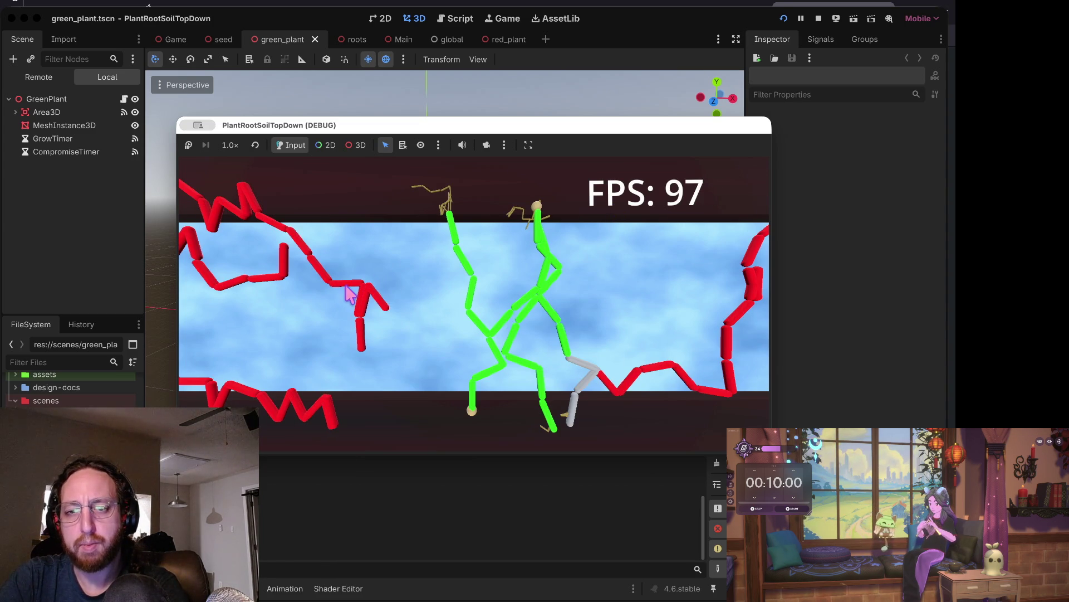
Plant three seeds in the fresh run, then stop the game
click(370, 281)
click(338, 291)
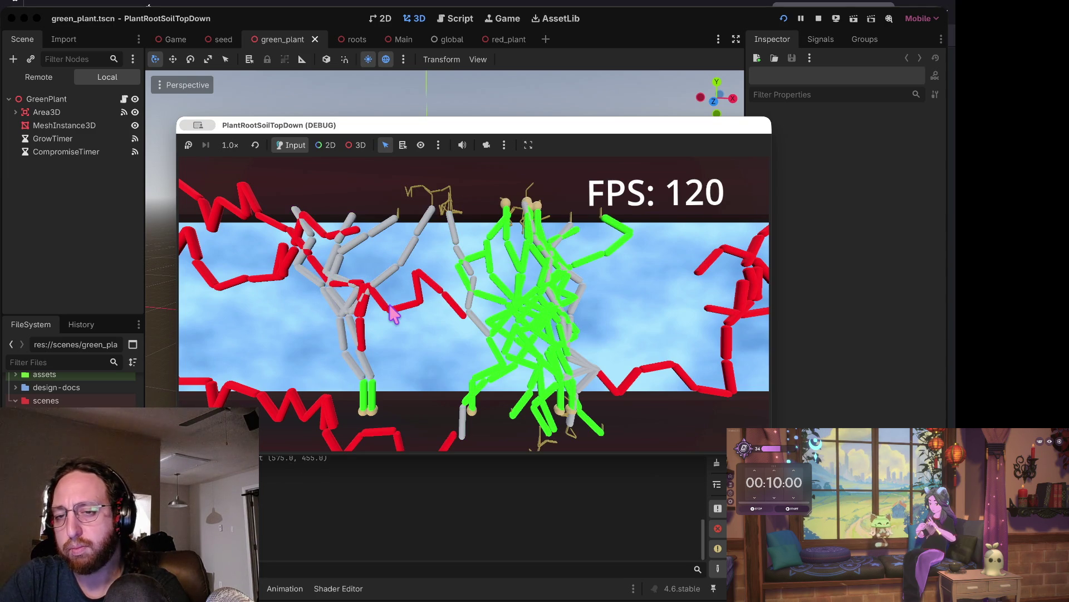
click(406, 346)
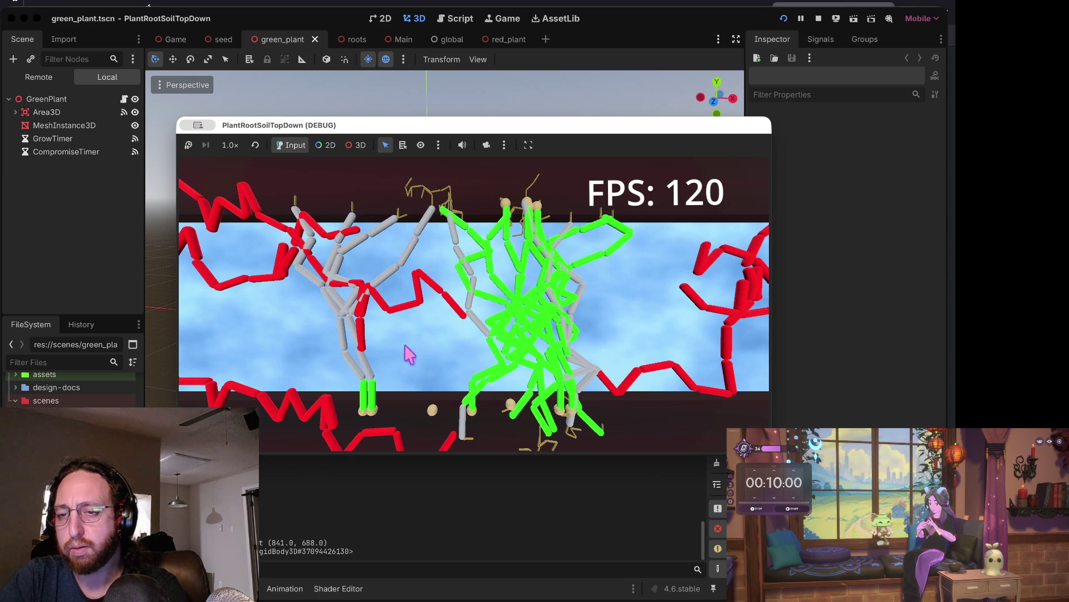
click(819, 19)
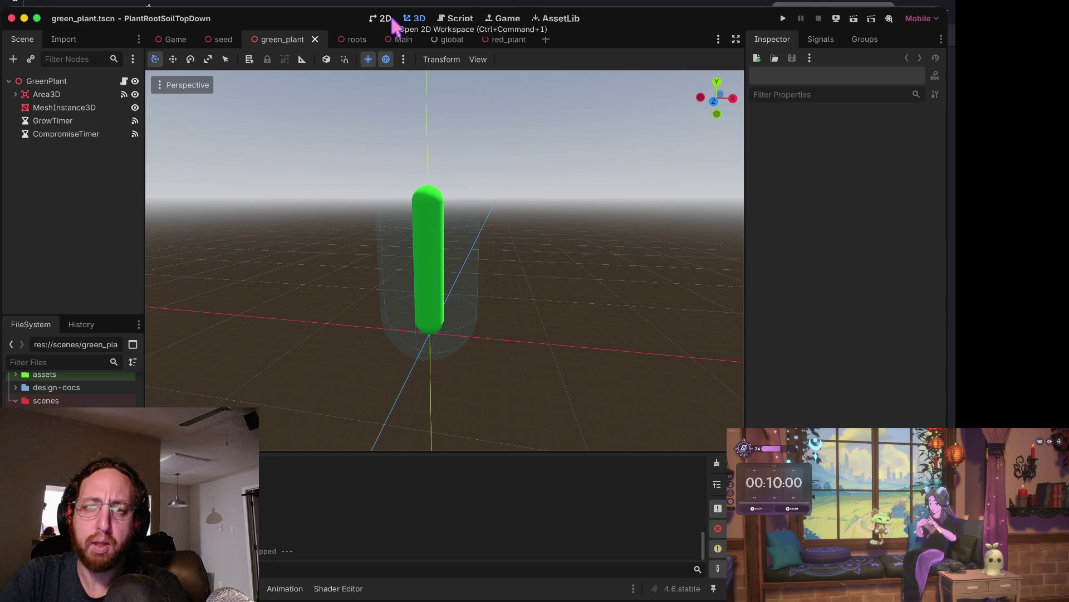
Switch to the Script workspace and open grow_branches.gd
scroll(70, 387, down, 1)
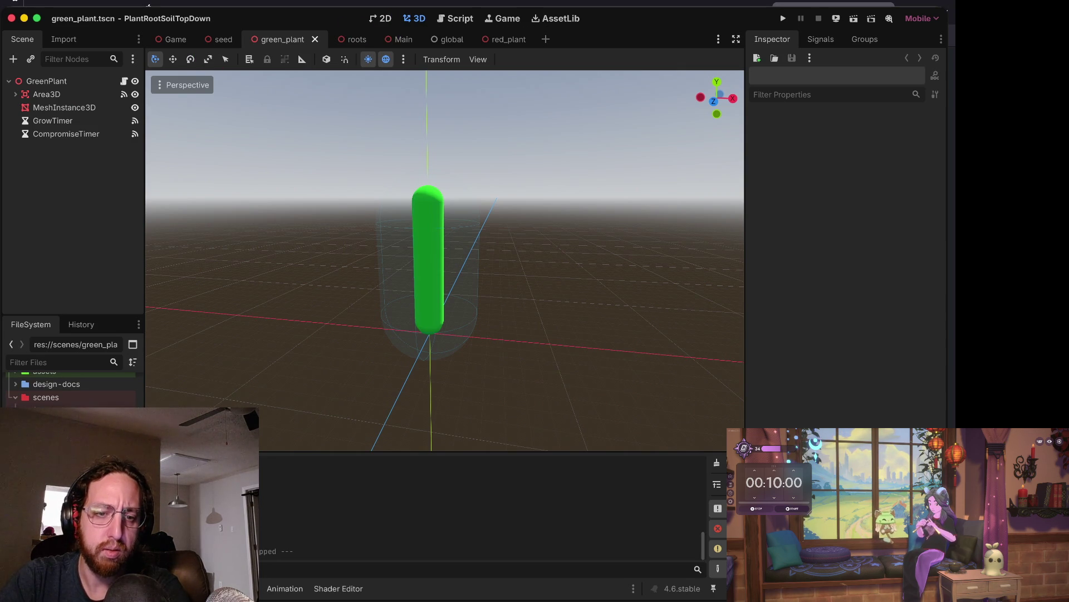
scroll(70, 389, down, 3)
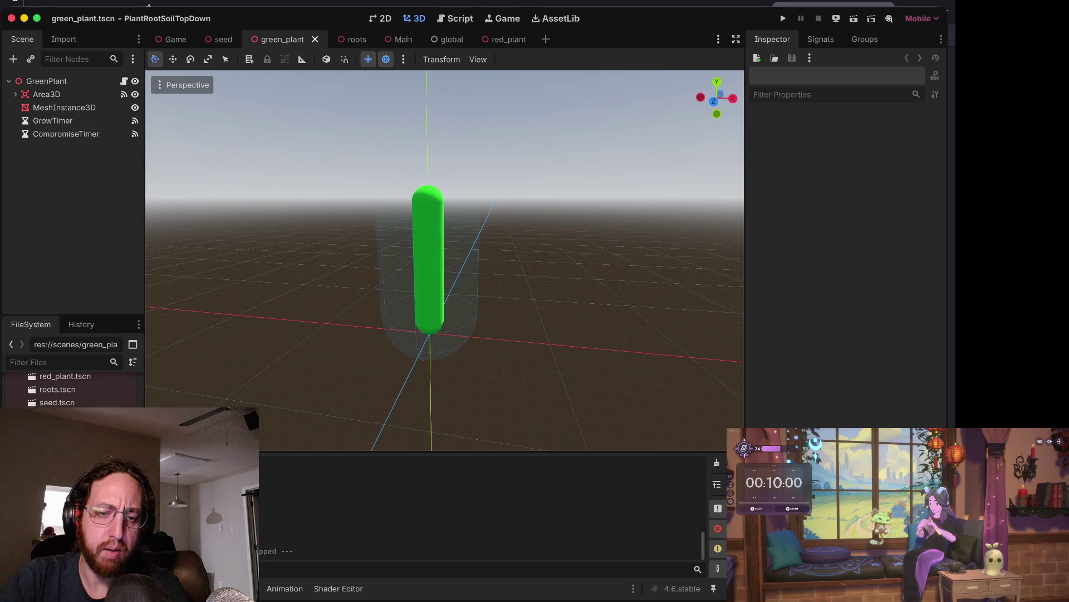
key(alt+3)
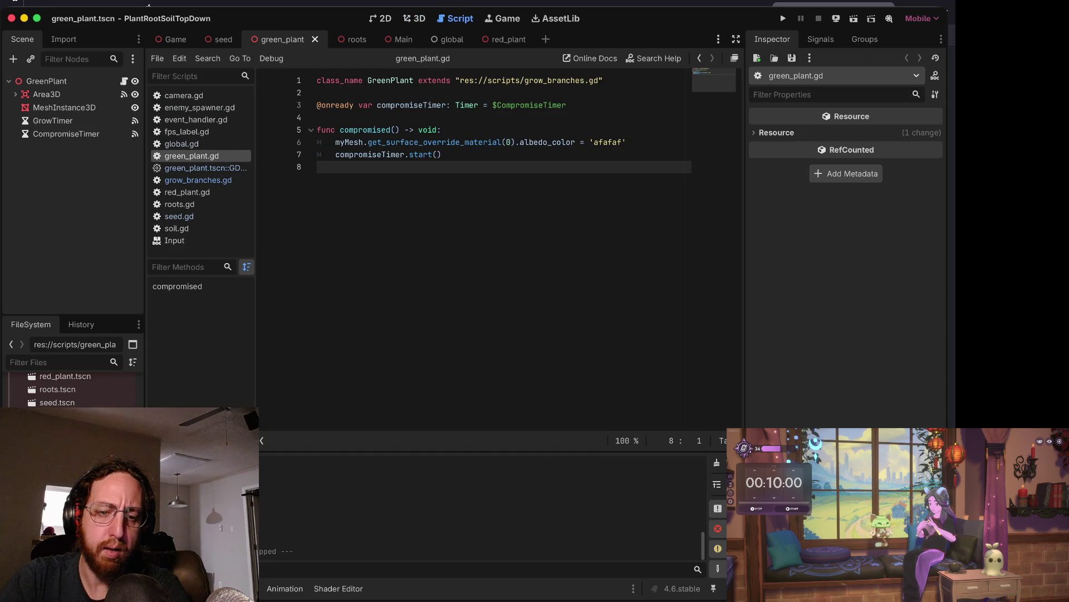
click(198, 180)
Comment out the branch-splitting if/else block on lines 124–129
scroll(371, 303, down, 7)
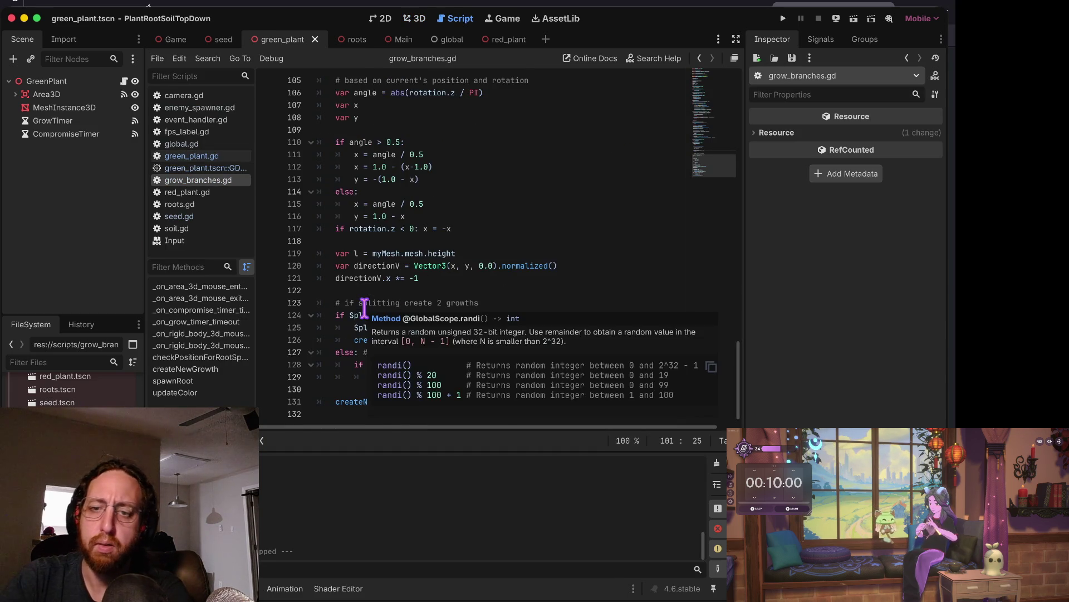
click(351, 315)
key(Down)
key(Down)
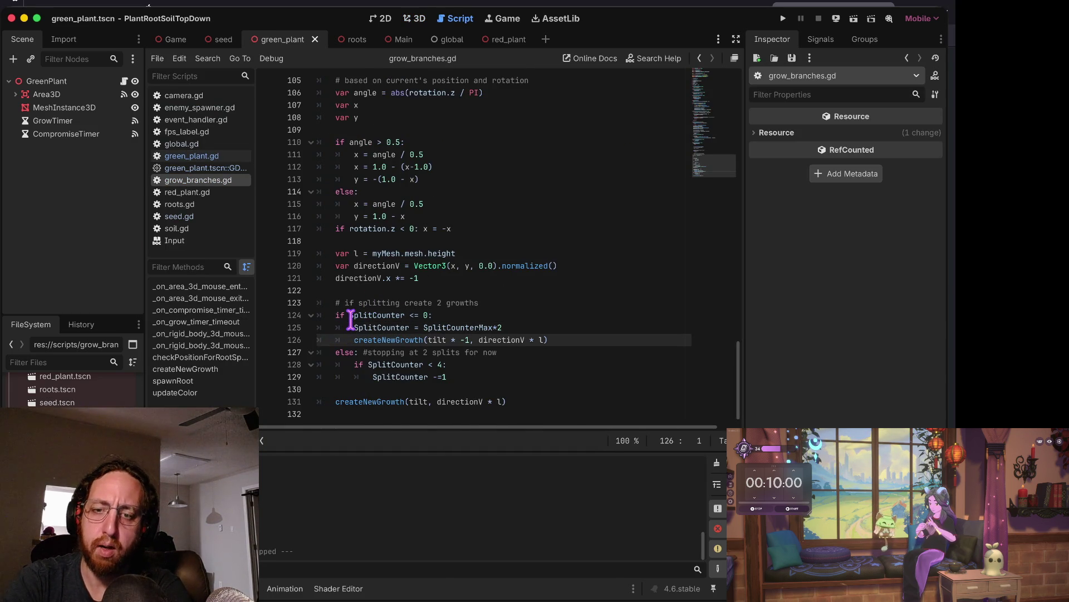
key(ctrl+k)
key(Up)
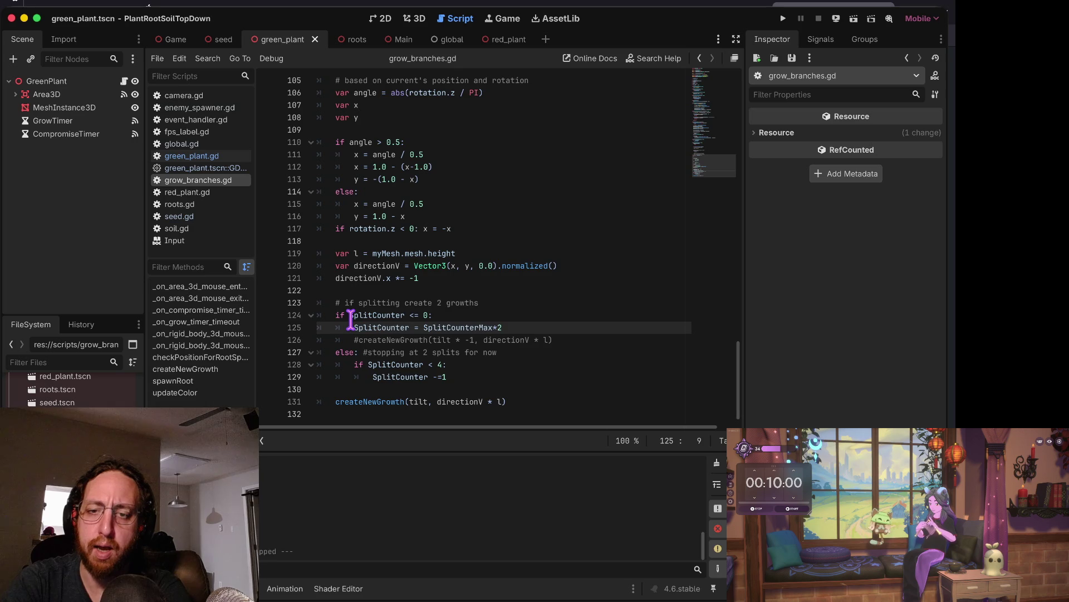
key(ctrl+k)
click(351, 315)
key(ctrl+k)
key(Down)
key(Down)
key(Down)
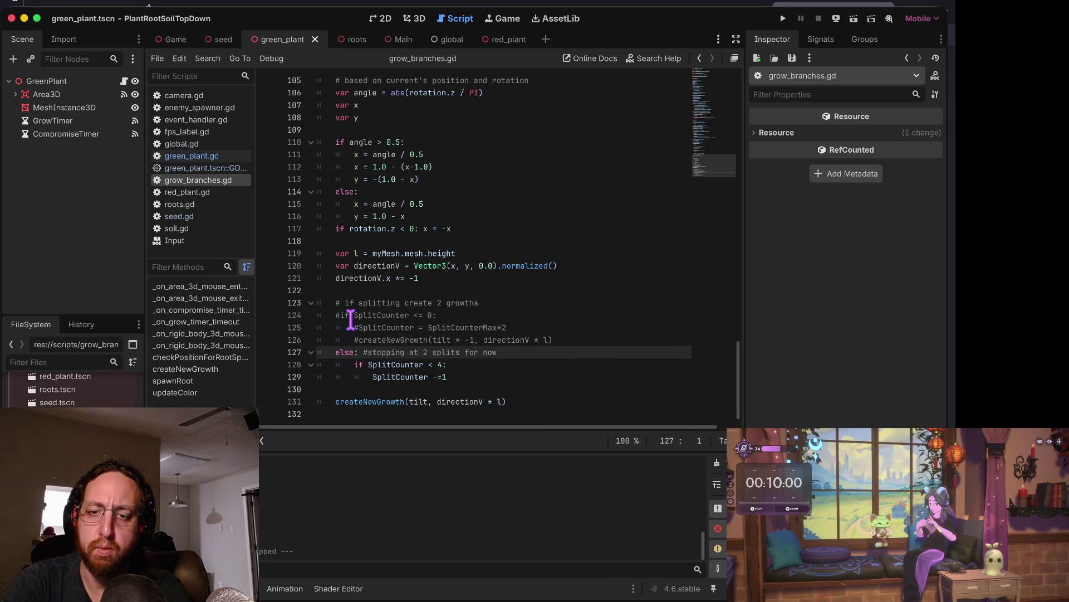
key(ctrl+k)
key(Down)
key(ctrl+k)
key(Down)
key(ctrl+k)
Save and relaunch the game, then plant two seeds
key(ctrl+b)
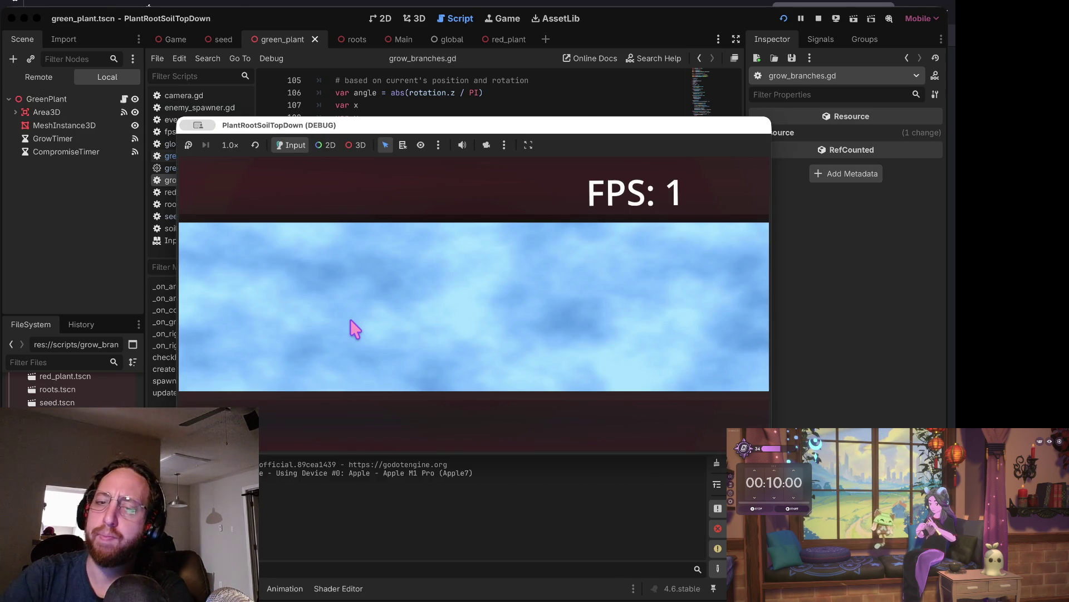
click(353, 321)
click(524, 324)
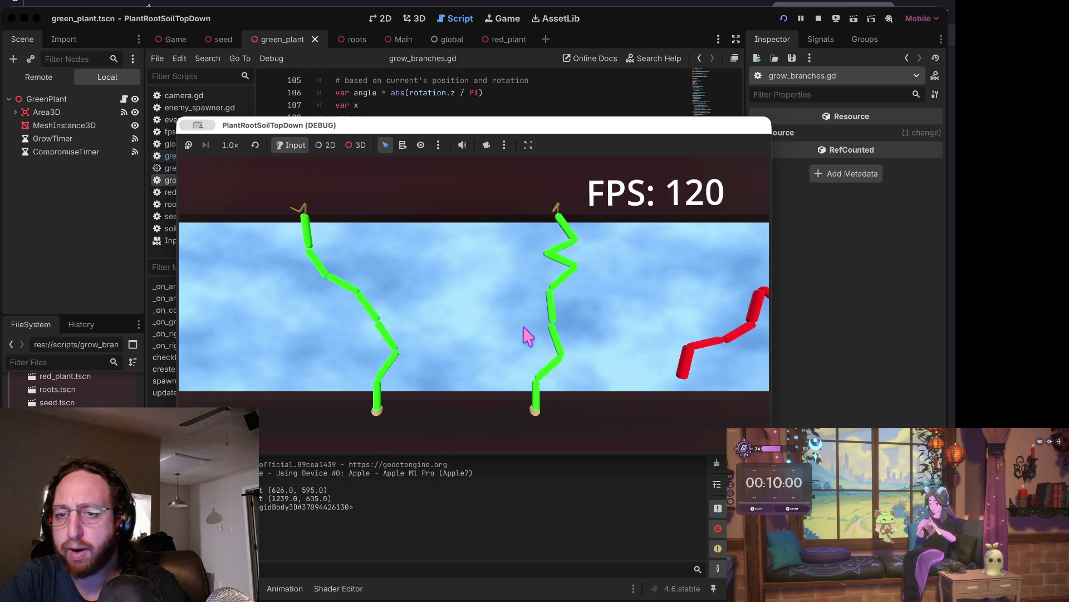
Plant a third seed and zoom the camera out to see the whole tangle
click(470, 343)
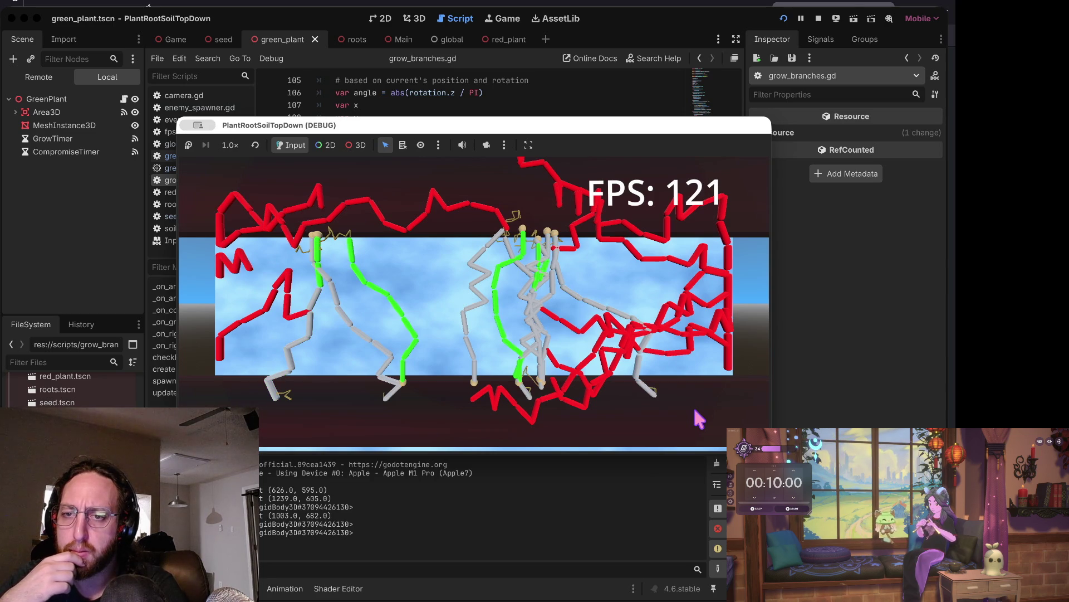
scroll(696, 410, down, 2)
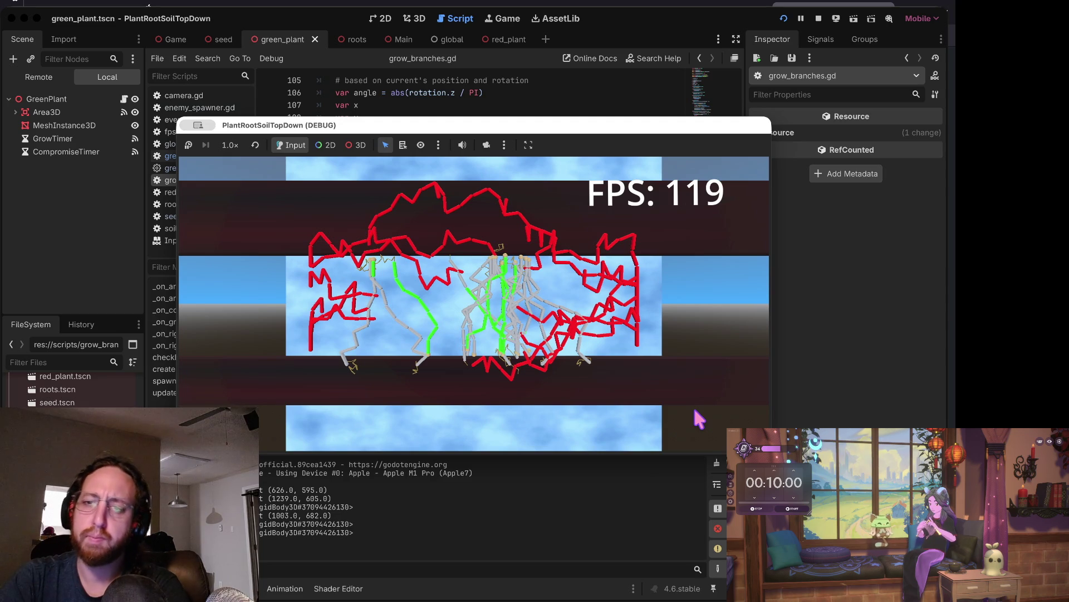
scroll(694, 411, down, 1)
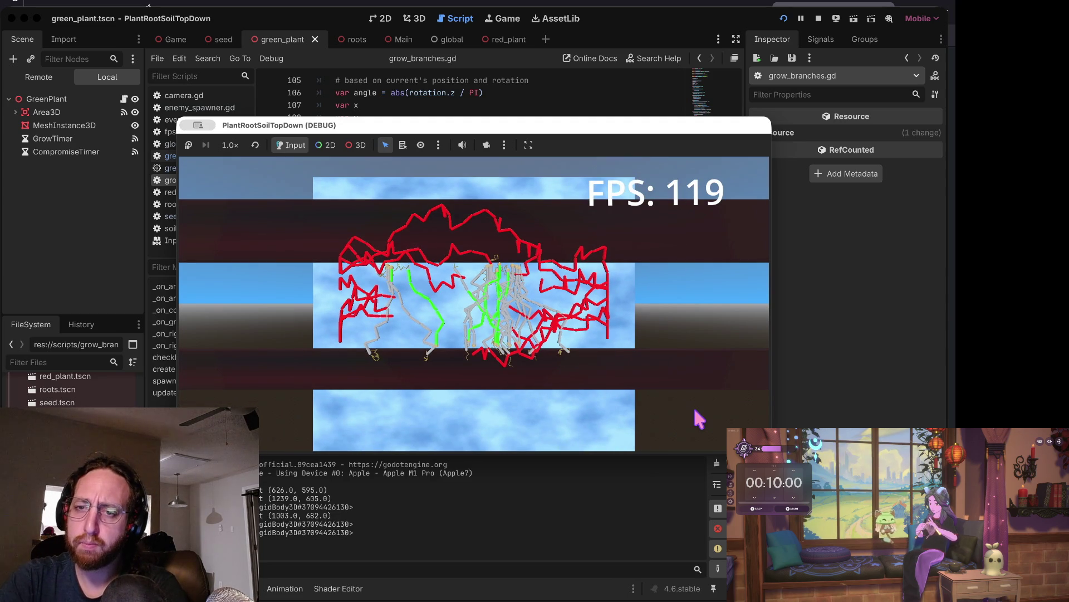
scroll(694, 411, down, 1)
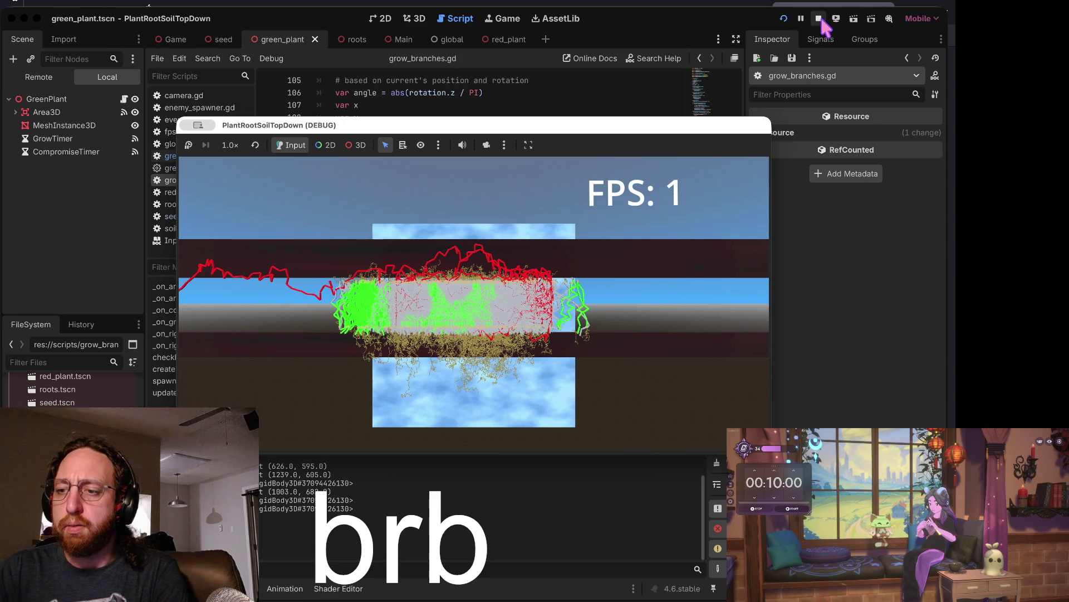
Stop the game, put the caret on empty line 122, and switch to the vim terminal
click(818, 18)
click(592, 289)
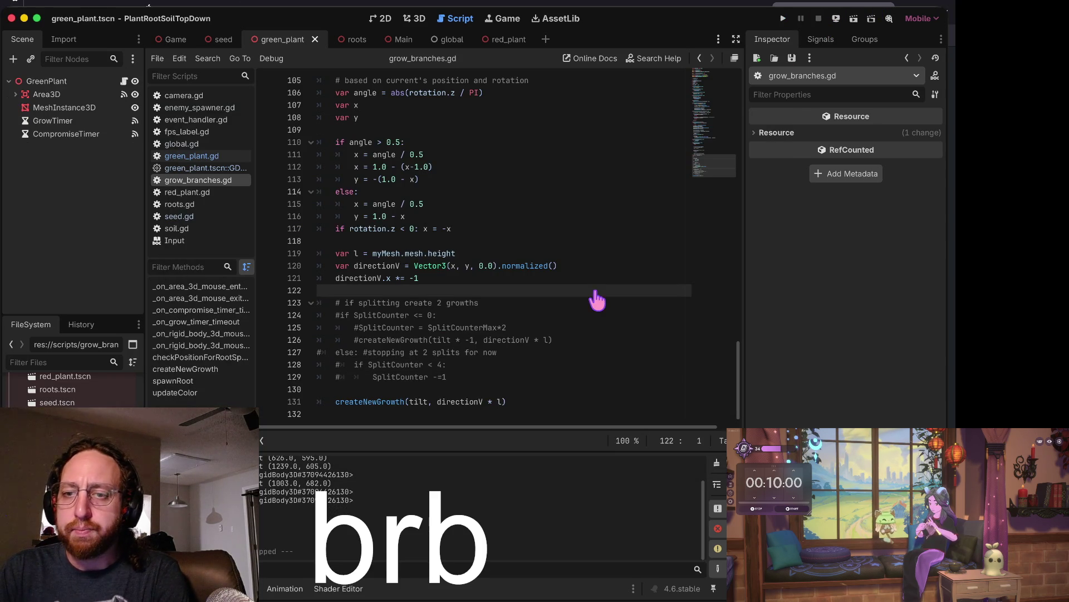
key(super+Tab)
key(super+Tab)
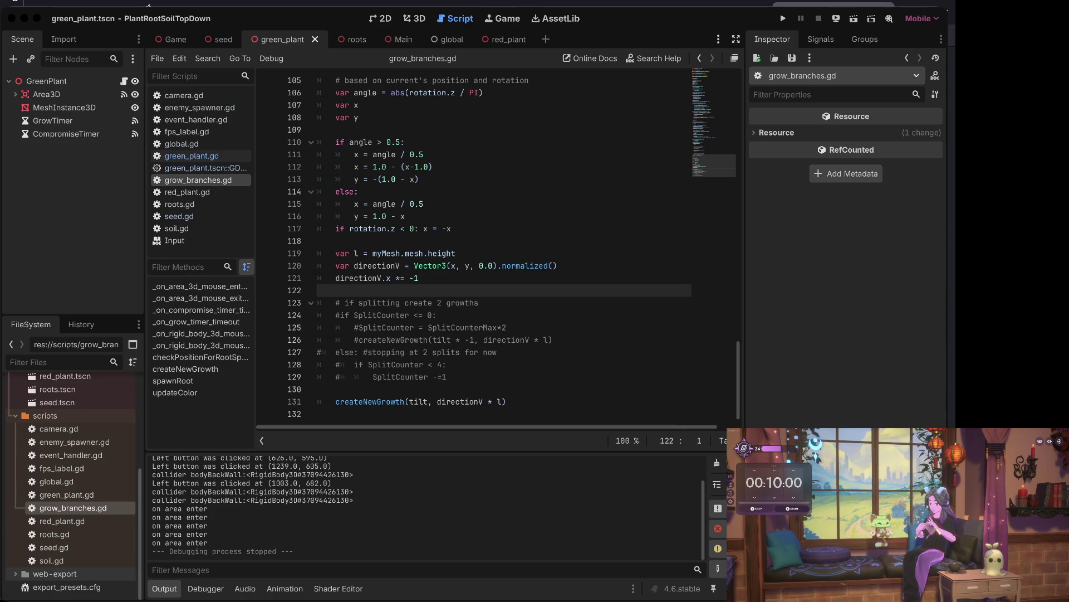
key(super+Tab)
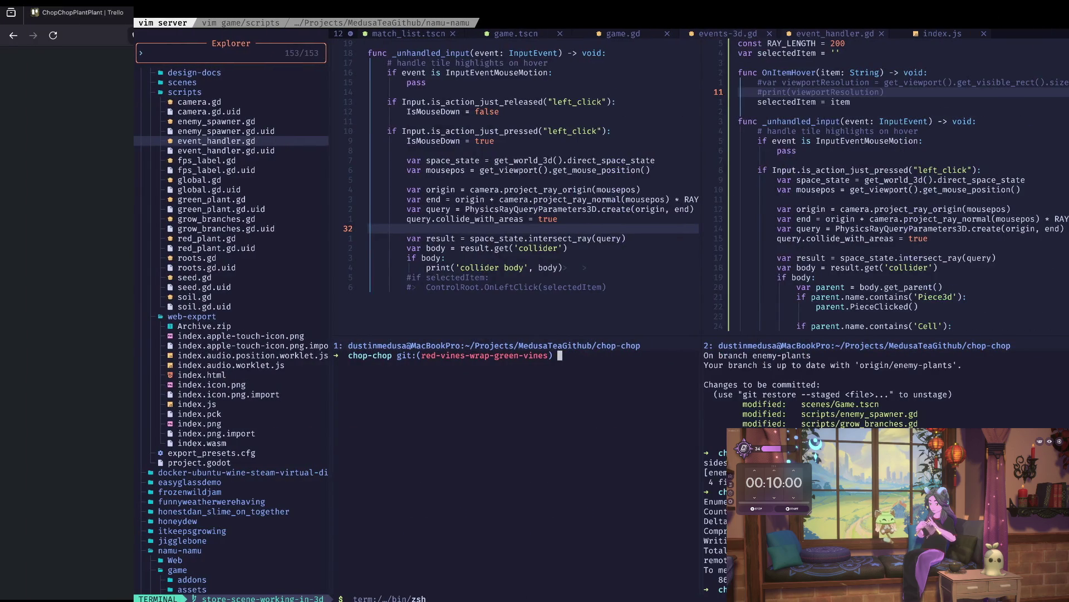
key(super+Tab)
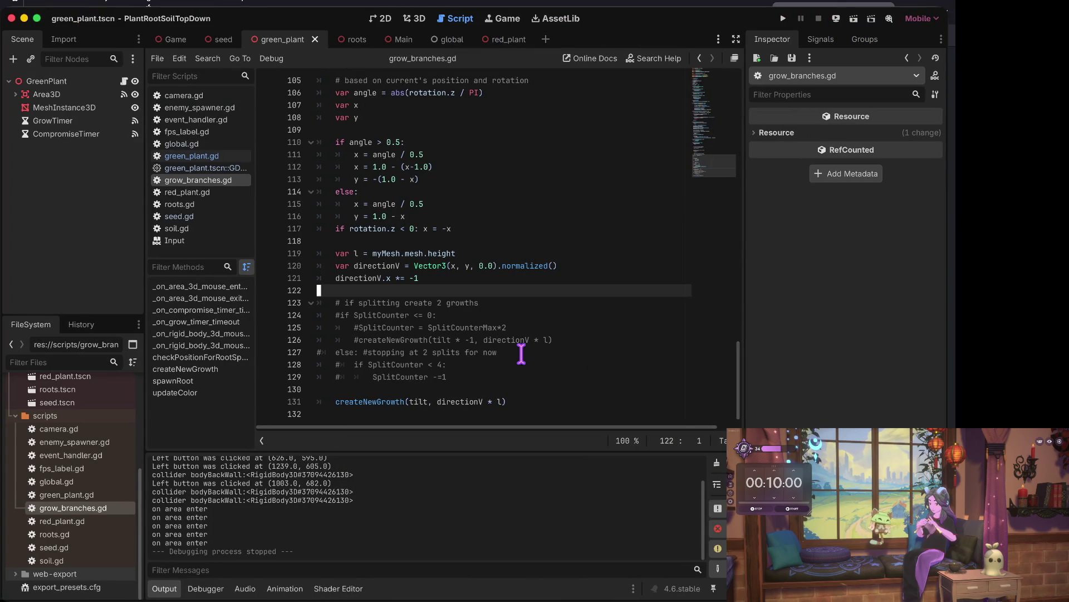
key(super+Tab)
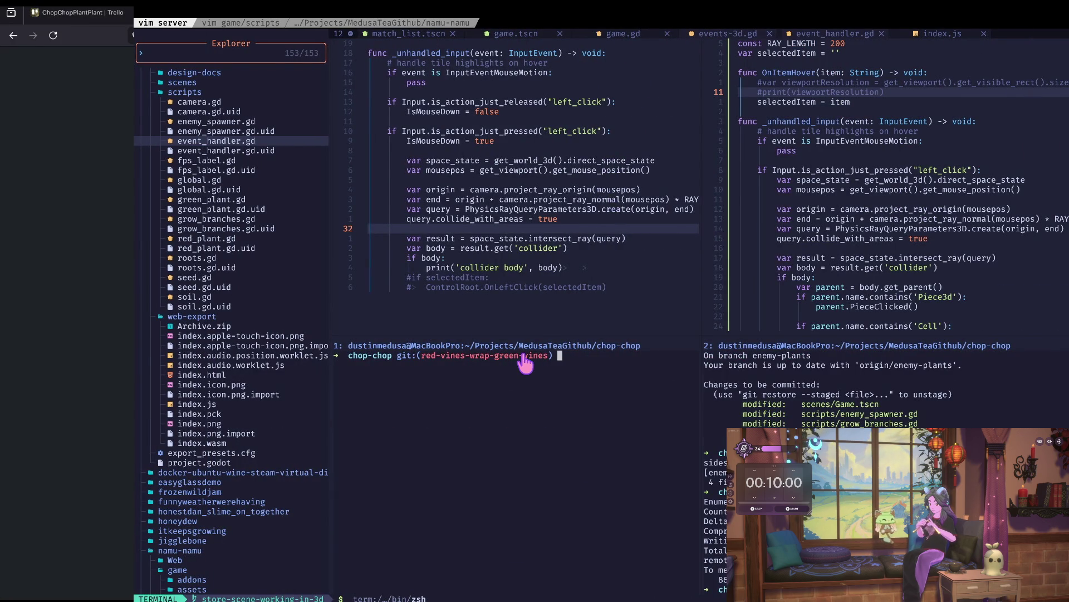
key(super+Tab)
key(super+b)
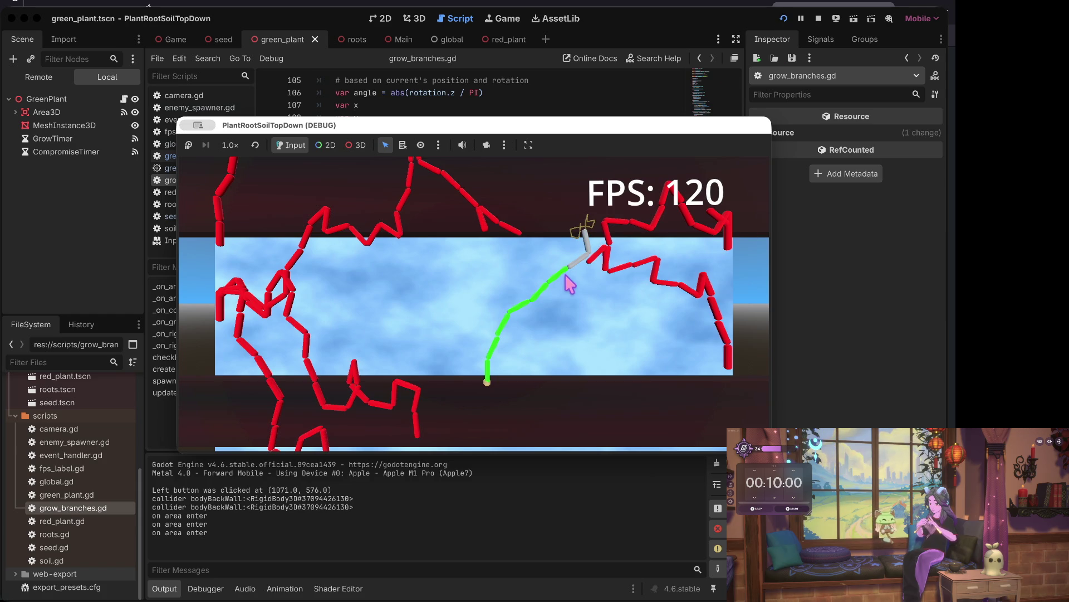
Stop the running debug game from the top toolbar
click(819, 18)
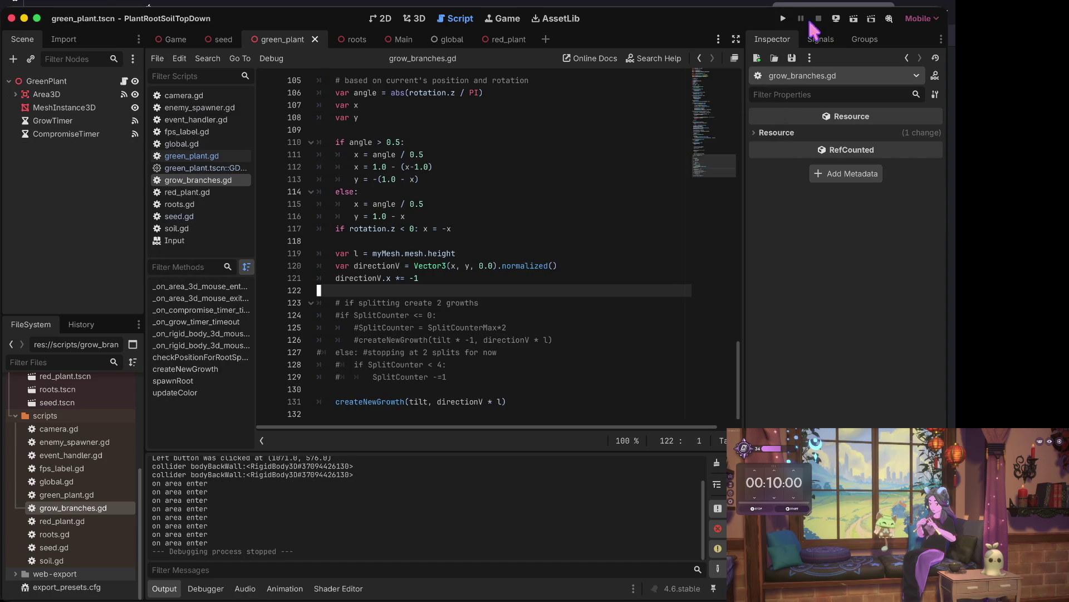
Open green_plant.gd and place the caret on the compromiseTimer.start() line
click(420, 241)
click(205, 158)
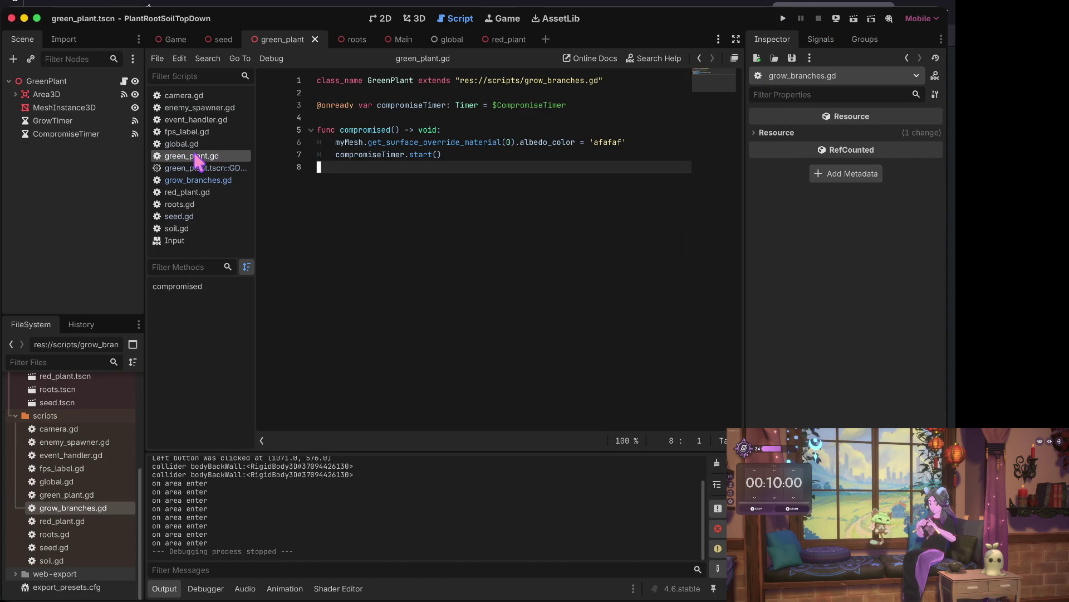
click(424, 154)
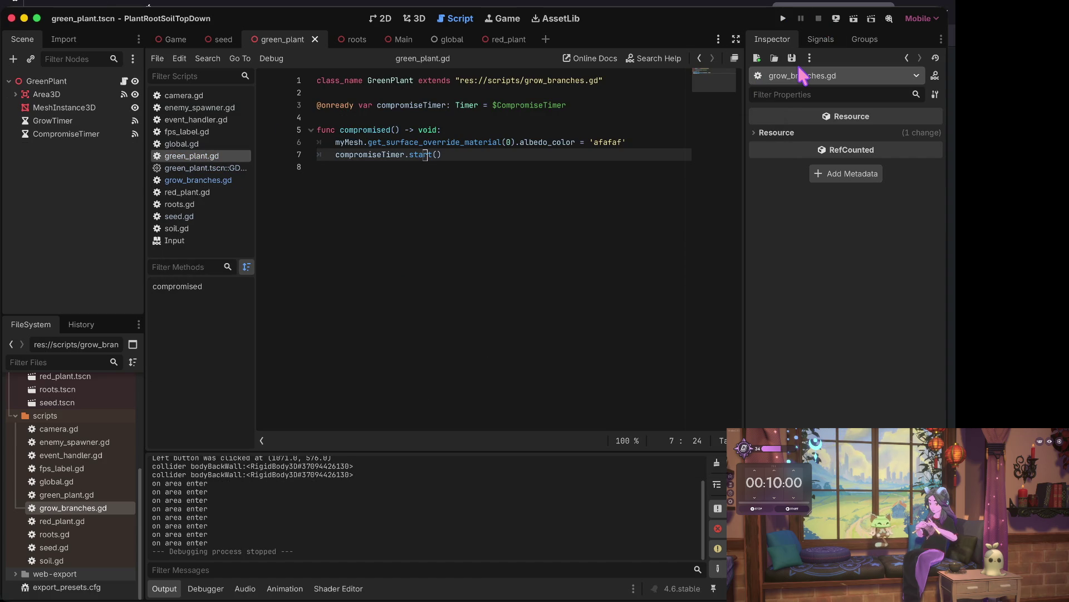
Close the green_plant.tscn built-in script from the script list
click(203, 168)
click(200, 179)
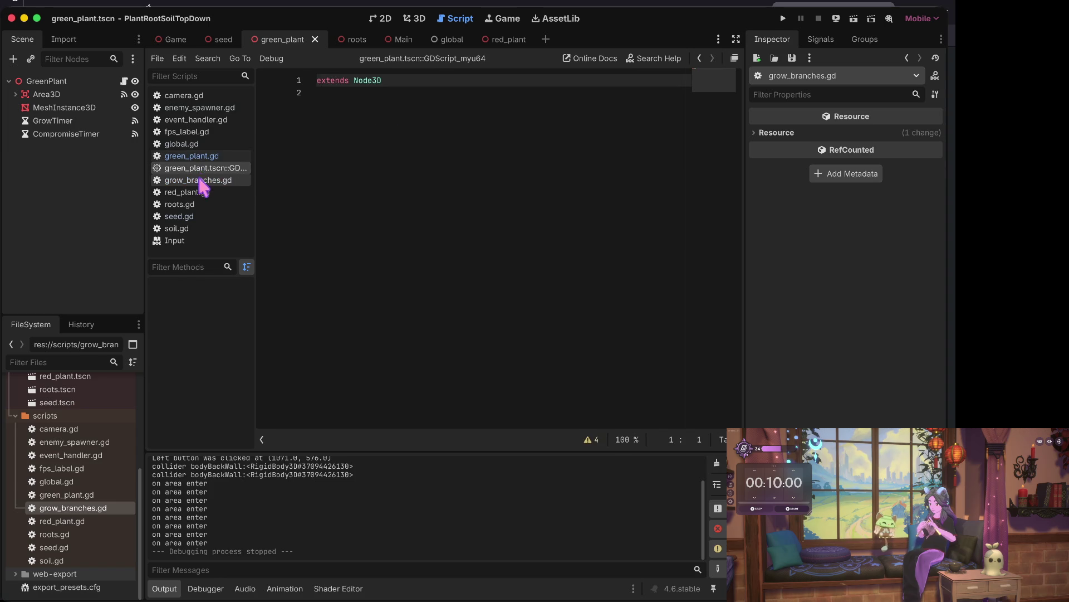
right_click(203, 168)
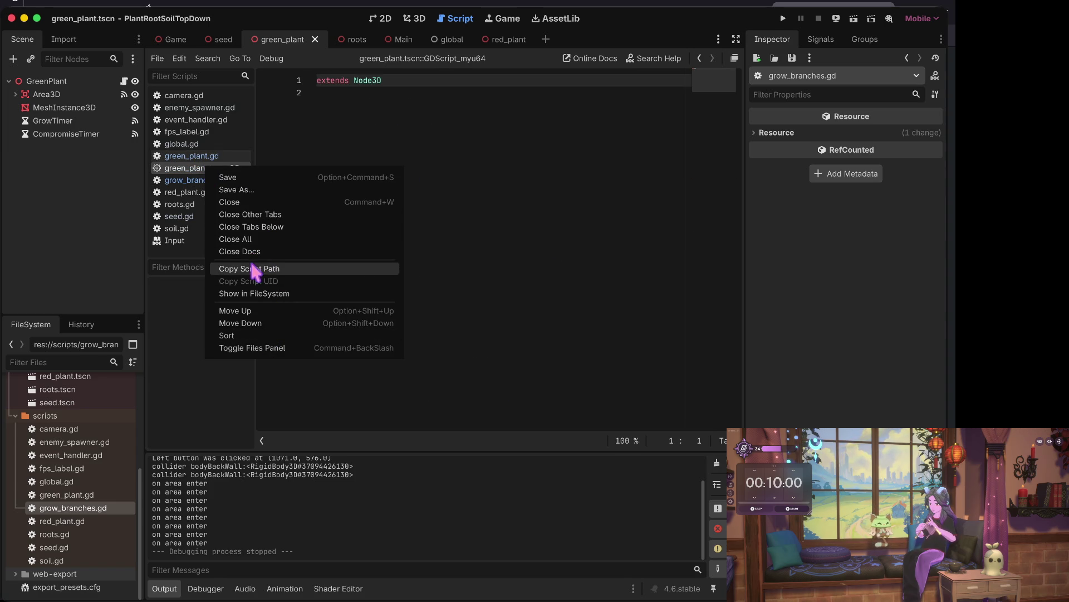
click(256, 203)
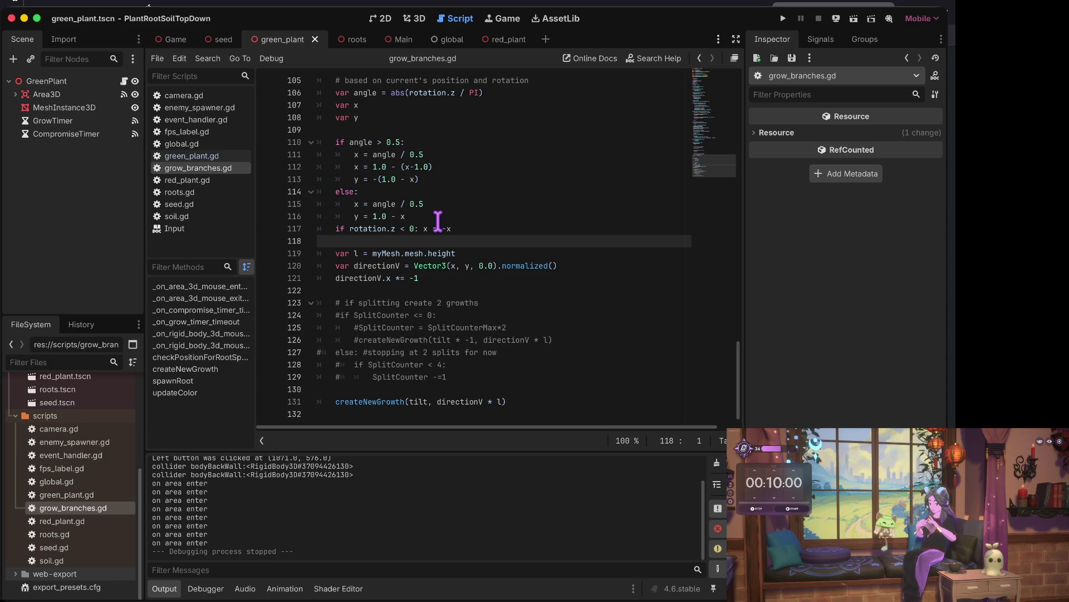
Scroll grow_branches.gd to createNewGrowth and its growDirection check, then switch to green_plant.gd
key(Page_Up)
key(Page_Up)
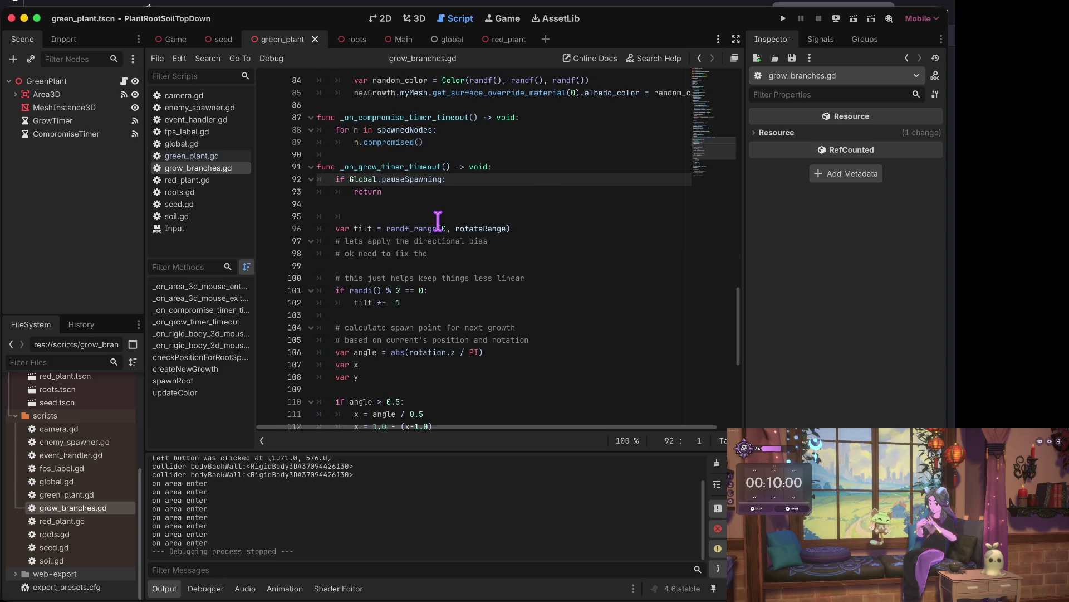
key(Page_Down)
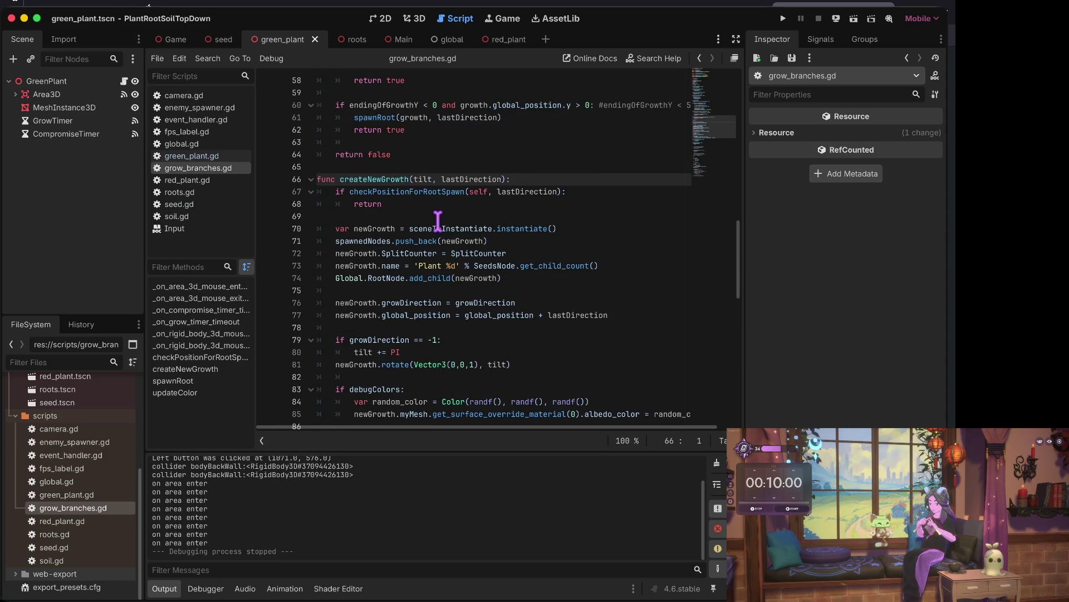
key(Page_Down)
key(Page_Down)
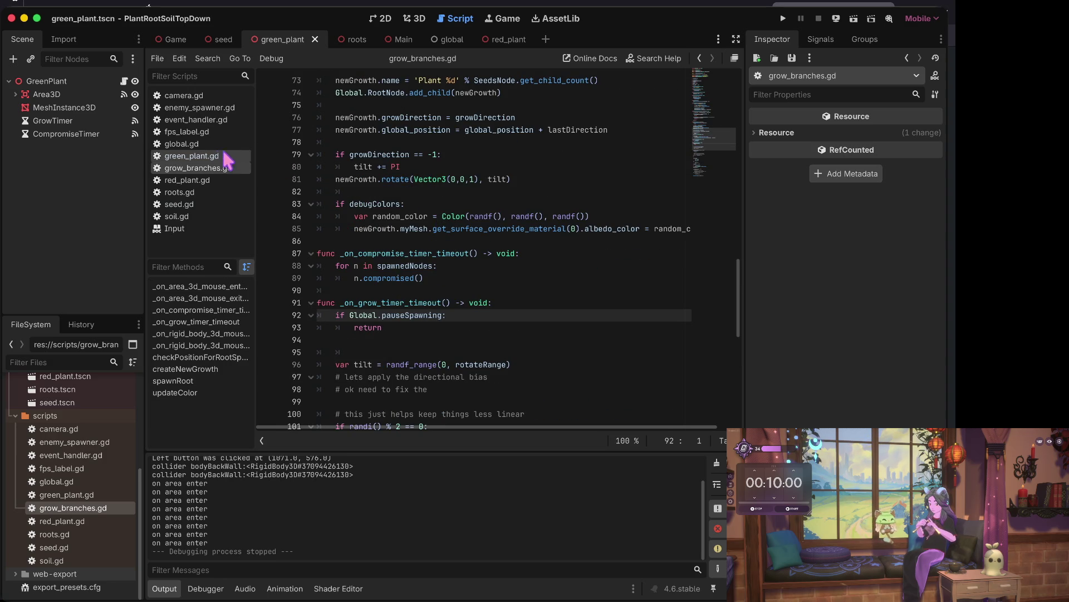
click(215, 157)
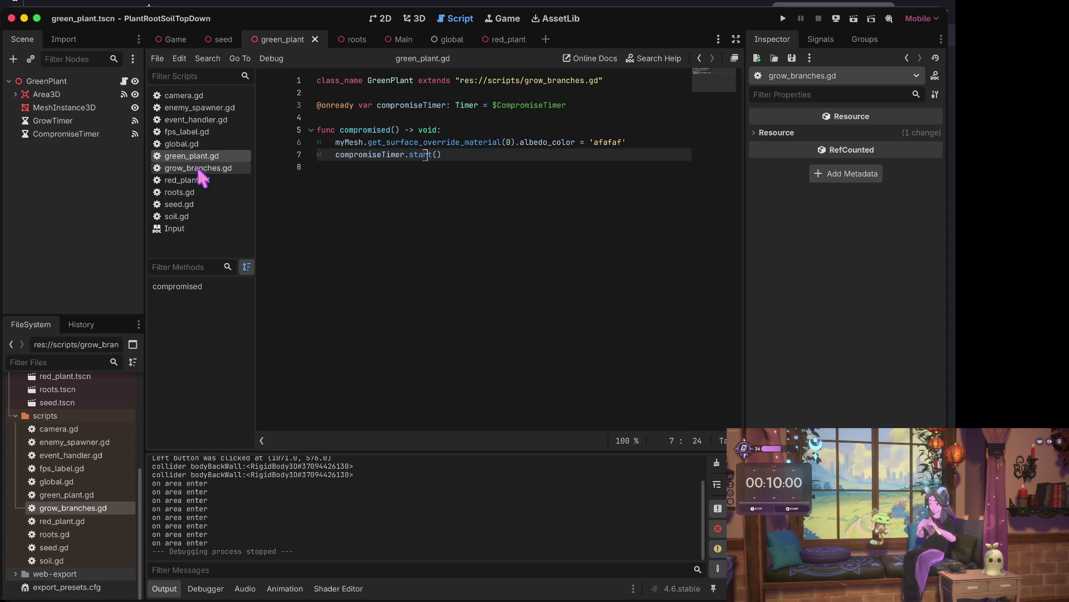
Cut the _on_compromise_timer_timeout function out of grow_branches.gd
click(220, 168)
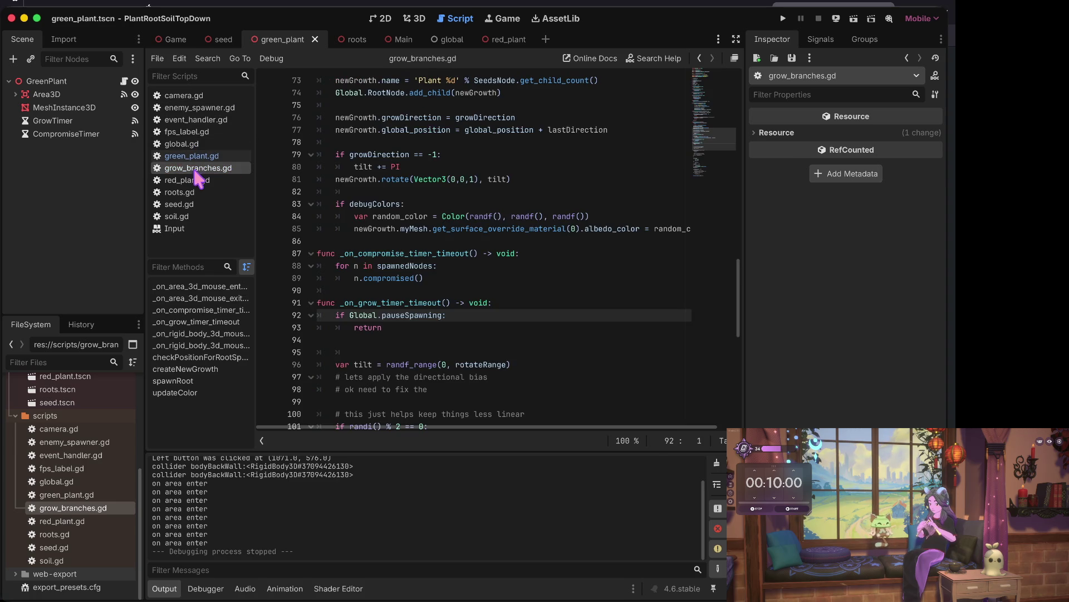
key(Up)
key(Up)
key(Up)
key(shift+Down)
key(shift+Down)
key(shift+Down)
key(super+c)
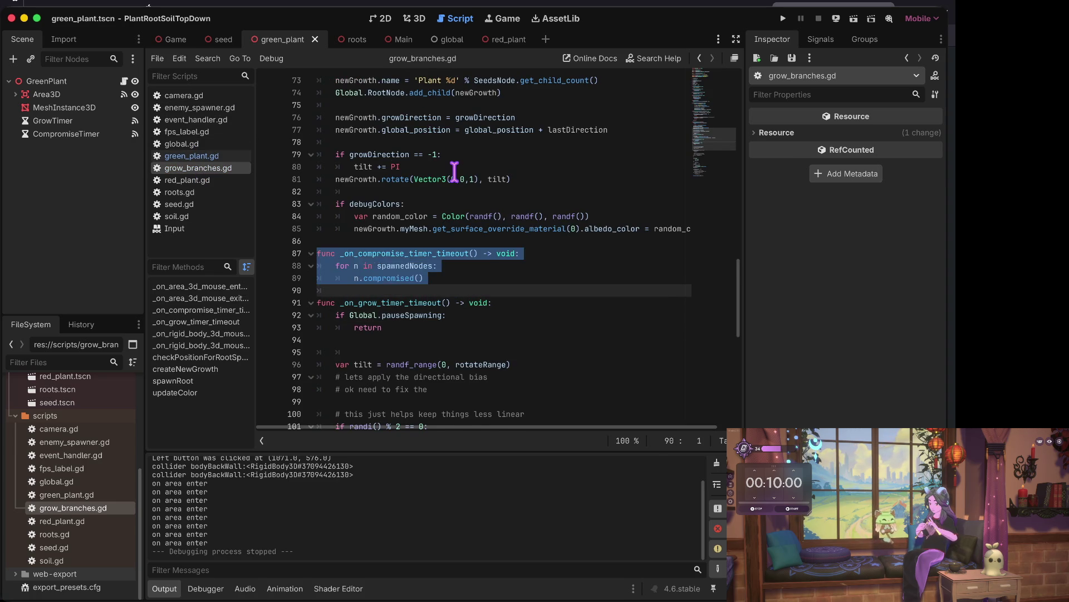
key(BackSpace)
Paste the timeout function into green_plant.gd below compromiseTimer.start(), tidying the blank lines
click(201, 156)
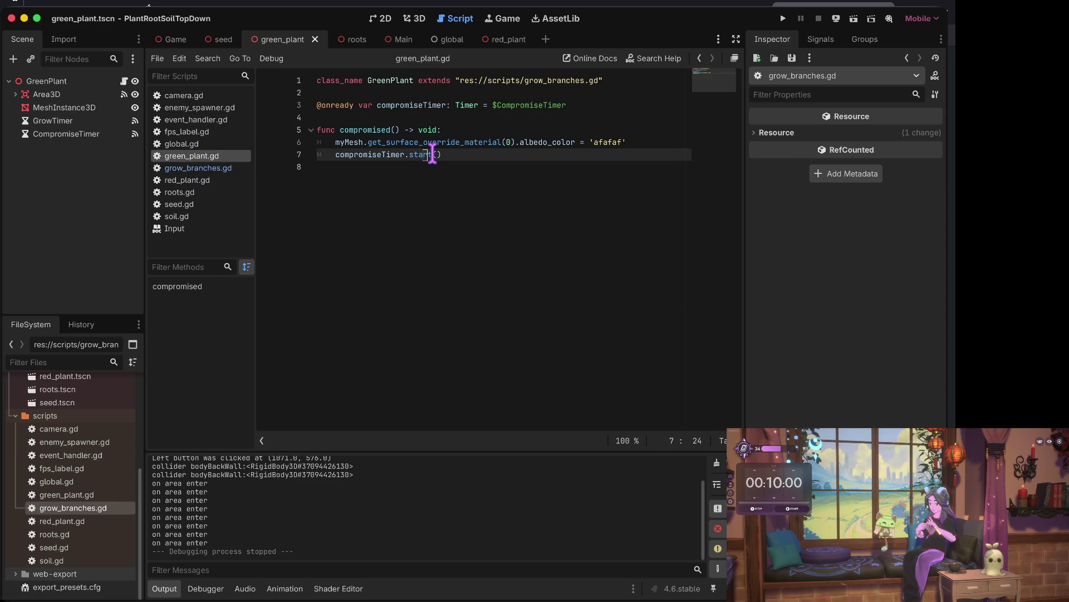
key(End)
key(Return)
key(Return)
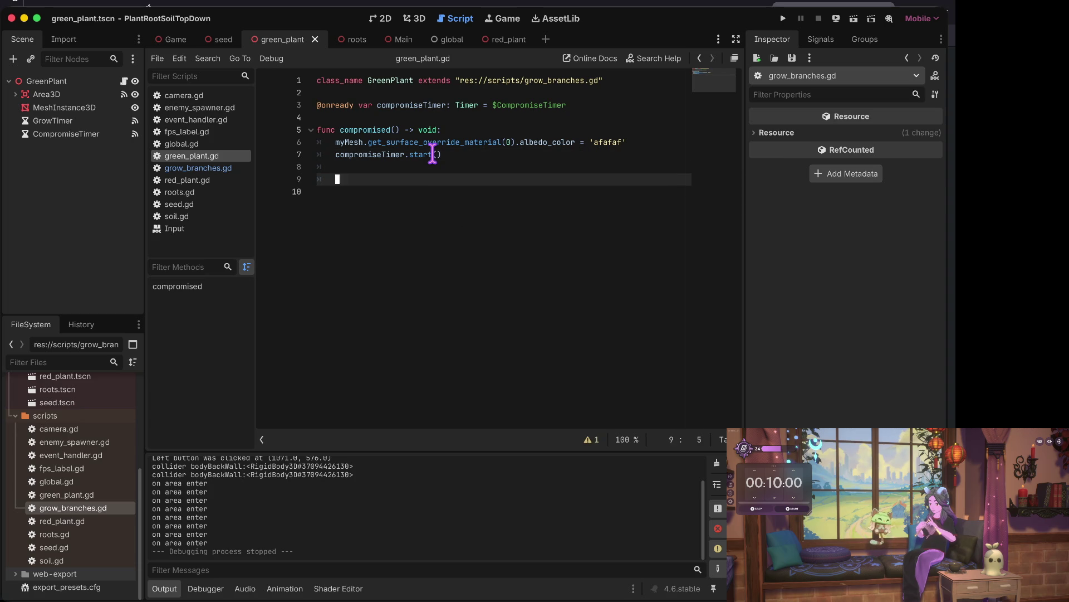
key(super+v)
key(Up)
key(Up)
key(BackSpace)
key(Down)
key(Down)
key(Down)
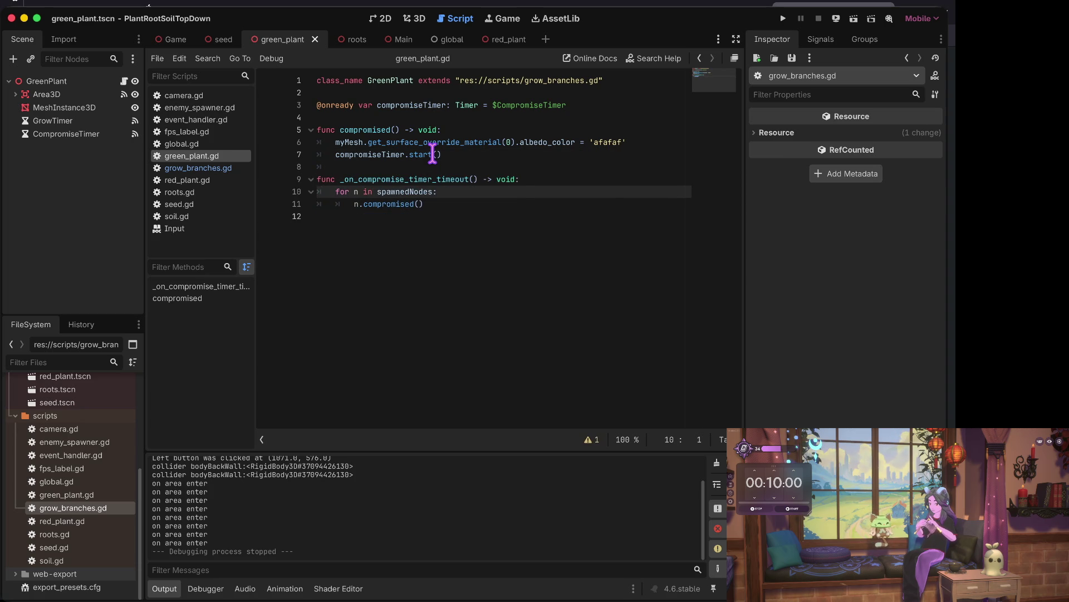
Delete the 'for ... spawnedNodes:' loop text from line 10
key(Up)
key(End)
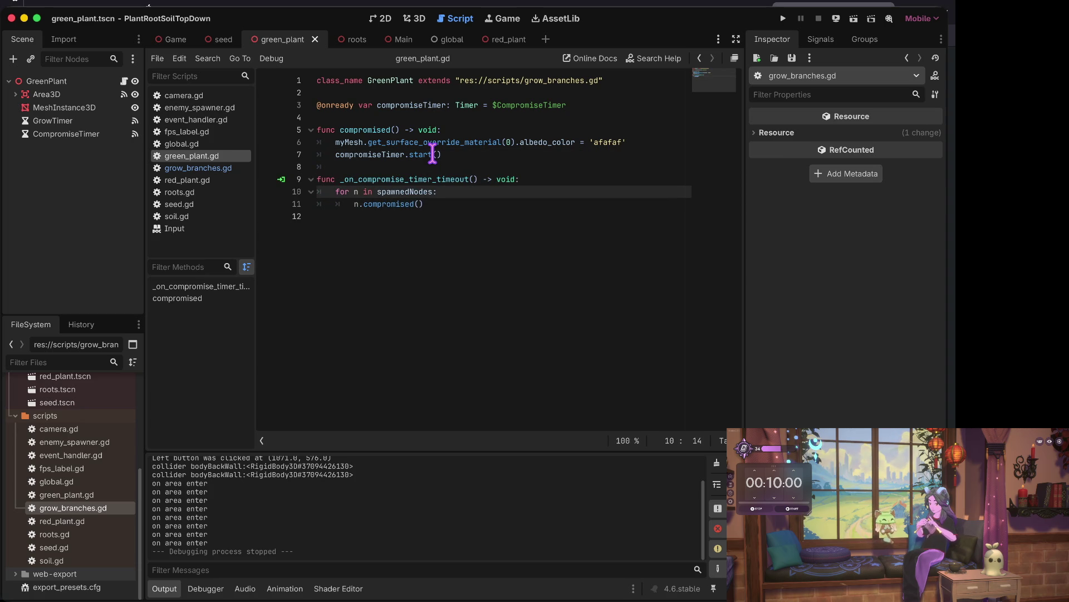
key(ctrl+BackSpace)
key(ctrl+BackSpace)
key(ctrl+BackSpace)
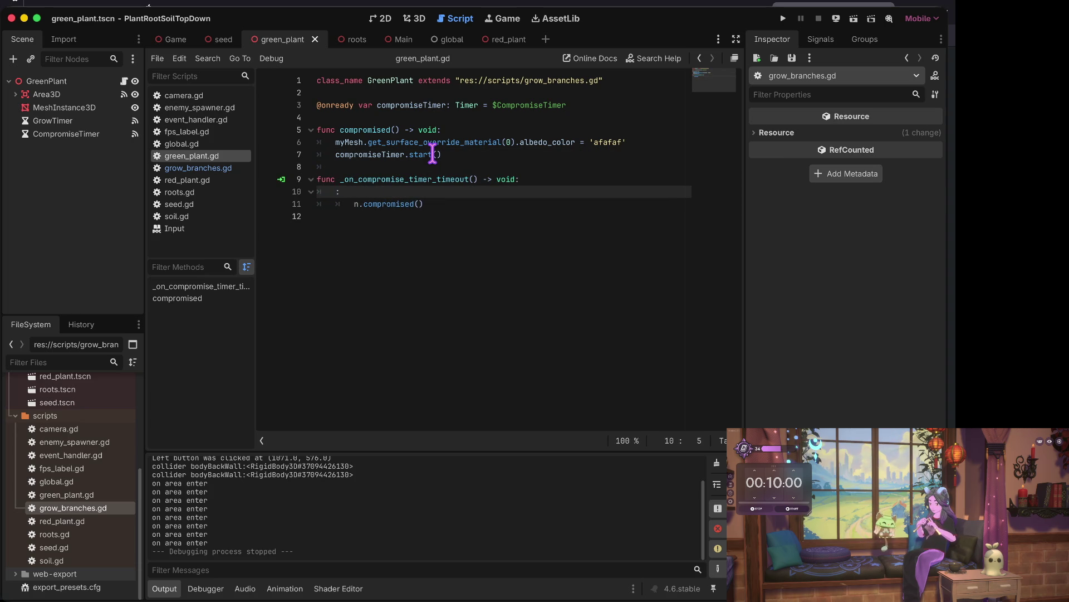
key(Delete)
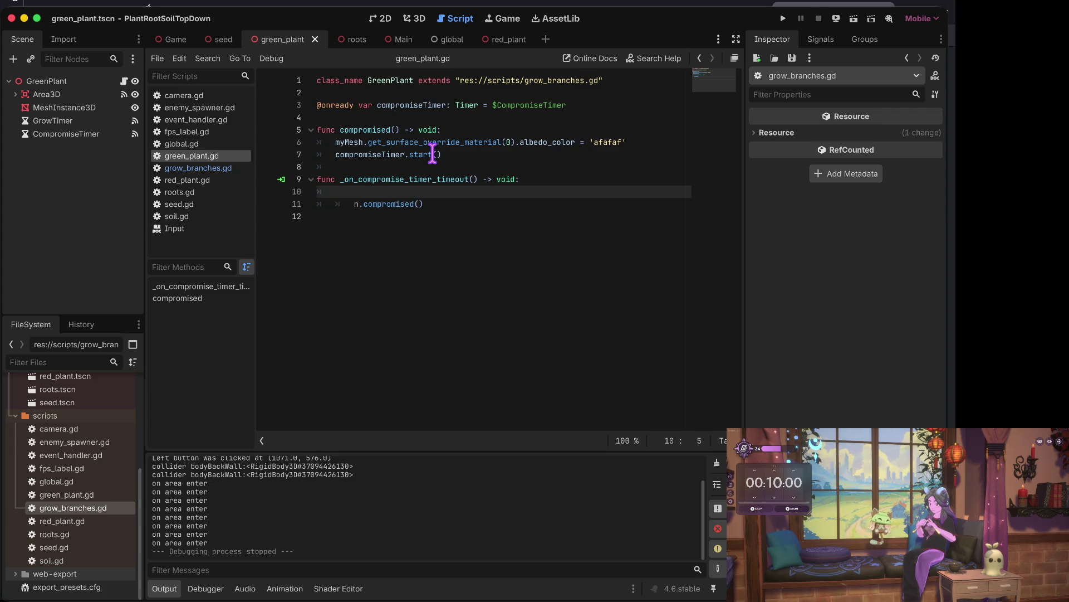
key(Up)
key(Up)
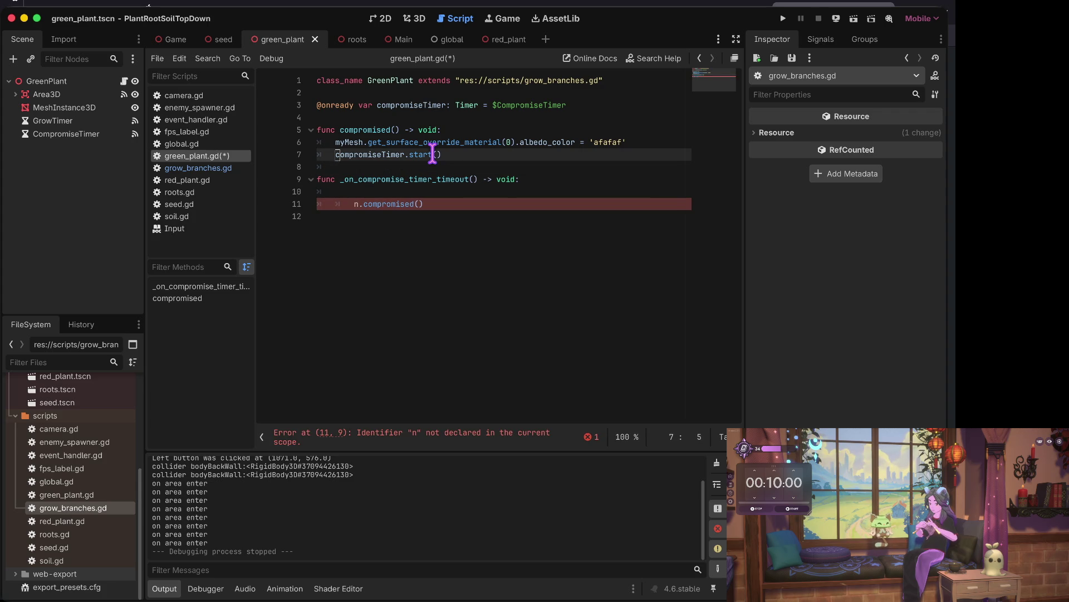
Write an 'if get_parent().compromised' line on line 10 of the handler
key(Down)
key(Down)
key(Tab)
text(get_paren)
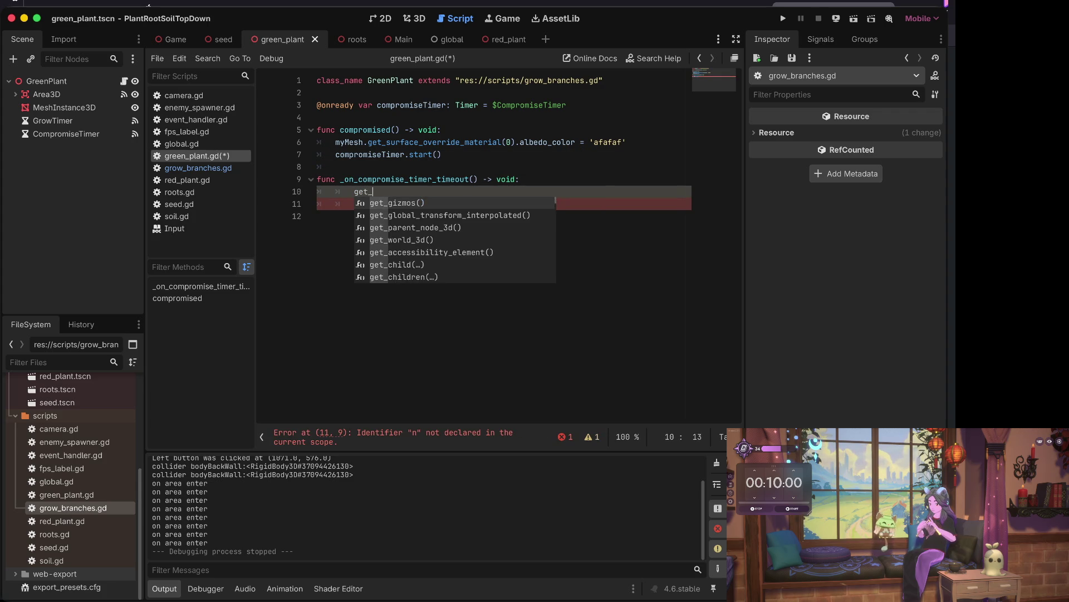
text(t)
key(Return)
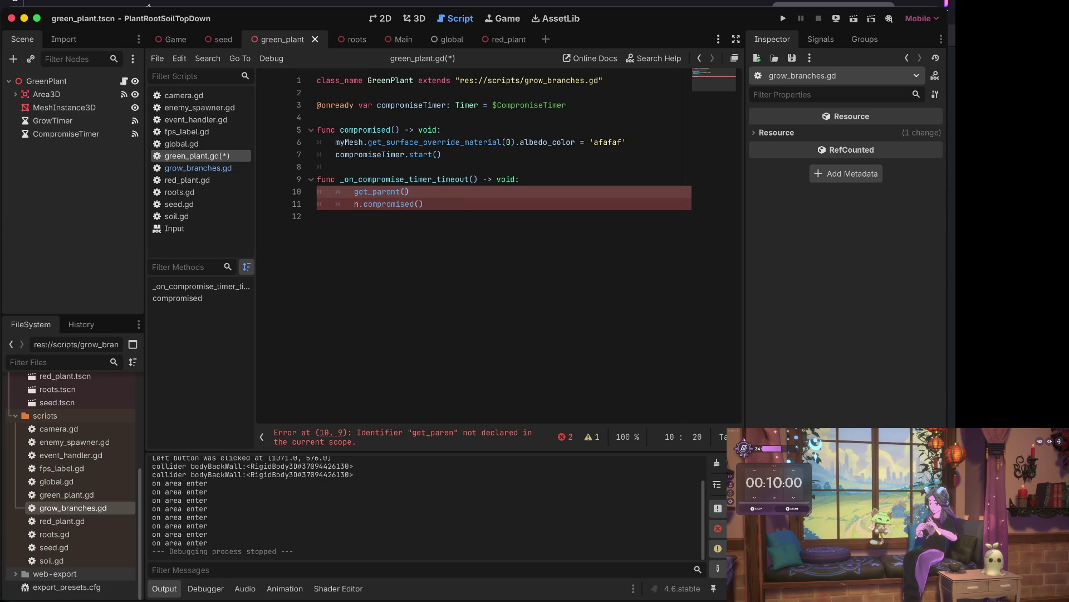
text(.compromised)
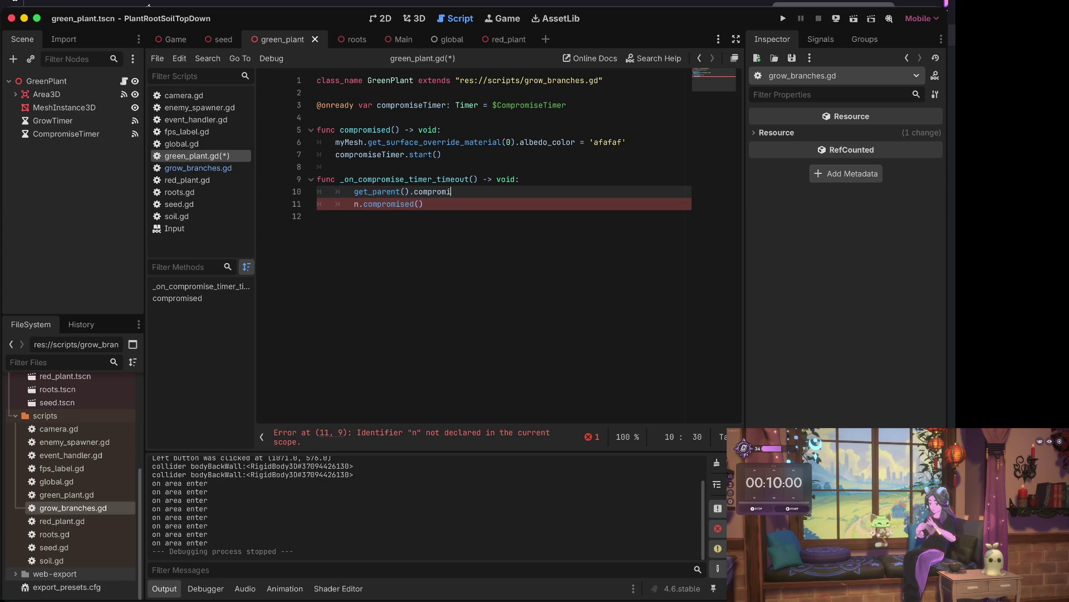
key(Home)
key(Home)
text(if)
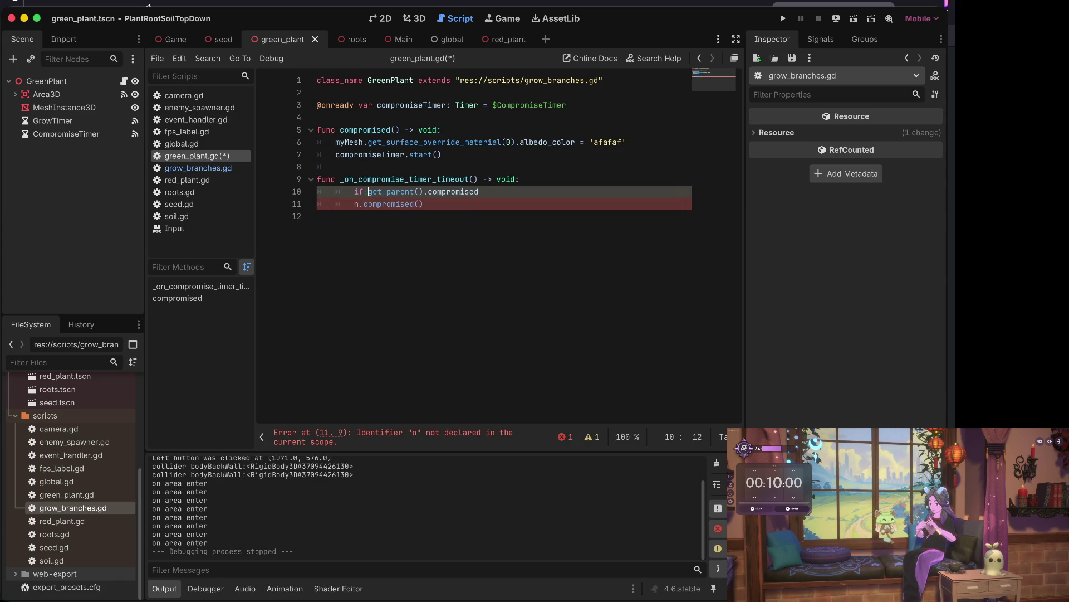
Add 'var parent = get_parent()' under the header and change the condition to 'if parent:'
key(Up)
key(End)
key(Return)
text(var parent )
text(= get_)
text(parent)
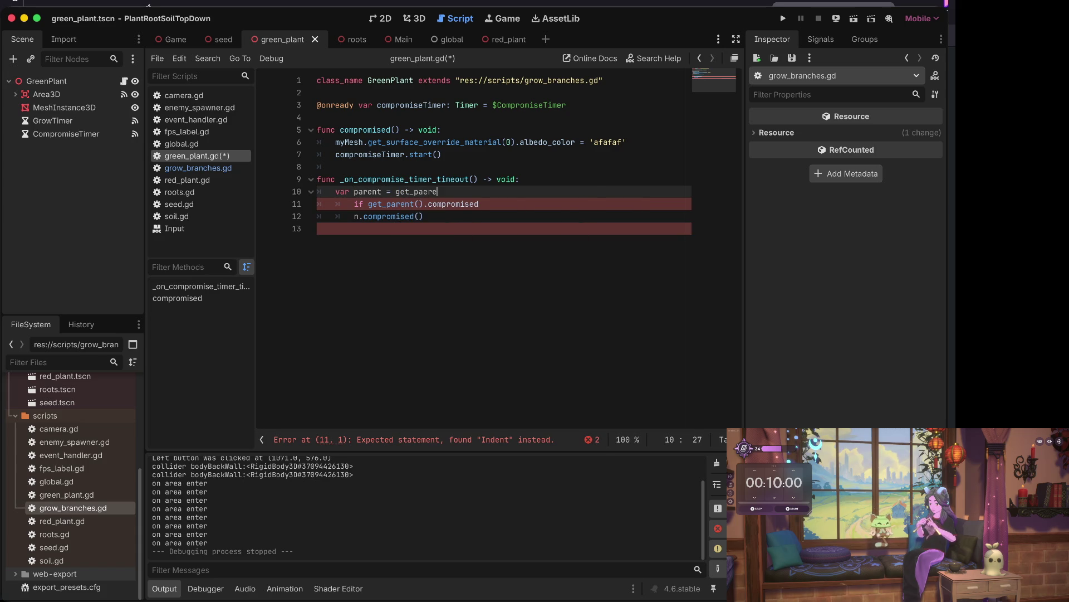
text(())
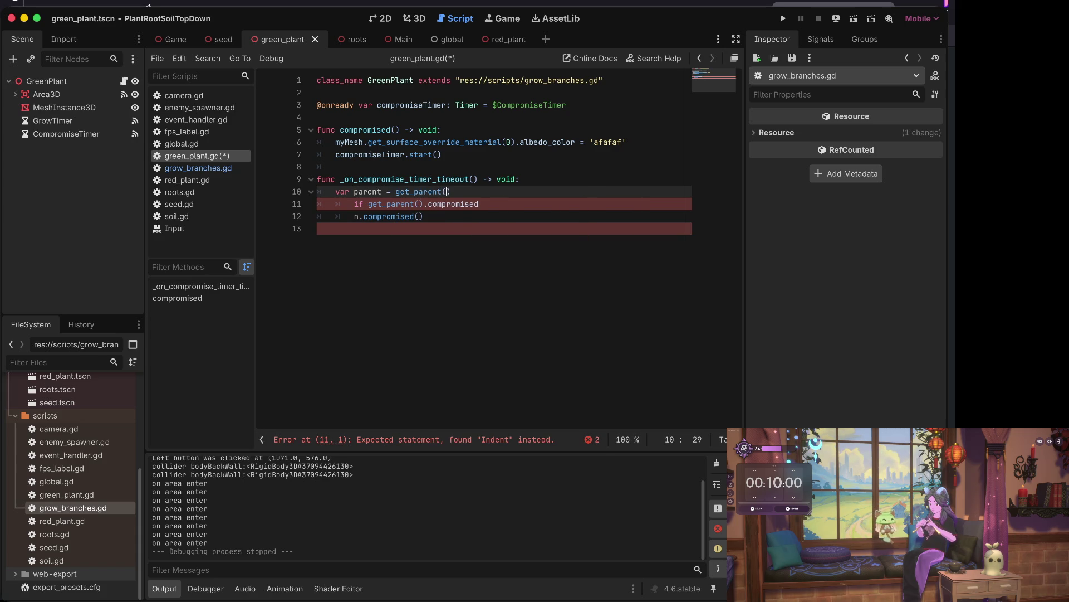
key(Down)
key(Home)
key(shift+Tab)
key(shift+End)
key(BackSpace)
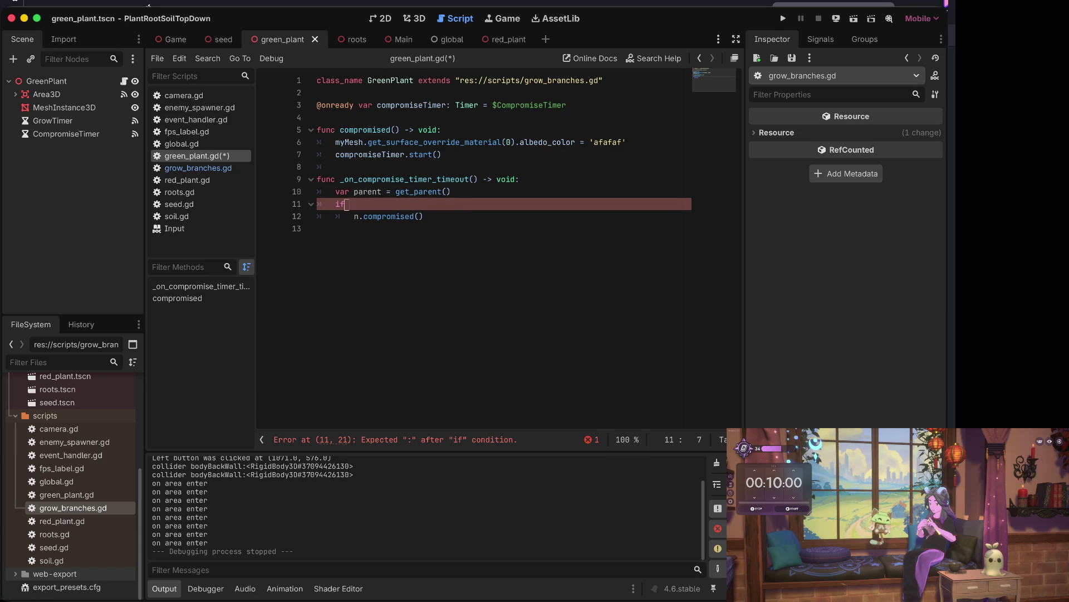
text(parent:)
Change the stray n call to parent.compromised(), save, and run the project
key(Down)
key(Home)
key(Delete)
text(pae)
key(BackSpace)
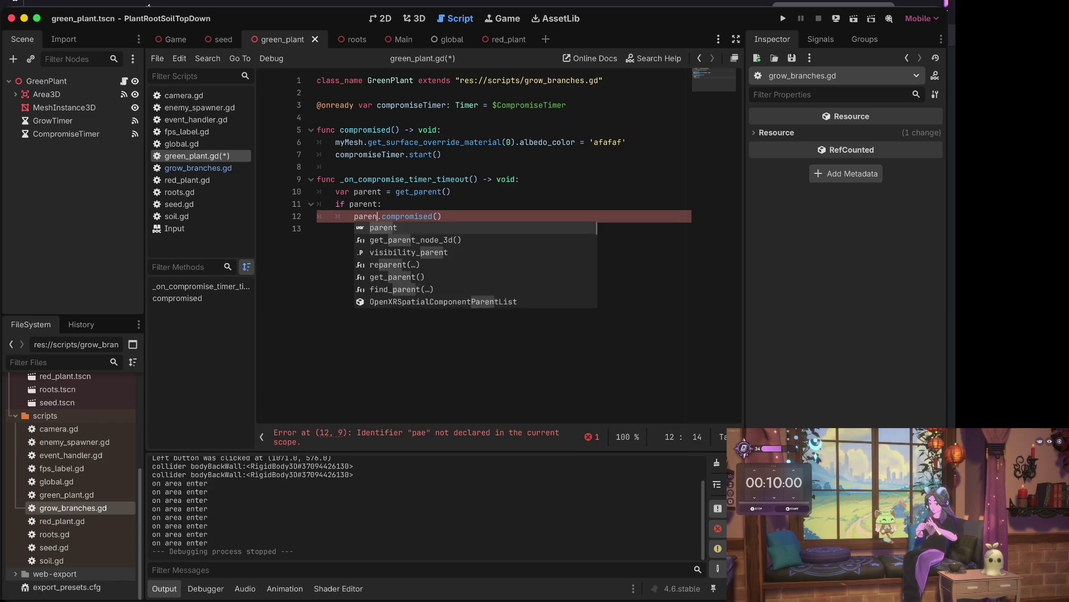
key(Return)
key(Home)
key(ctrl+s)
key(ctrl+b)
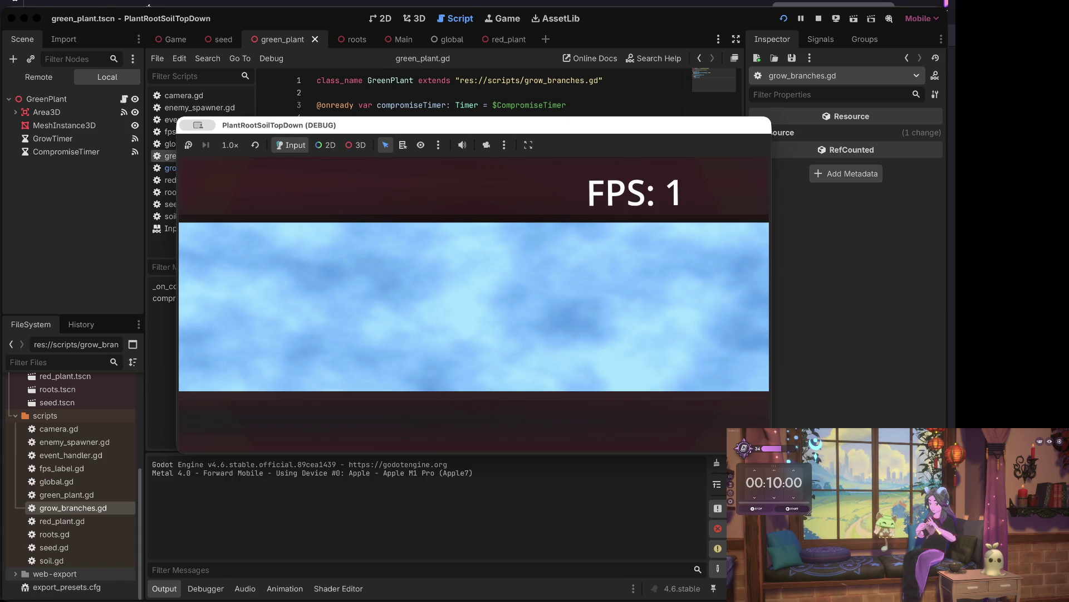
Plant two green plants by clicking in the running game
click(550, 307)
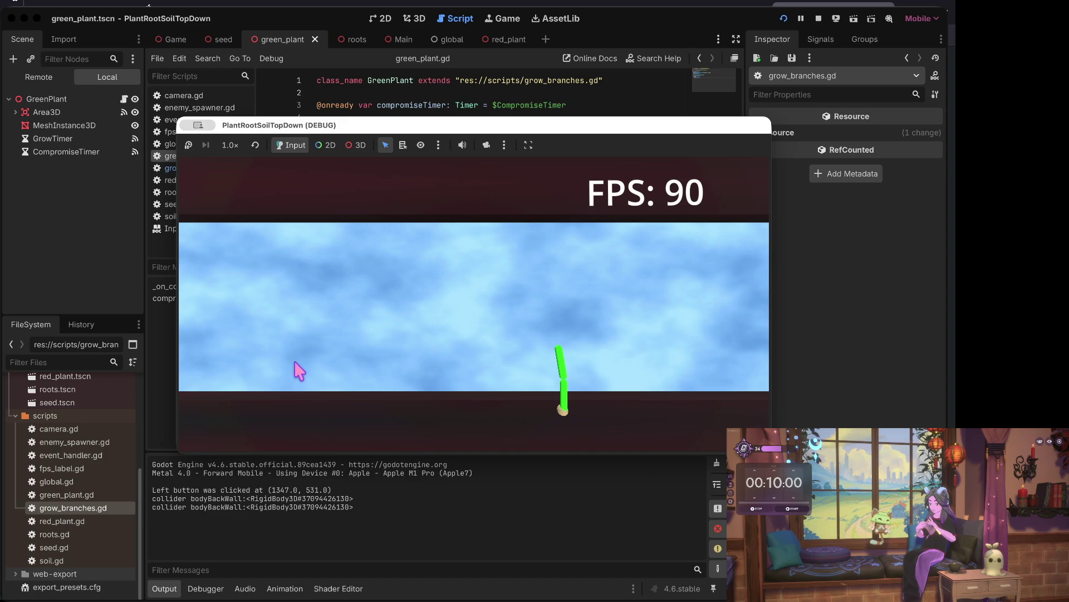
click(291, 367)
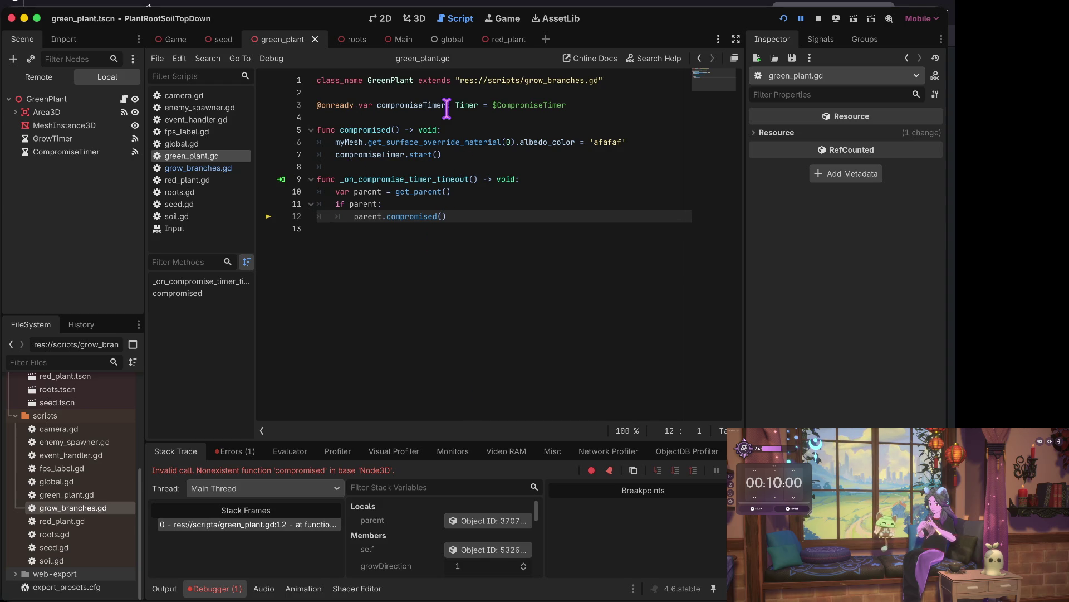
Review the handler's get_parent() and 'if parent' lines in green_plant.gd, then open grow_branches.gd
mouse_move(446, 110)
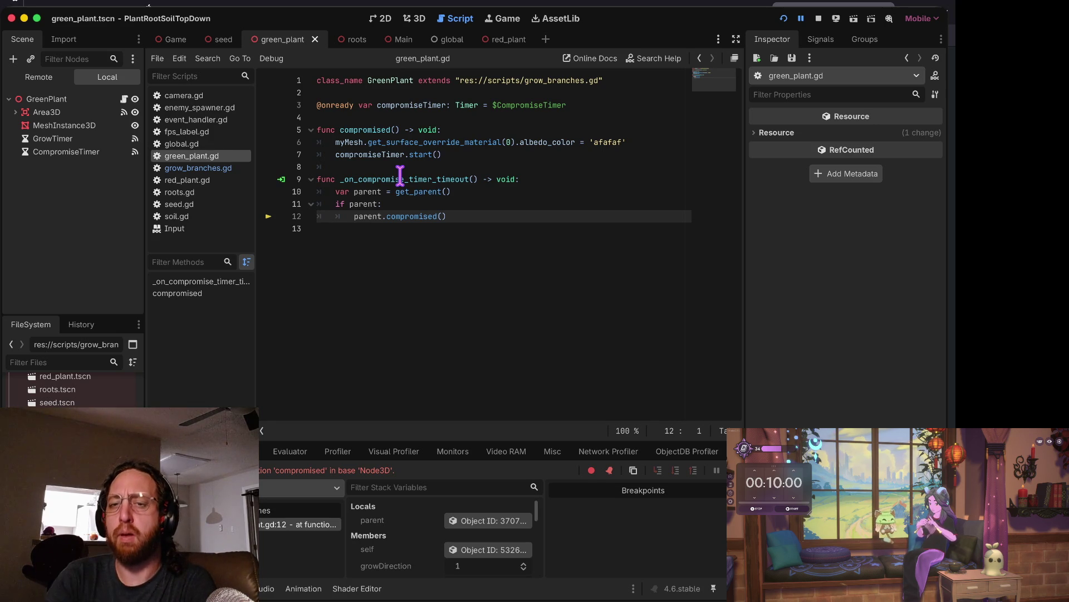
key(Up)
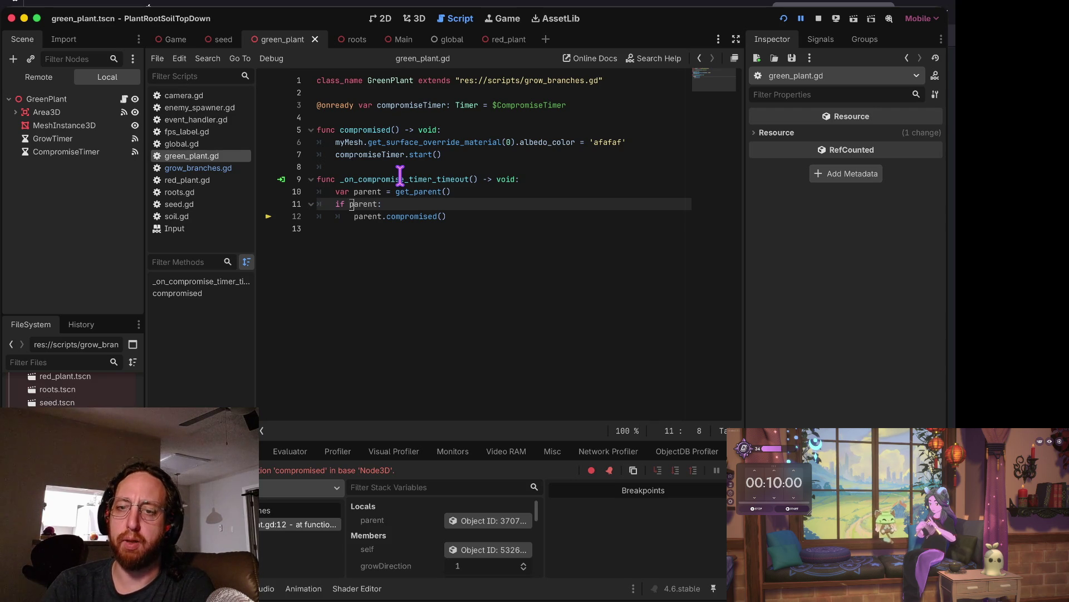
key(Down)
key(Up)
key(Up)
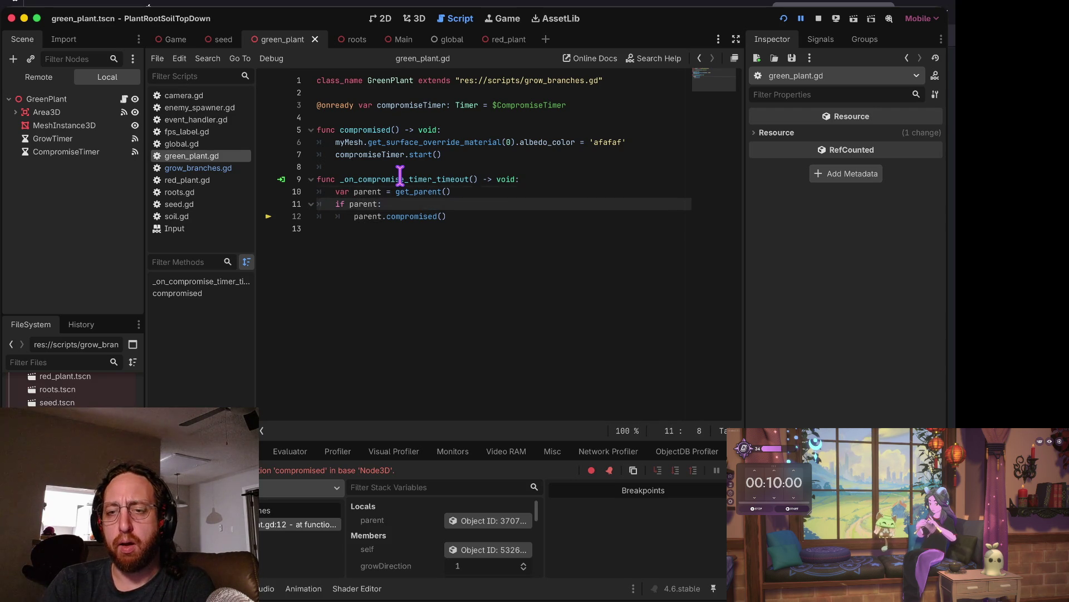
key(Down)
key(Down)
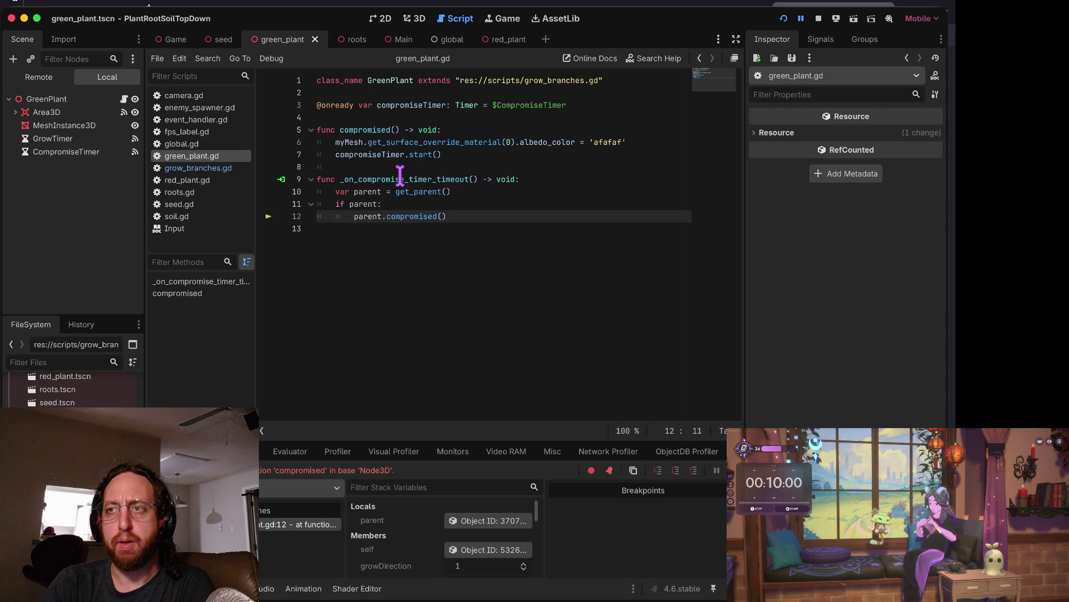
key(Up)
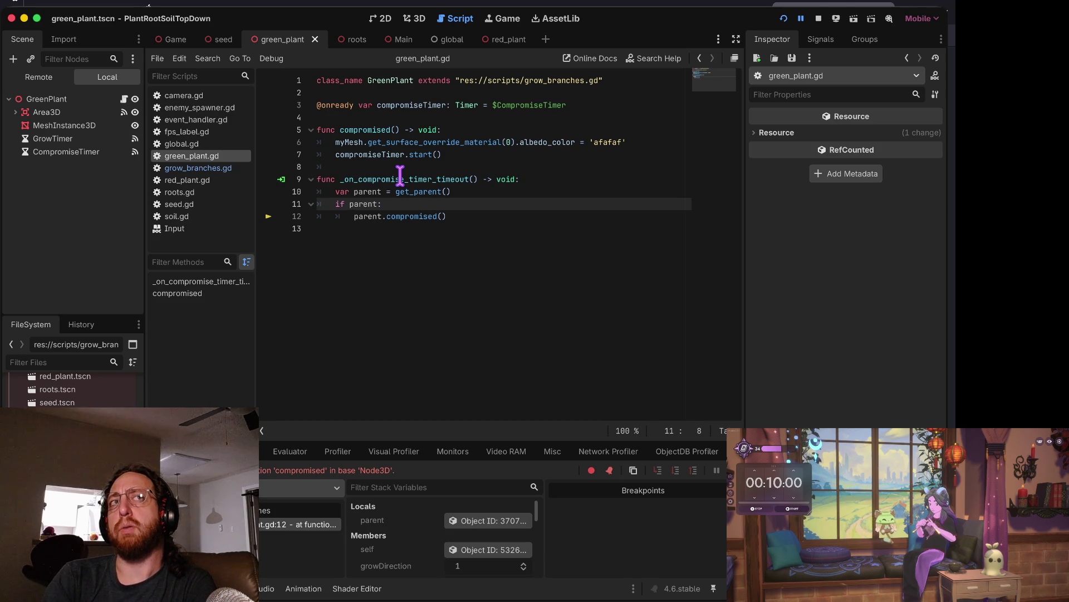
click(398, 190)
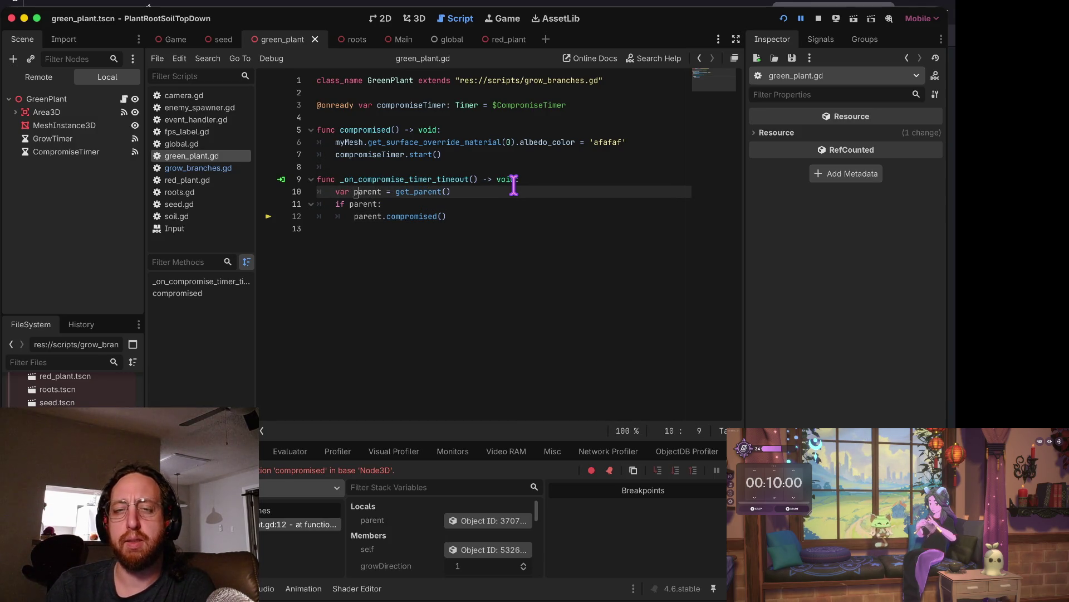
click(190, 169)
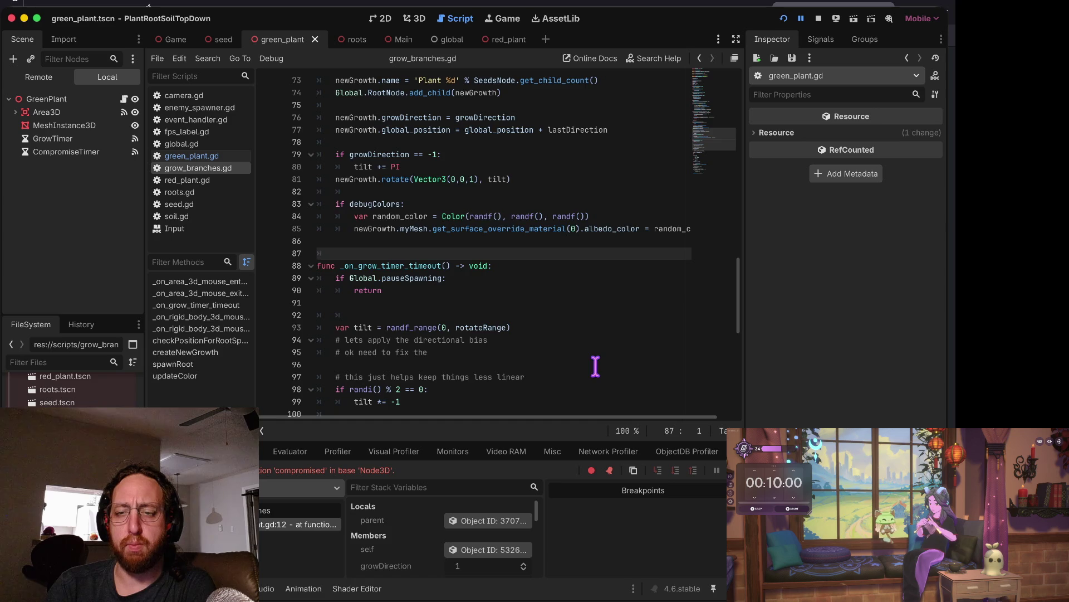
scroll(500, 211, up, 20)
scroll(500, 207, down, 1)
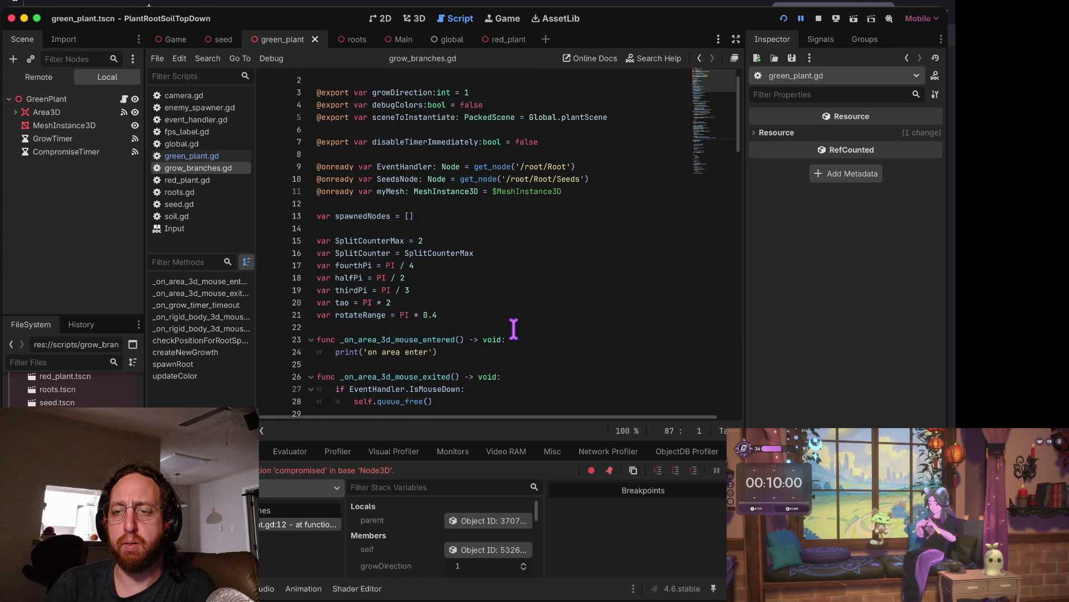
scroll(496, 195, down, 1)
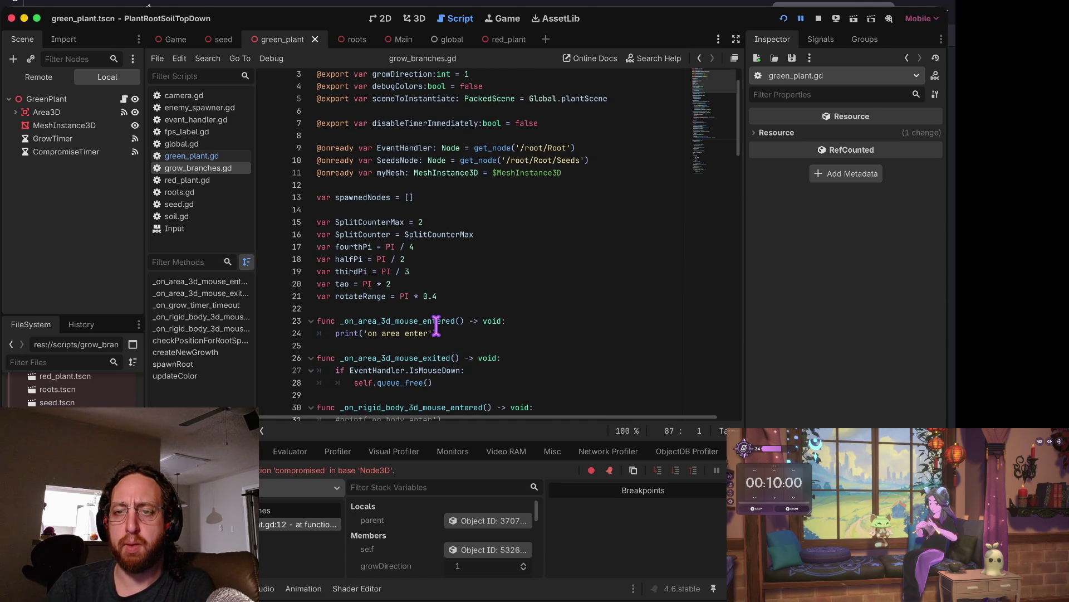
scroll(437, 328, up, 2)
click(385, 229)
key(Home)
key(F3)
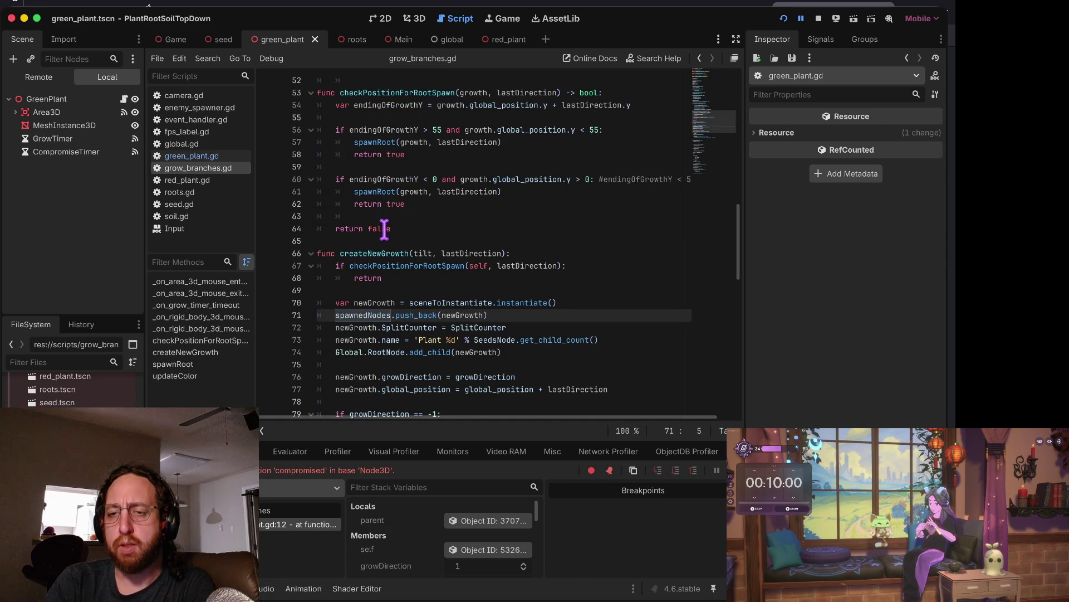
key(ctrl+Home)
key(Down)
key(Down)
key(Down)
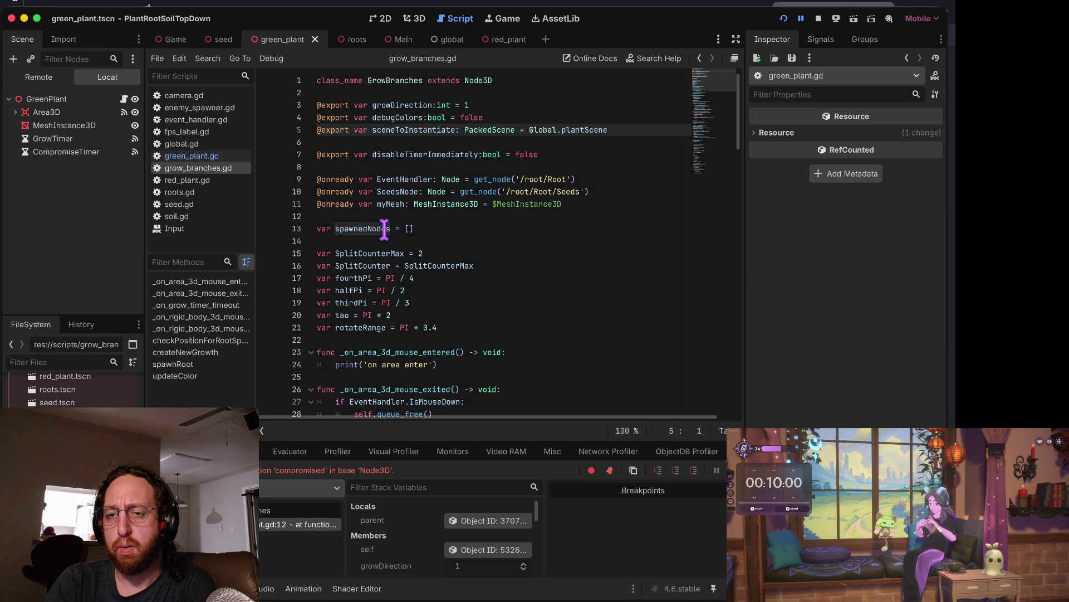
key(alt+Left)
key(Down)
key(Up)
key(Up)
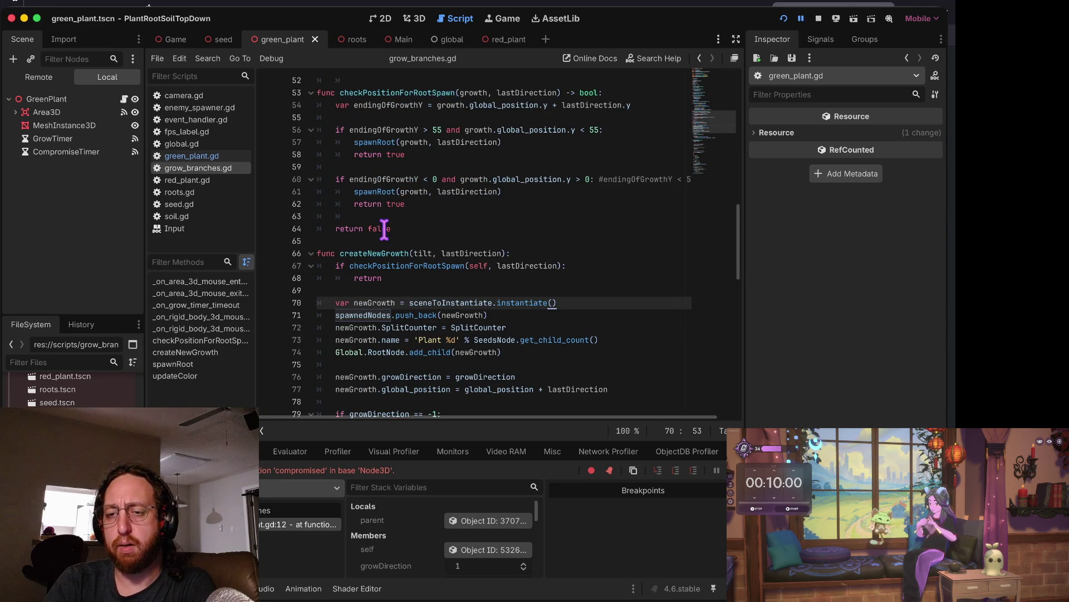
Add 'newGrowth.spawnParent = self' after the instantiate line in createNewGrowth
key(Return)
text(newgro)
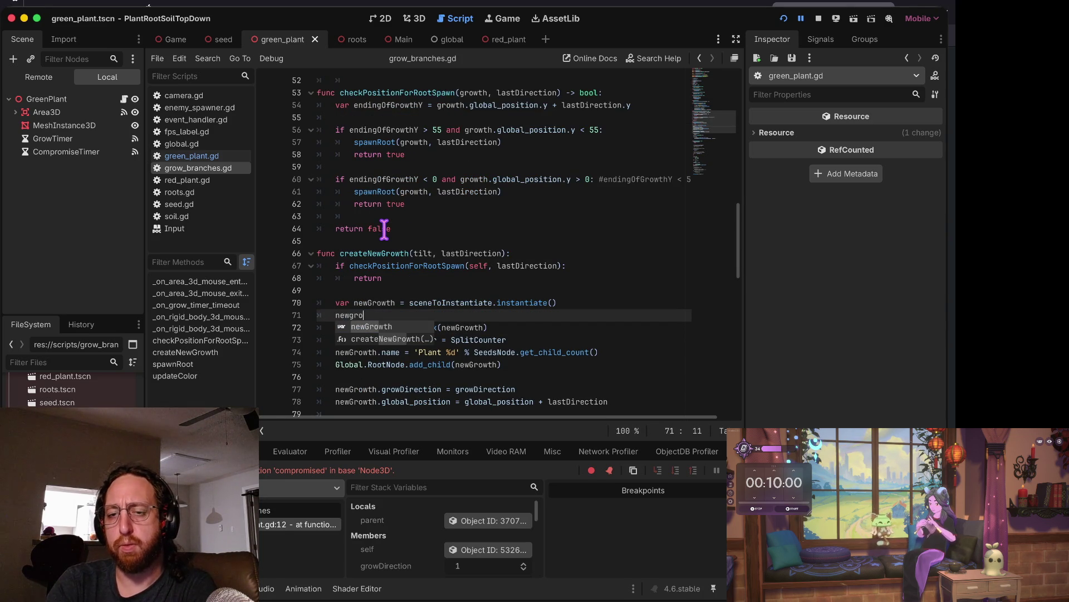
key(BackSpace)
text(Growth)
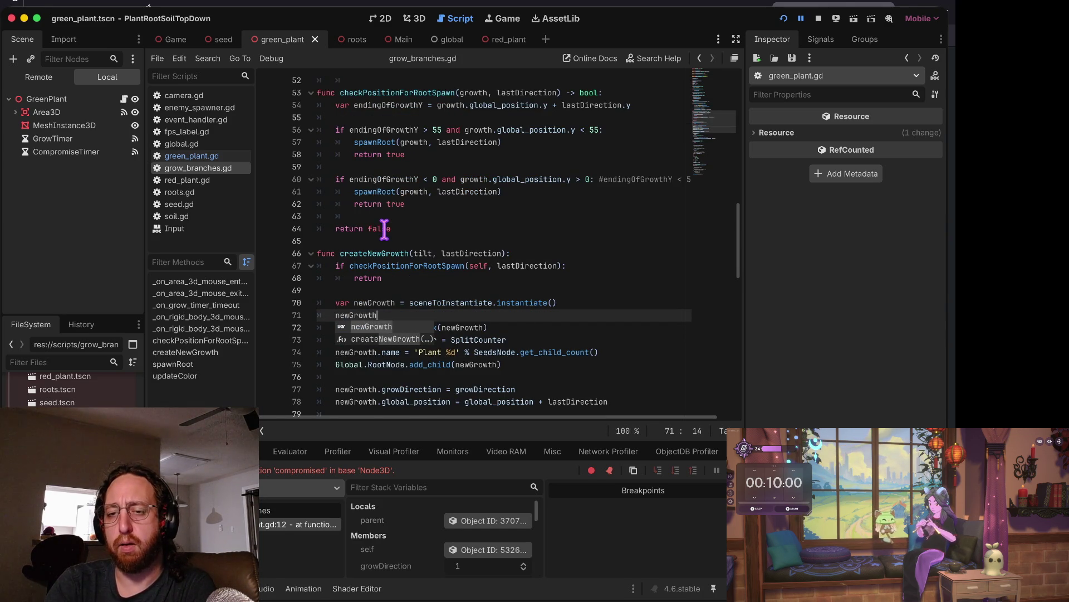
text( = )
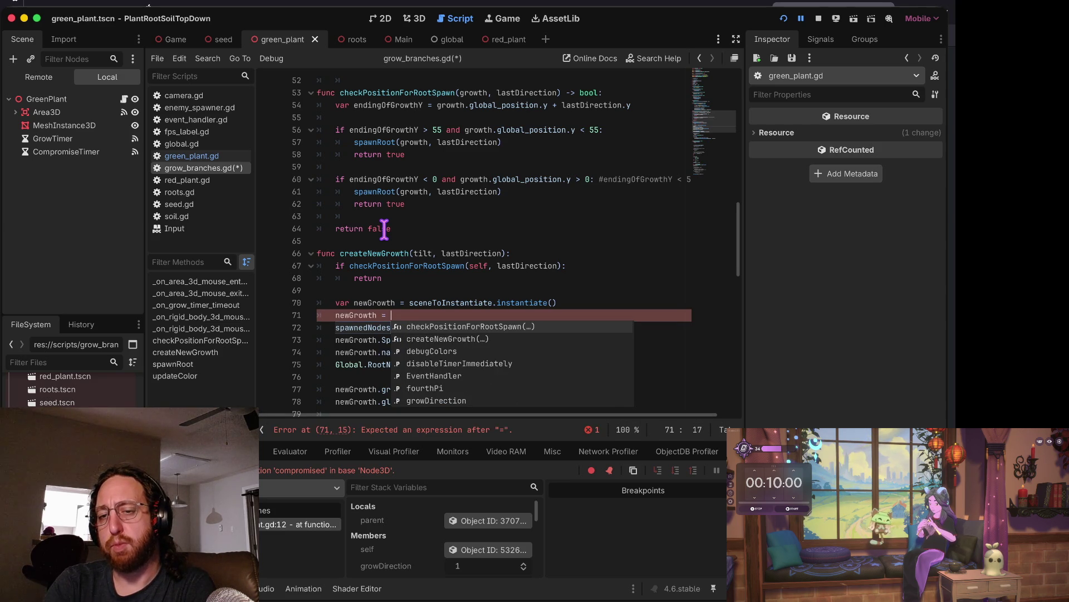
text(spawnParent)
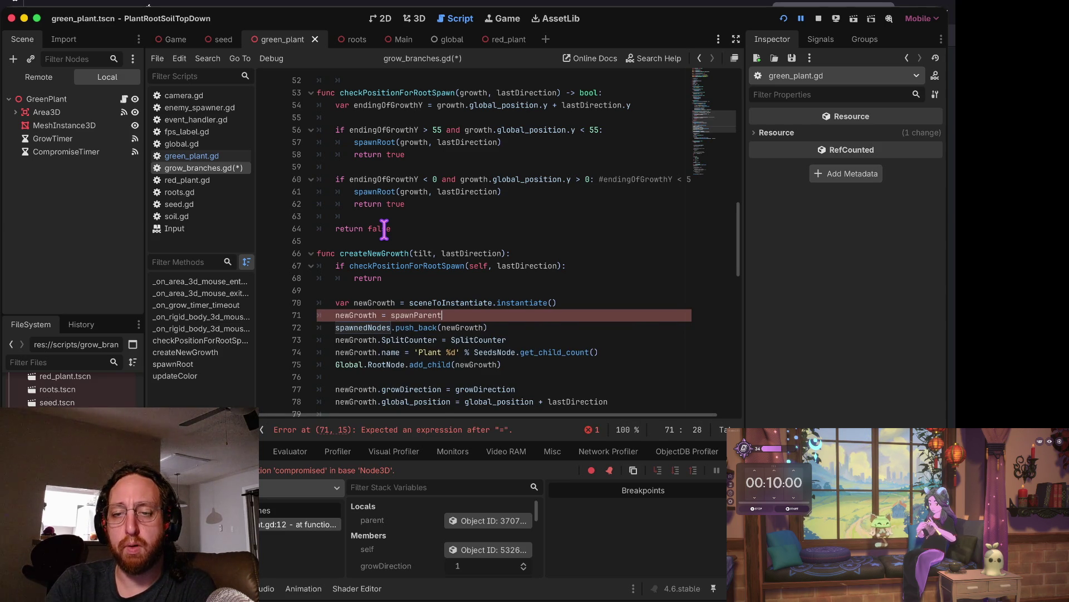
key(alt+Left)
key(BackSpace)
key(BackSpace)
key(BackSpace)
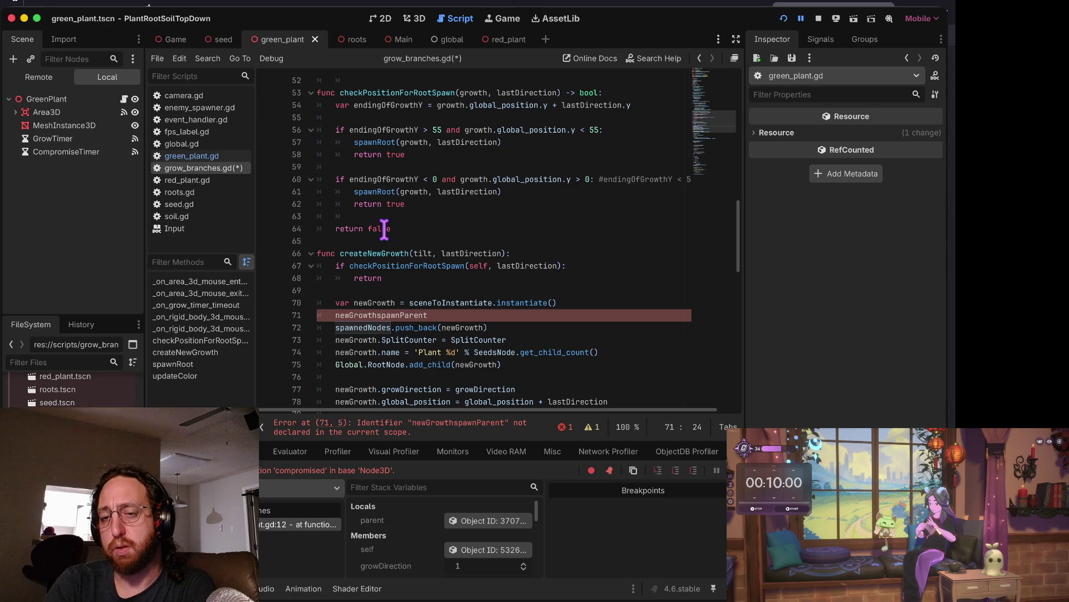
key(Left)
text(.)
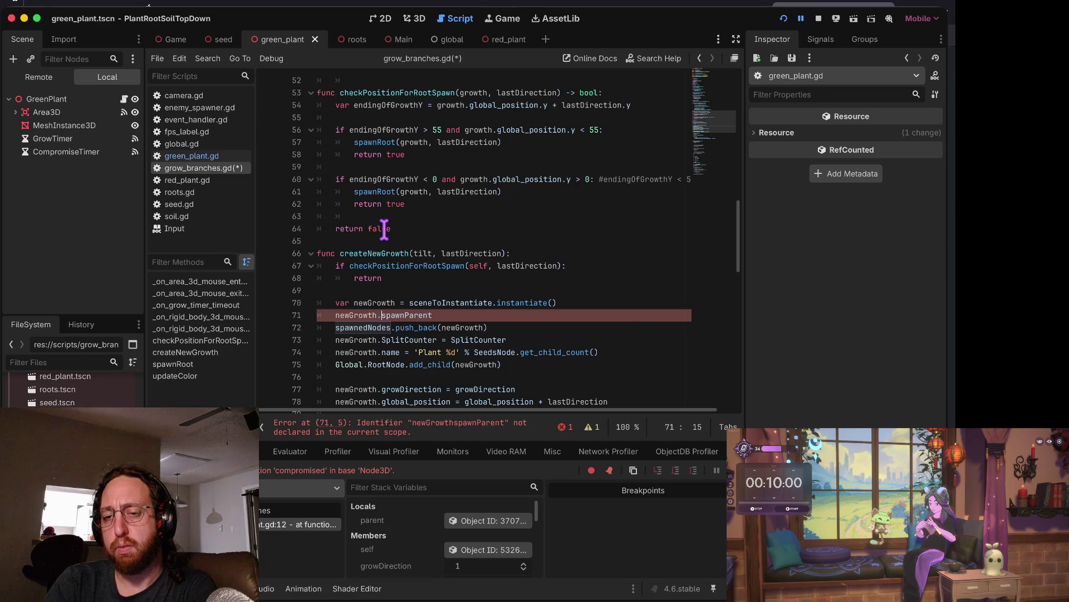
key(End)
text(= self)
Save grow_branches.gd, delete 'var spawnedNodes = []', and remove green_plant.gd's get_parent() line
key(Down)
key(Home)
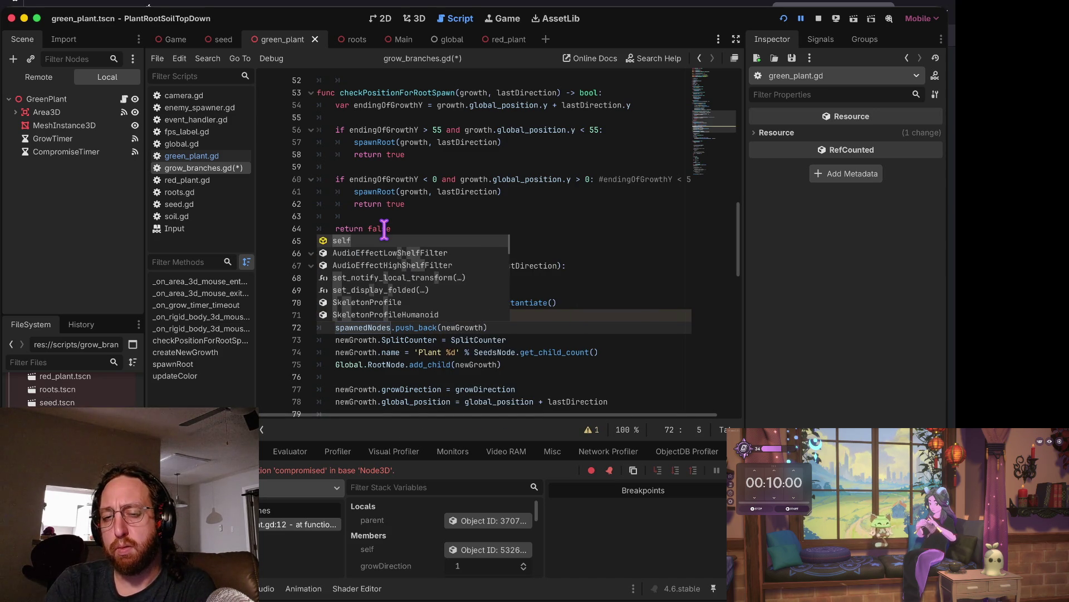
key(Up)
key(ctrl+s)
key(Right)
key(Right)
key(Right)
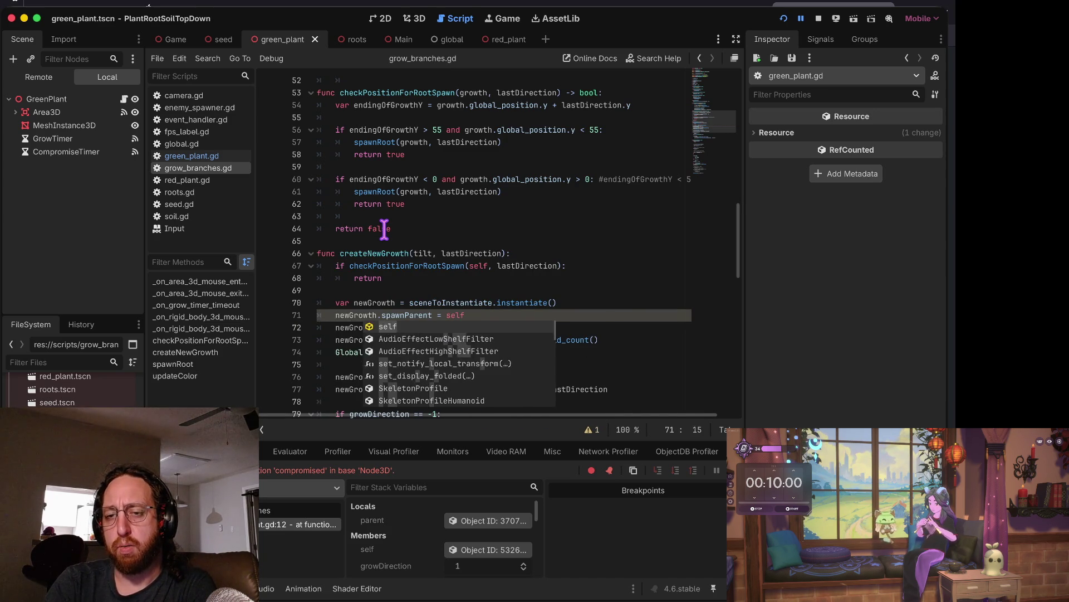
key(ctrl+Home)
key(Down)
key(Down)
key(Down)
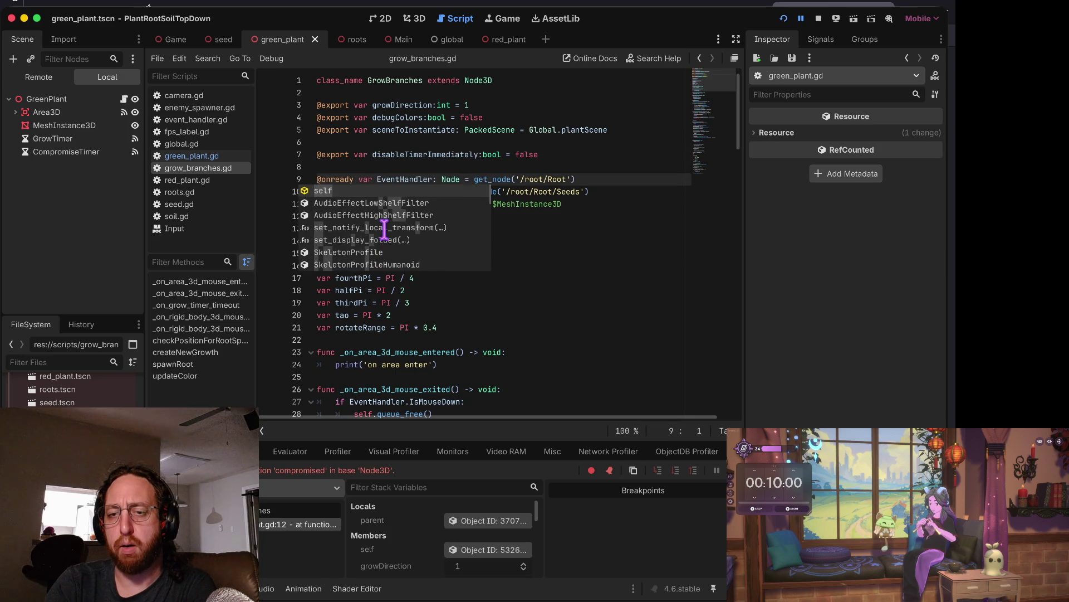
key(Down)
key(ctrl+shift+k)
key(ctrl+shift+k)
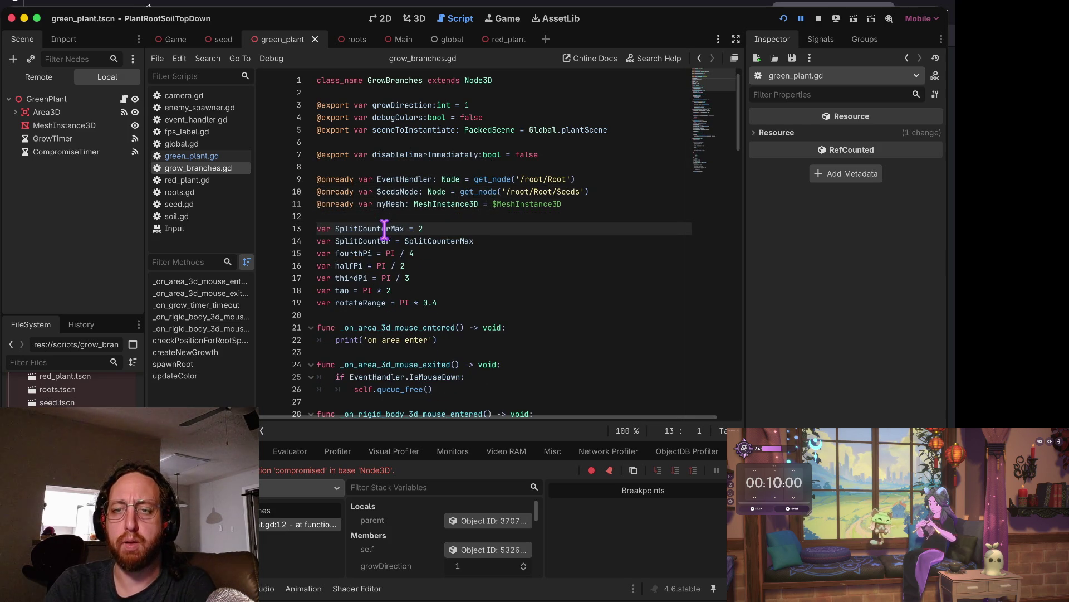
key(Up)
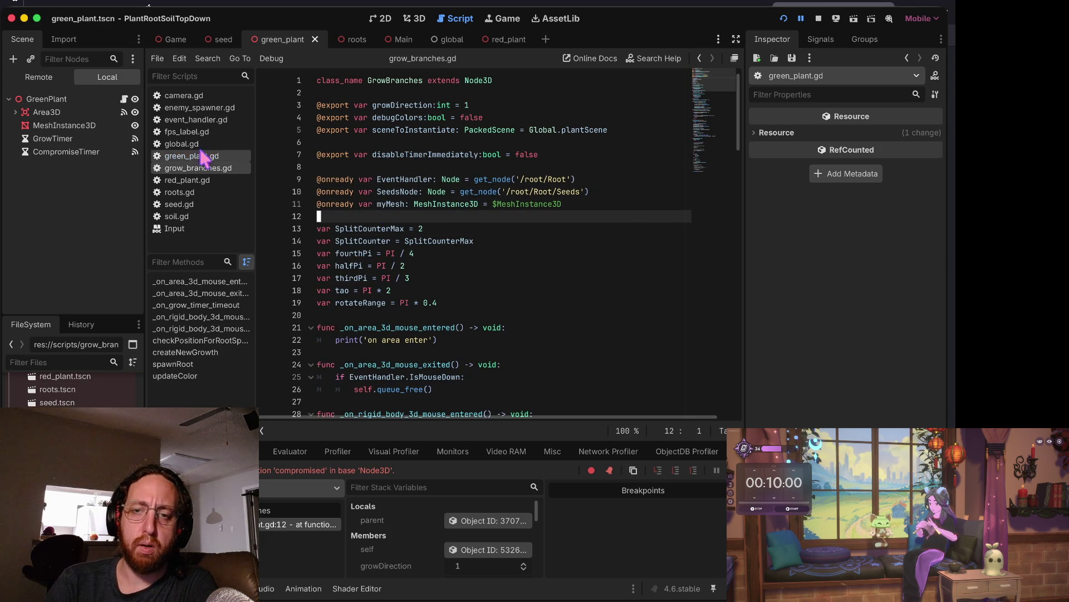
click(202, 156)
key(ctrl+shift+k)
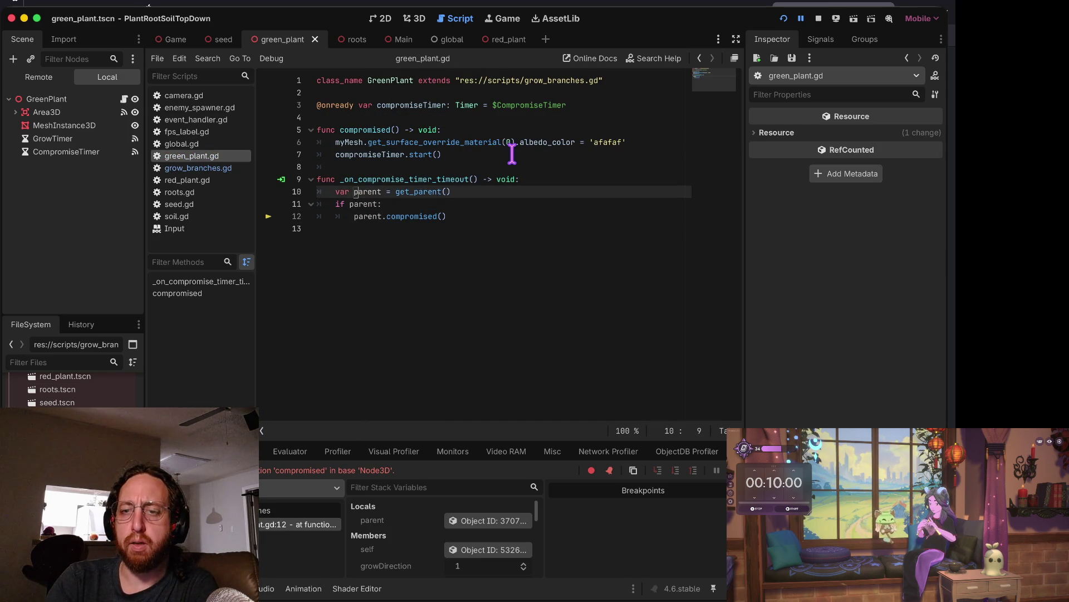
Replace parent with spawnParent in the if condition and compromised() call, and save green_plant.gd
key(ctrl+Right)
key(ctrl+Right)
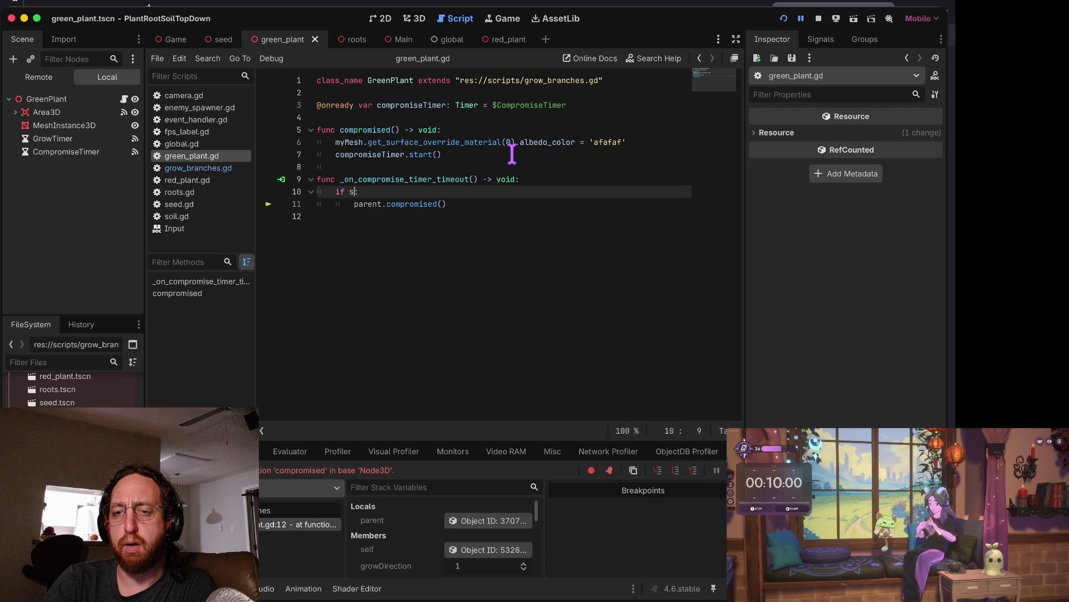
key(ctrl+BackSpace)
text(spawn)
key(BackSpace)
key(BackSpace)
key(BackSpace)
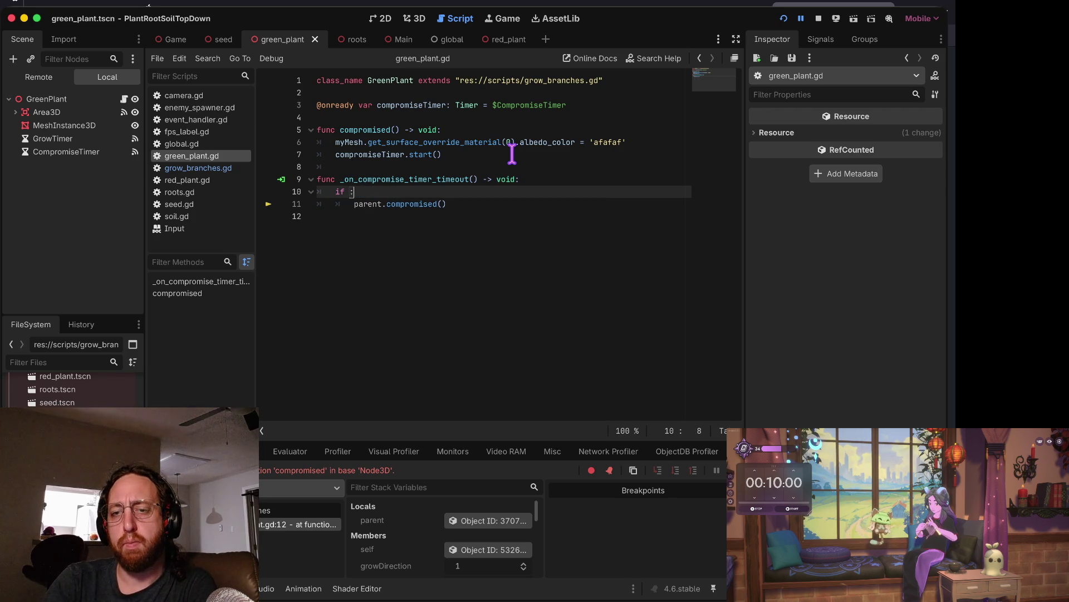
text(spawnParent)
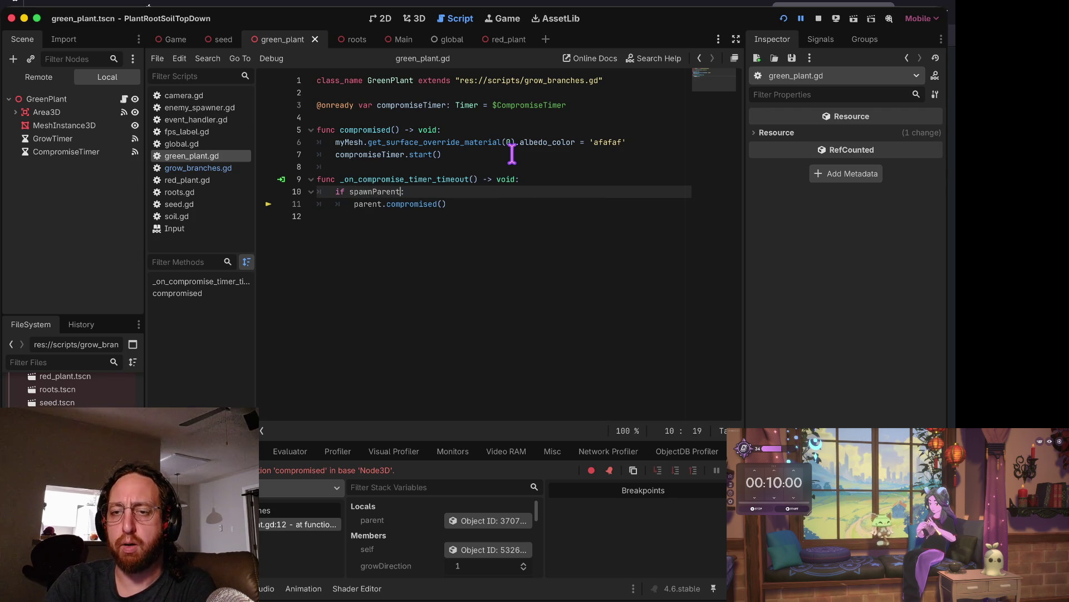
key(Down)
key(Up)
key(Down)
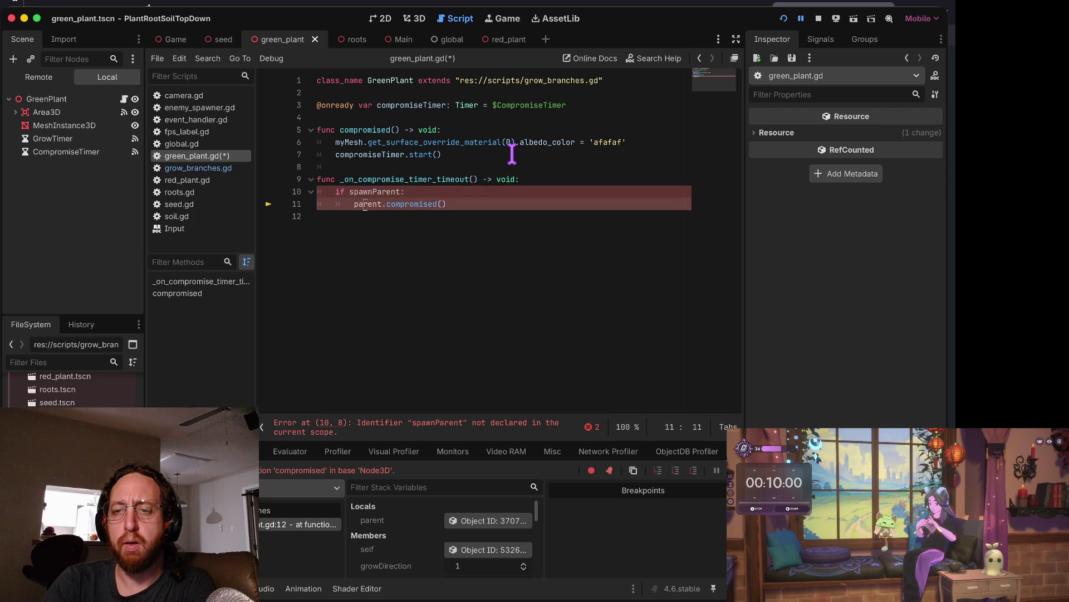
key(BackSpace)
key(BackSpace)
key(BackSpace)
text(spawnParent)
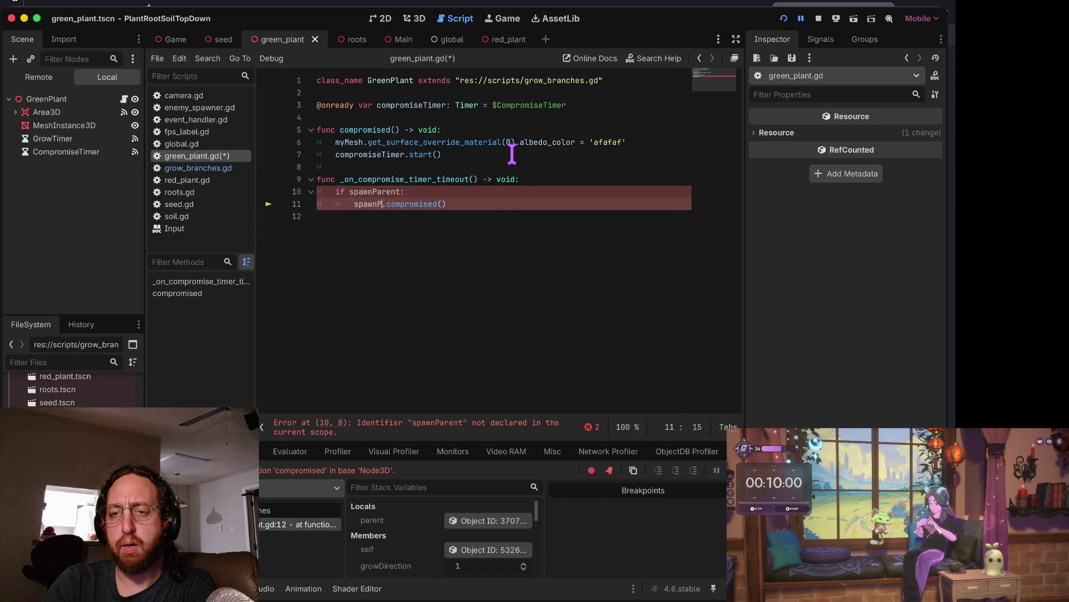
key(Home)
key(Up)
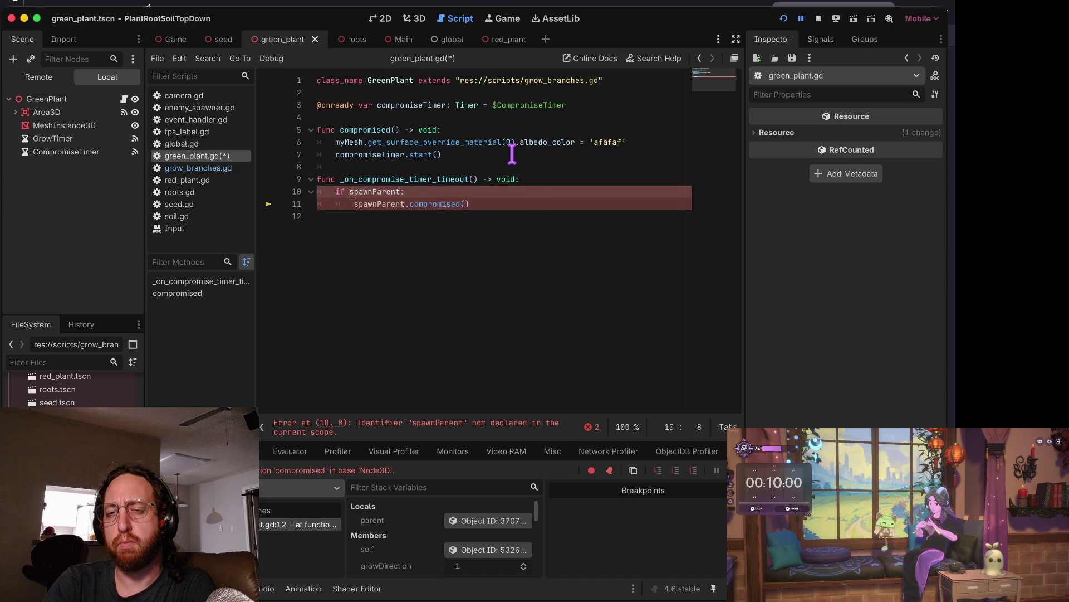
key(ctrl+s)
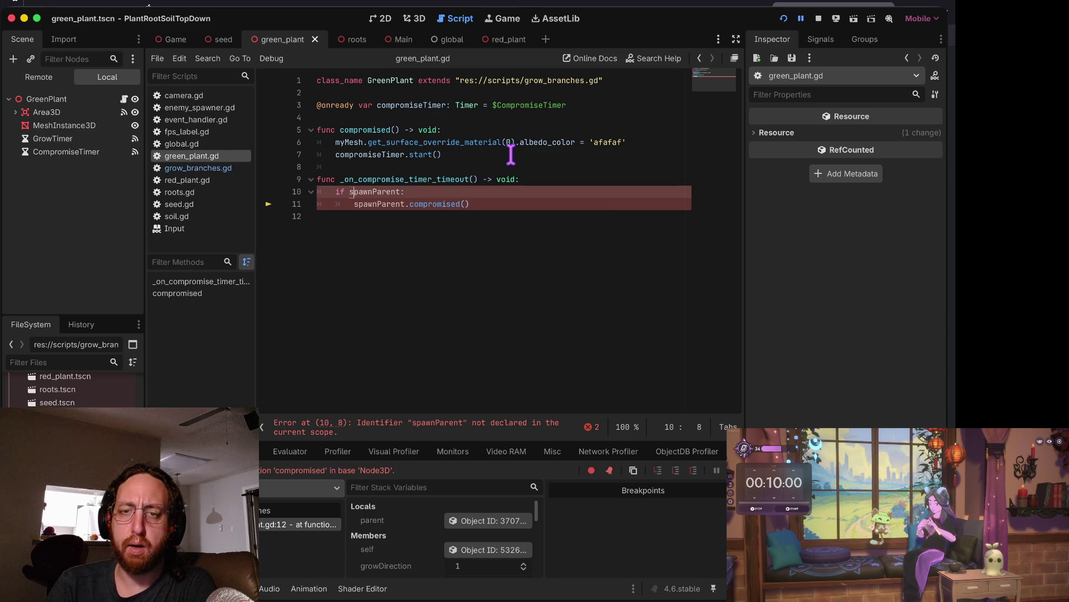
click(197, 168)
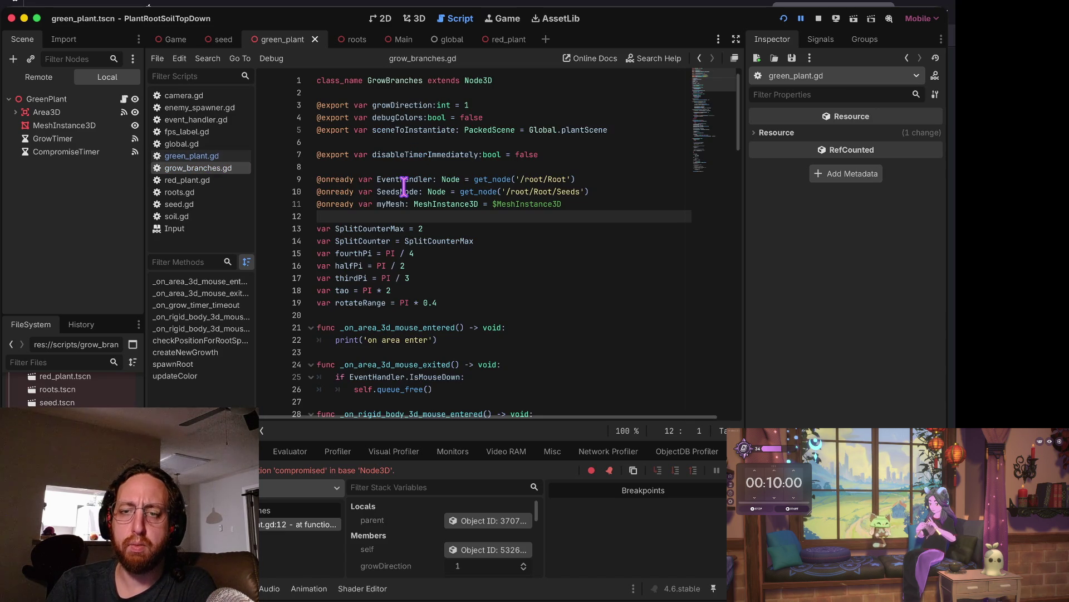
Declare 'var spawnParent' on line 21 of grow_branches.gd, then run the game from green_plant.gd
click(400, 315)
key(Return)
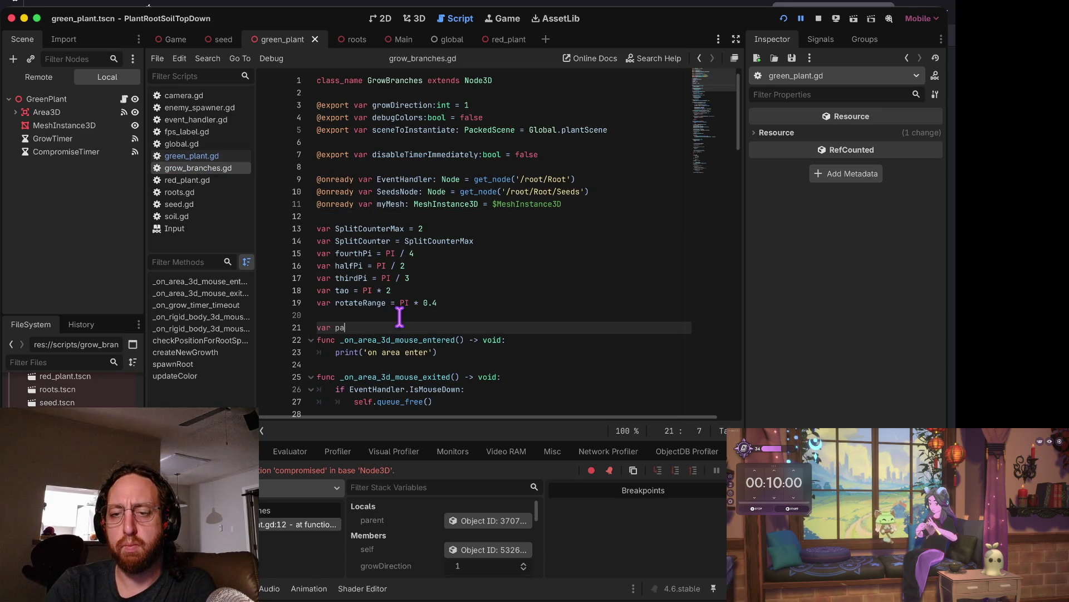
text(wnPa)
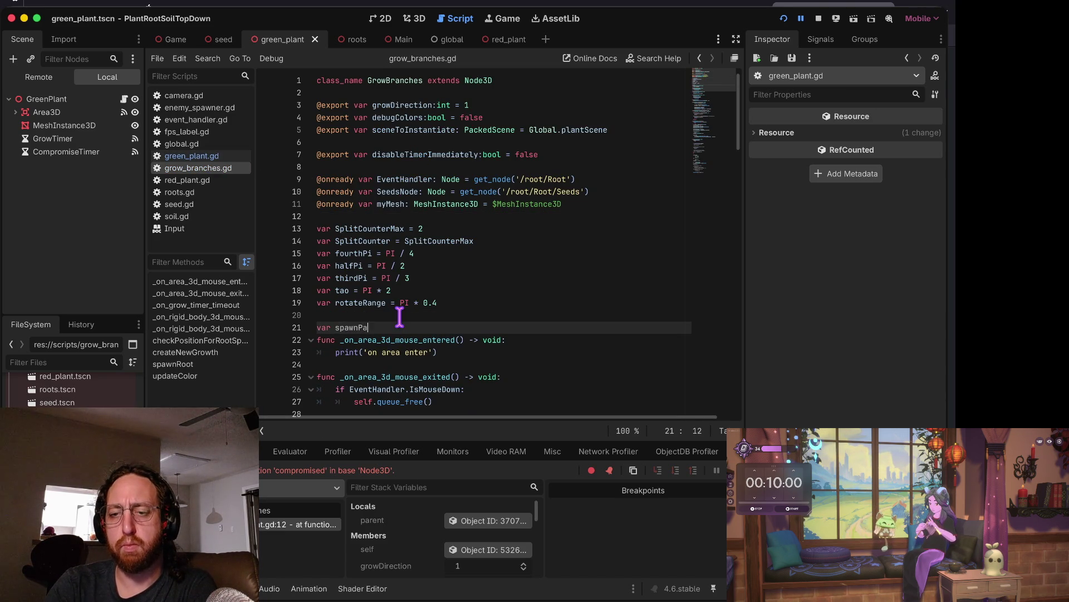
key(Return)
key(Up)
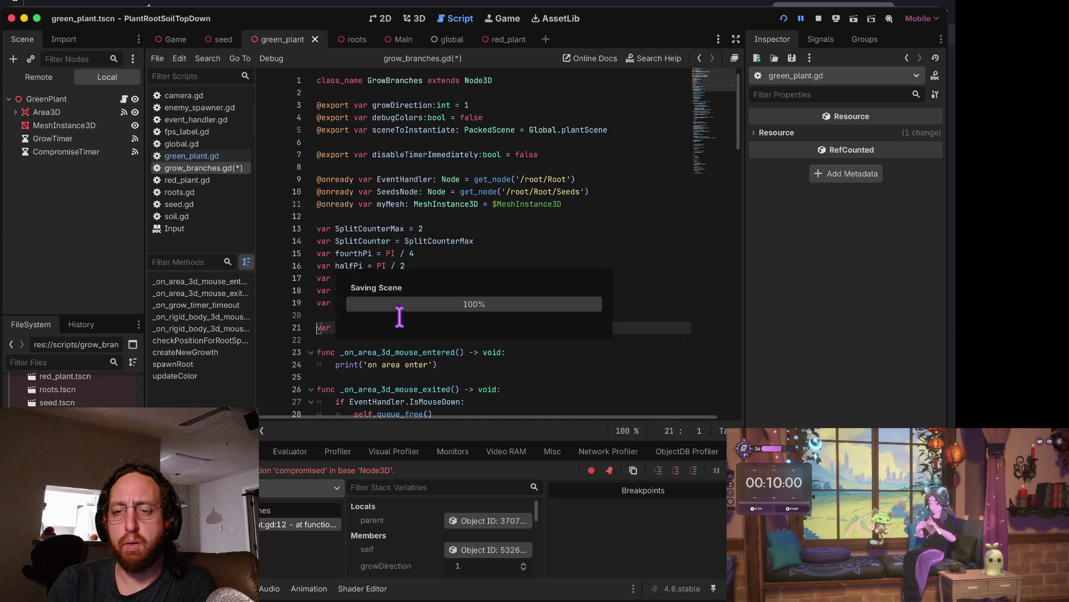
click(181, 157)
key(super+b)
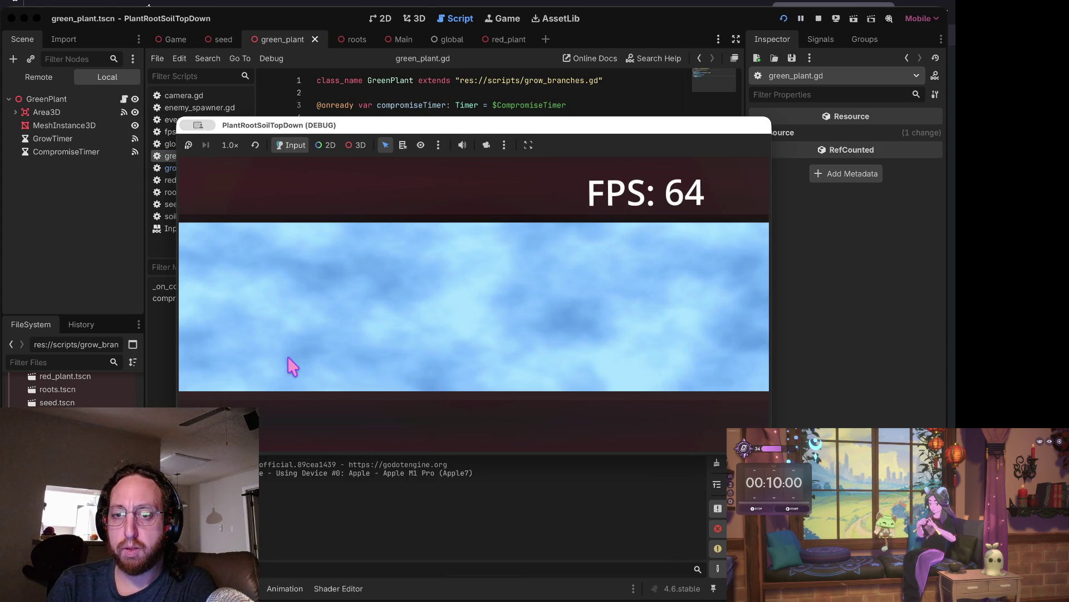
Plant seven seeds across the soil and let them grow into tangled roots
click(288, 361)
click(619, 361)
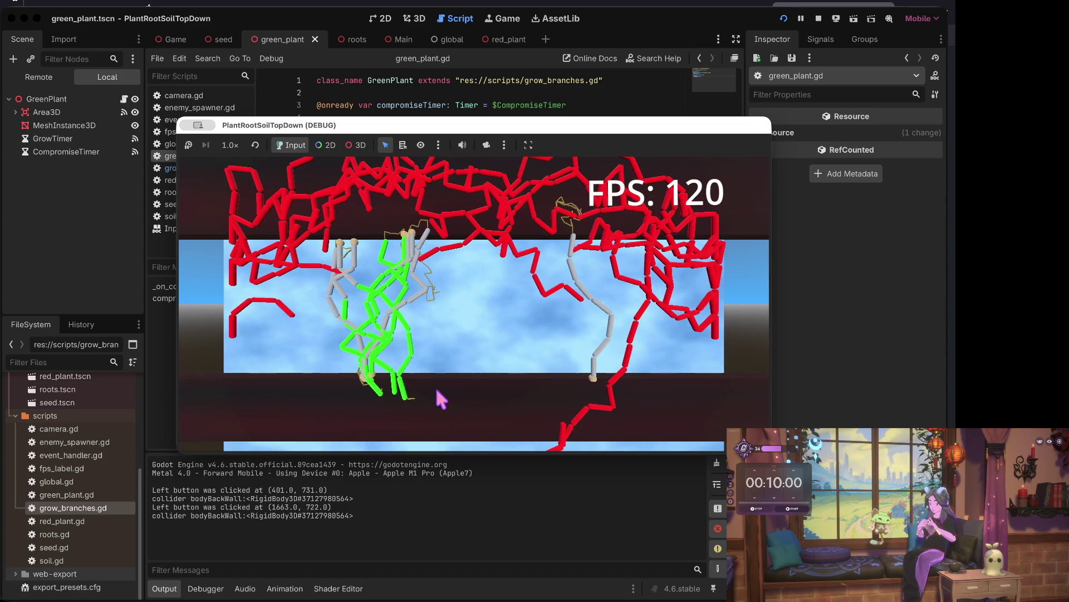
click(464, 361)
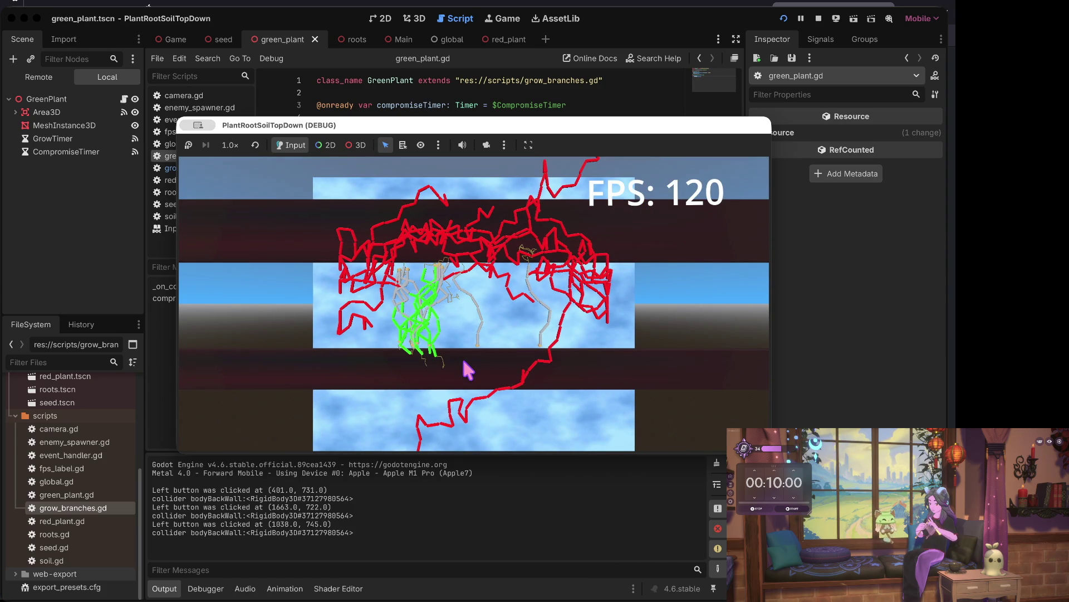
click(317, 314)
click(499, 327)
click(526, 322)
click(538, 322)
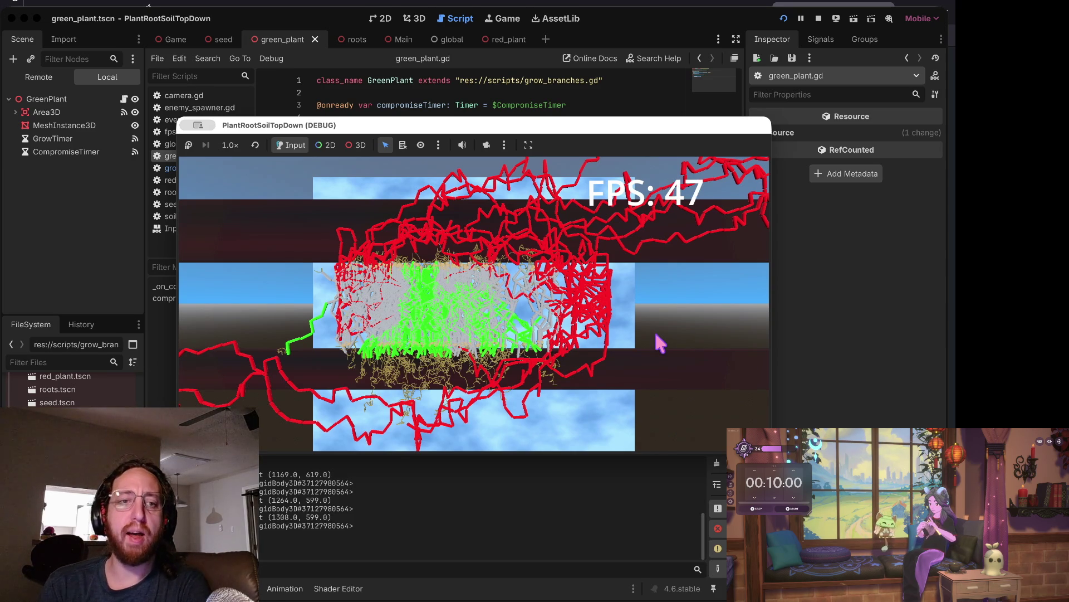
Stop the running game and switch to the terminal desktop
drag(640, 136, 604, 143)
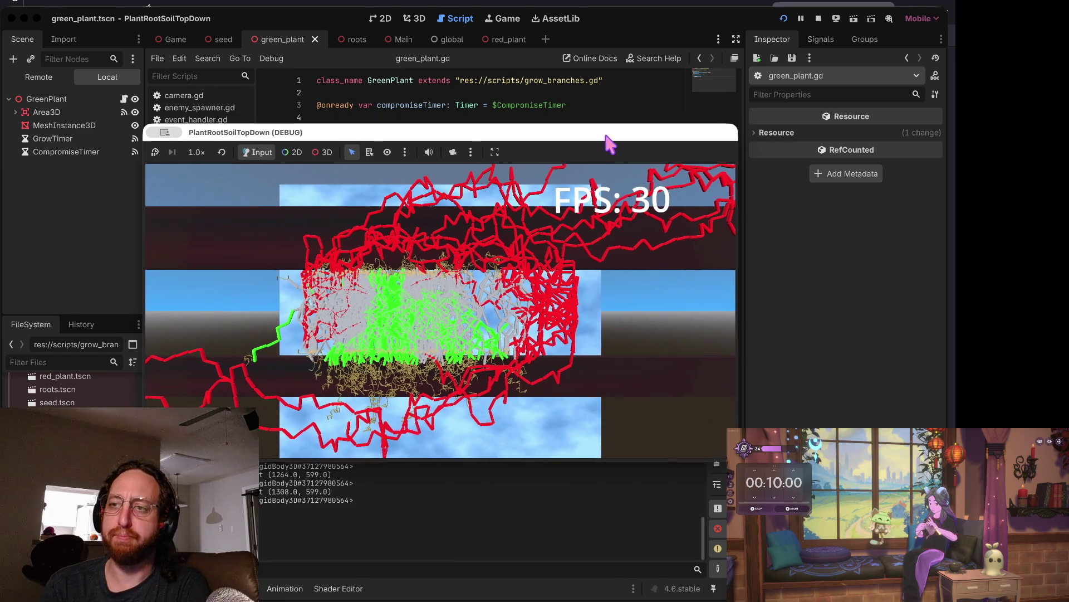
key(super+period)
key(ctrl+Right)
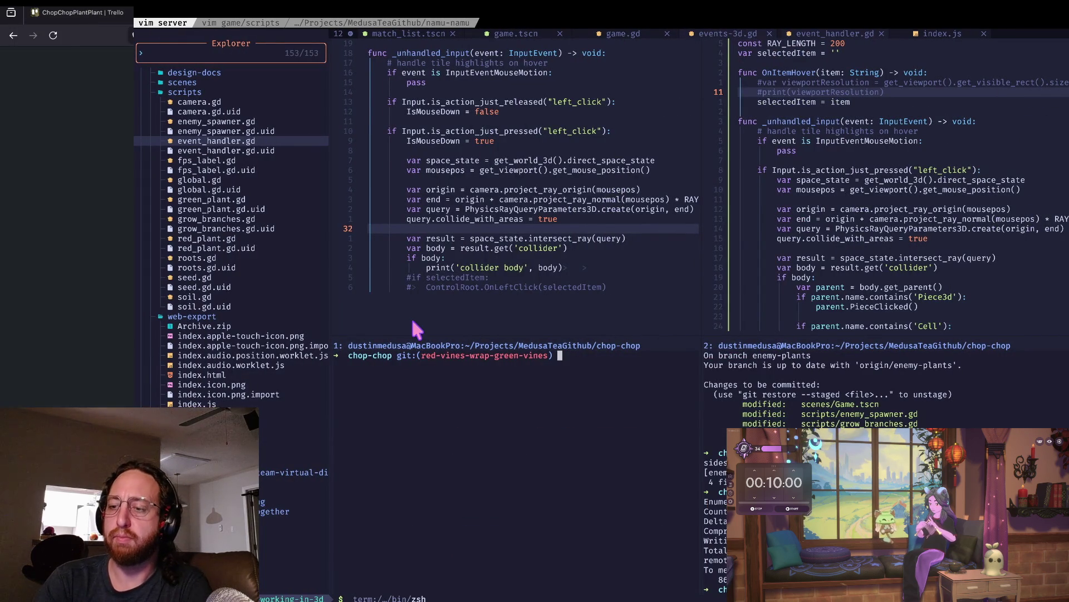
Switch from the terminal desktop back to the Godot editor with Ctrl+Left
key(ctrl+Left)
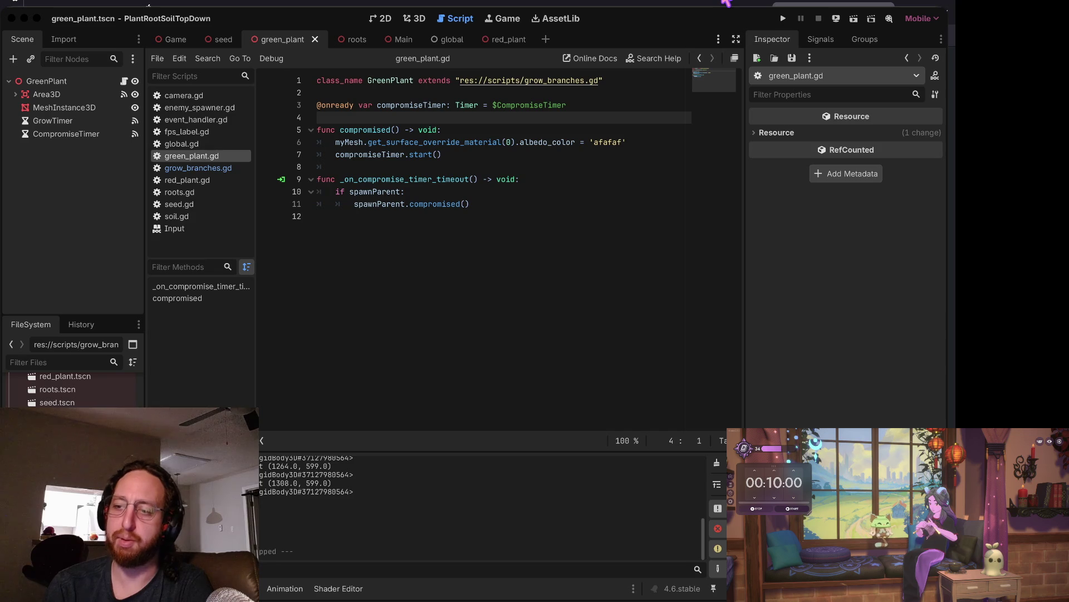
Review the compromised() lines in the script, then relaunch the game in its debug window
click(725, 3)
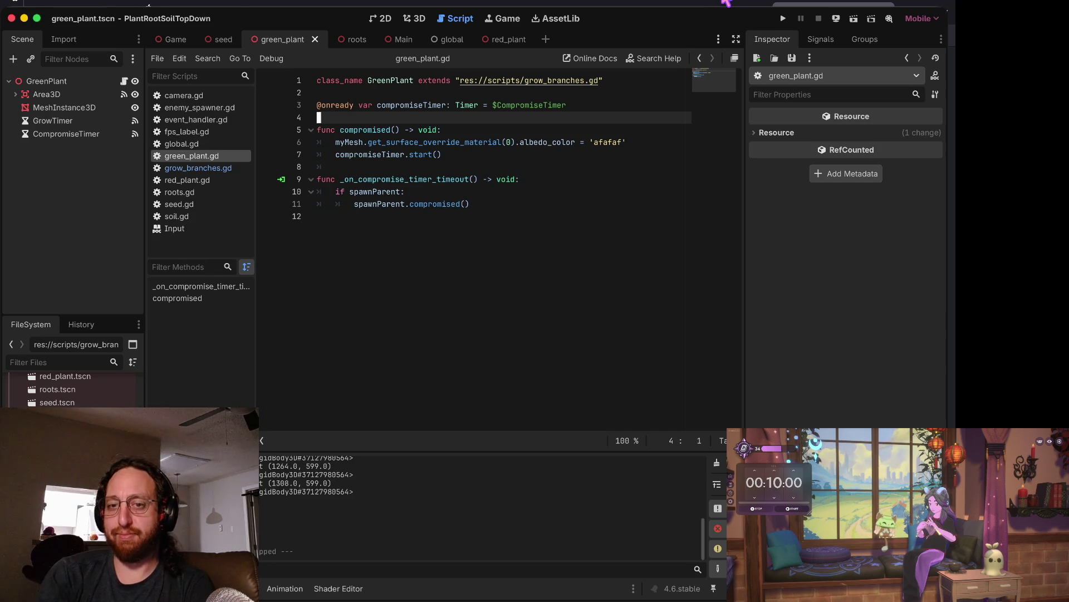
key(Down)
key(Down)
key(Up)
key(Up)
key(Up)
key(Down)
key(Down)
key(Down)
key(Down)
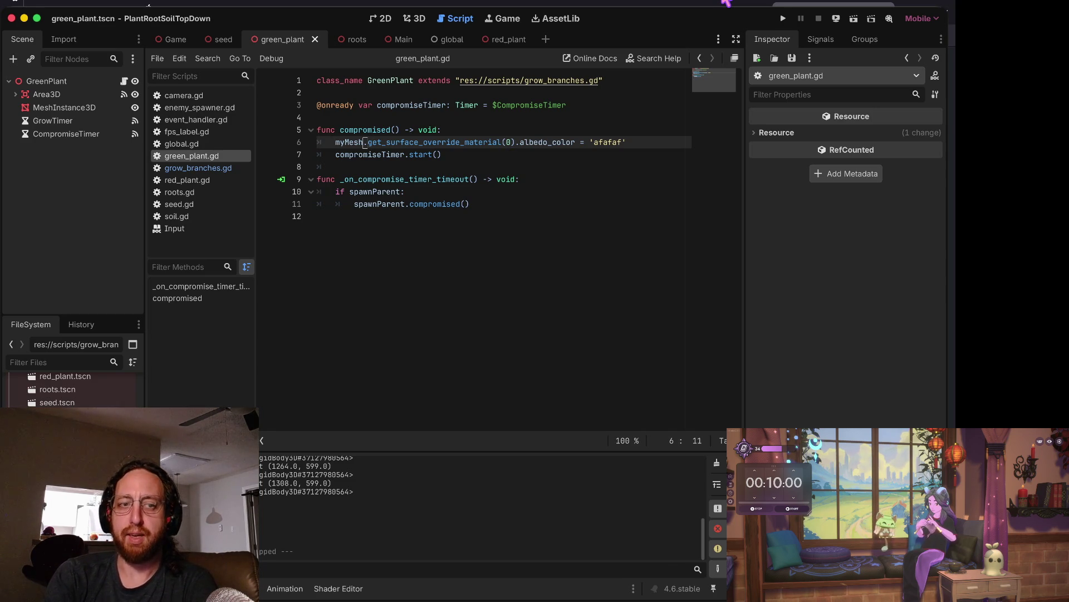
key(Down)
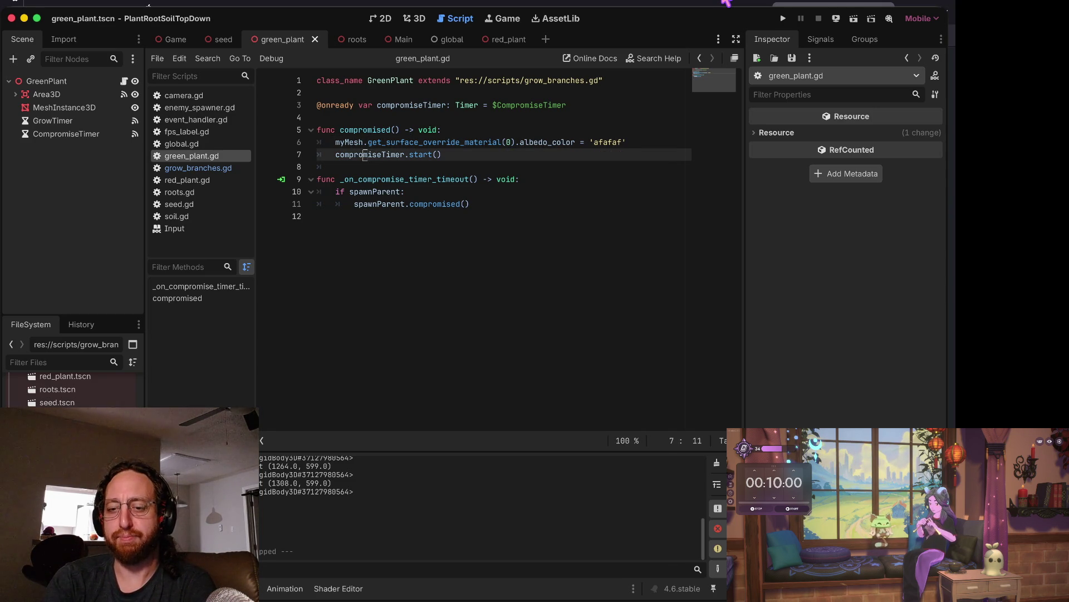
key(Up)
key(super+b)
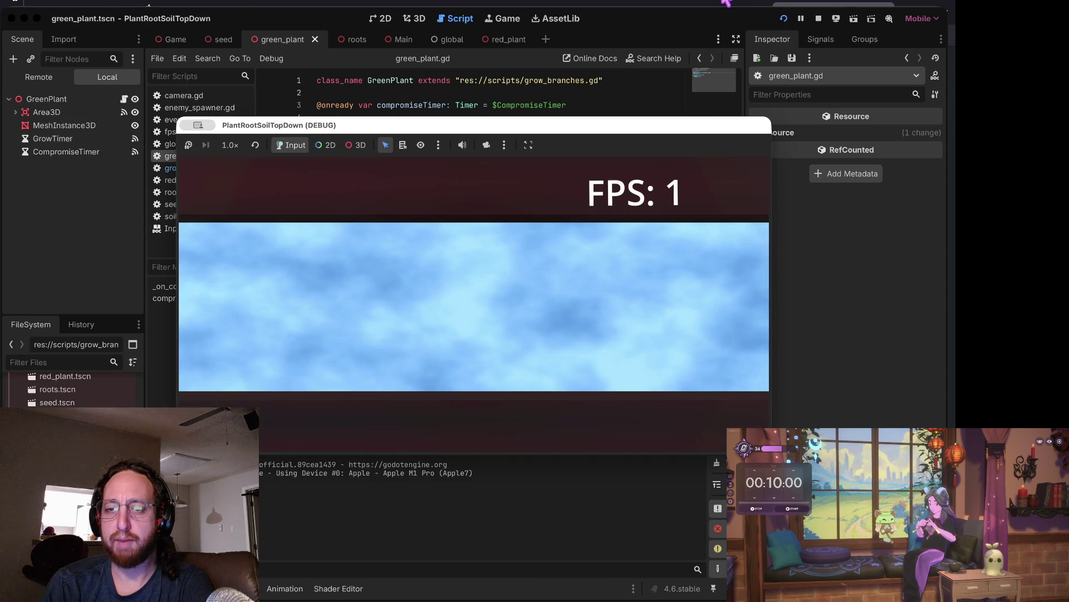
Plant three seeds in the running game and zoom the camera out and in to watch the red vines grow
click(498, 301)
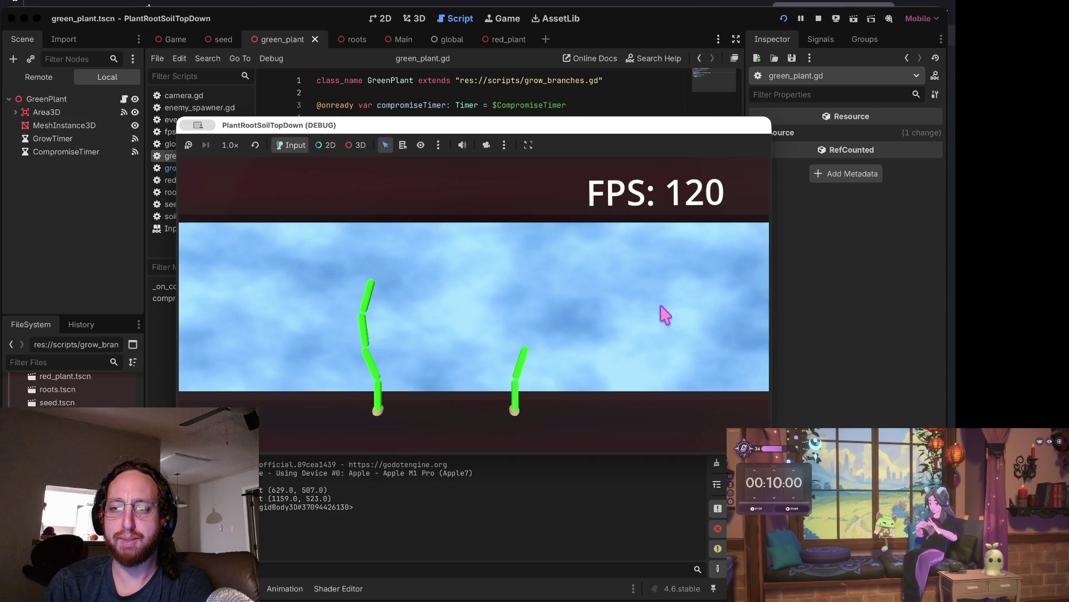
click(598, 315)
click(277, 368)
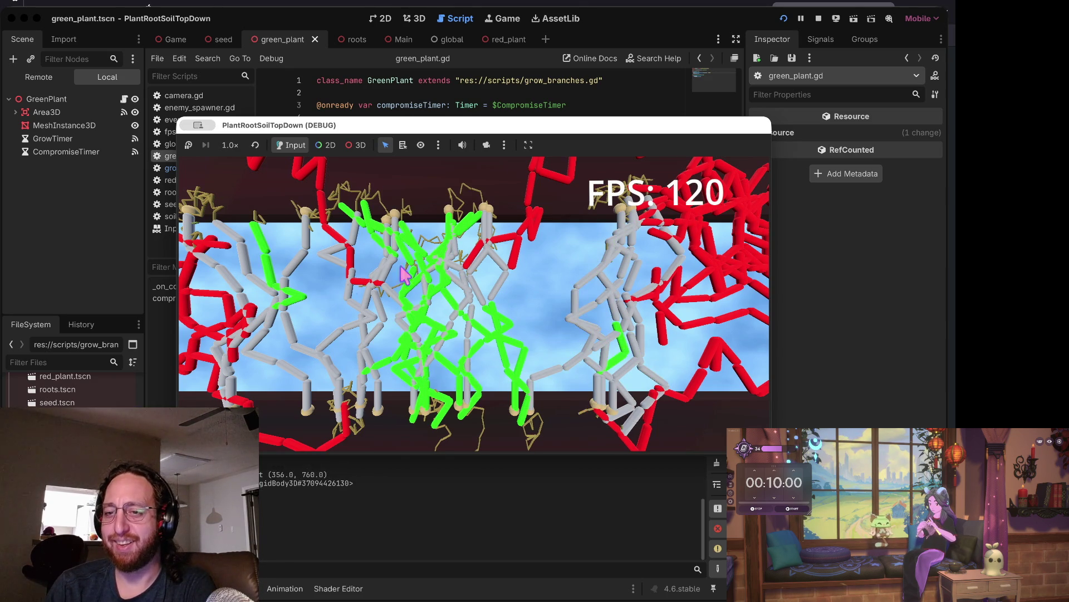
scroll(543, 328, down, 3)
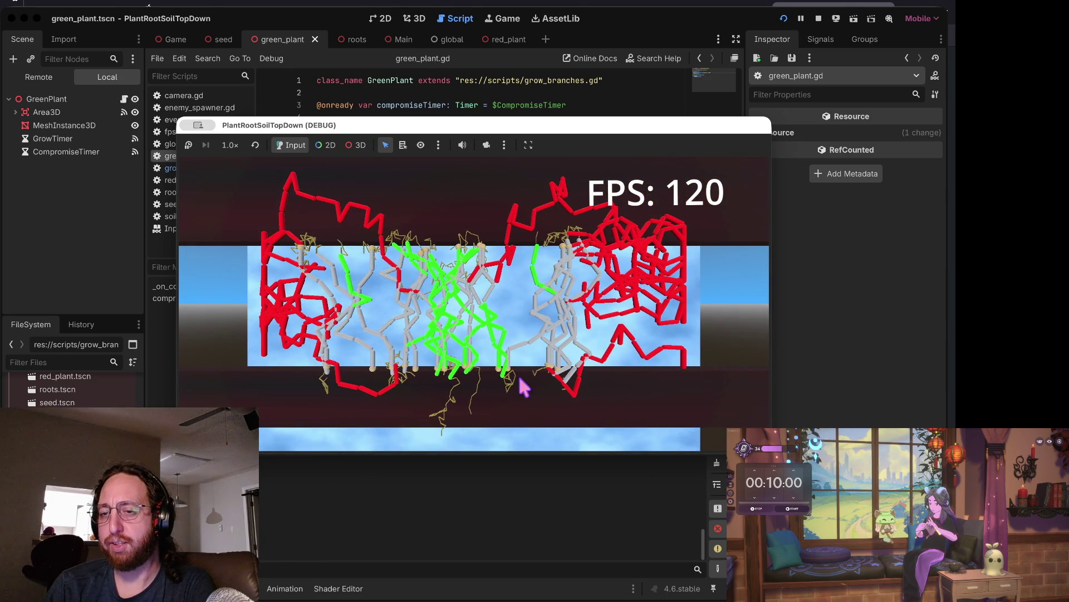
scroll(532, 374, up, 3)
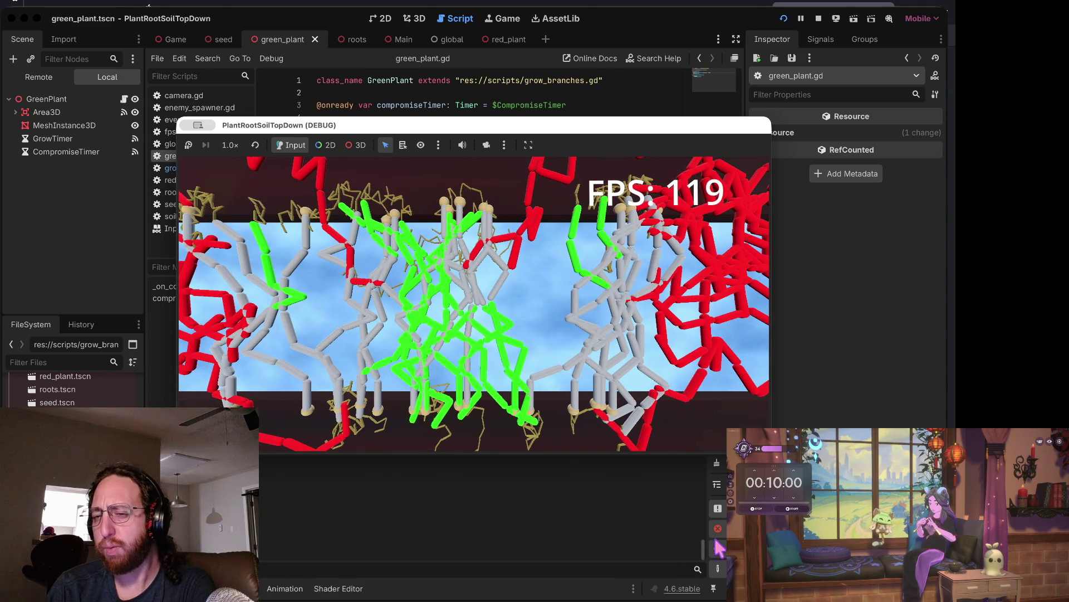
scroll(594, 223, down, 3)
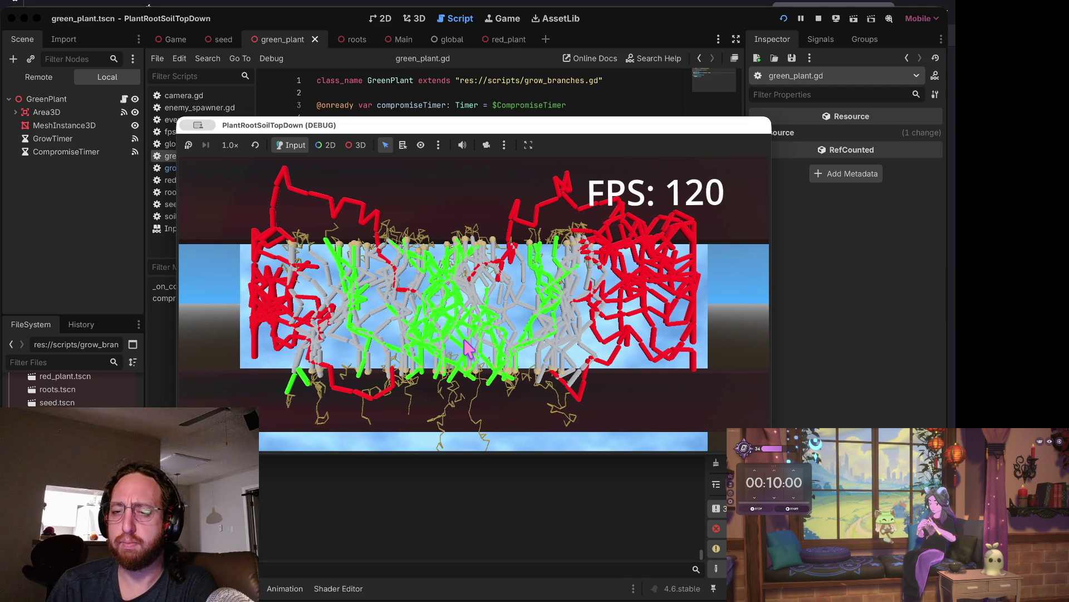
Click three spots among the growing plants, then stop the running game
click(520, 298)
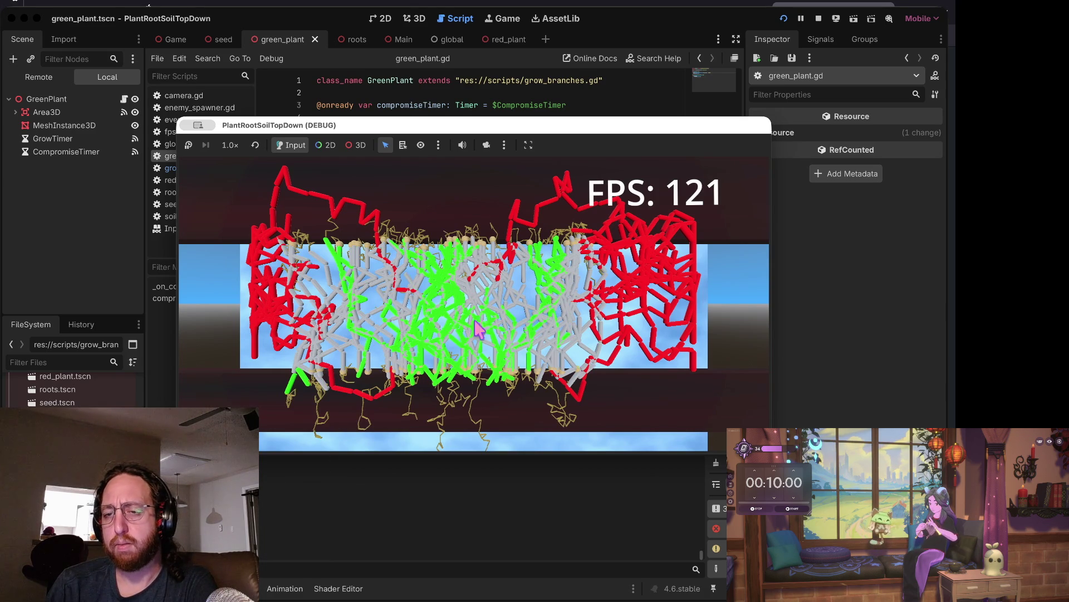
click(505, 320)
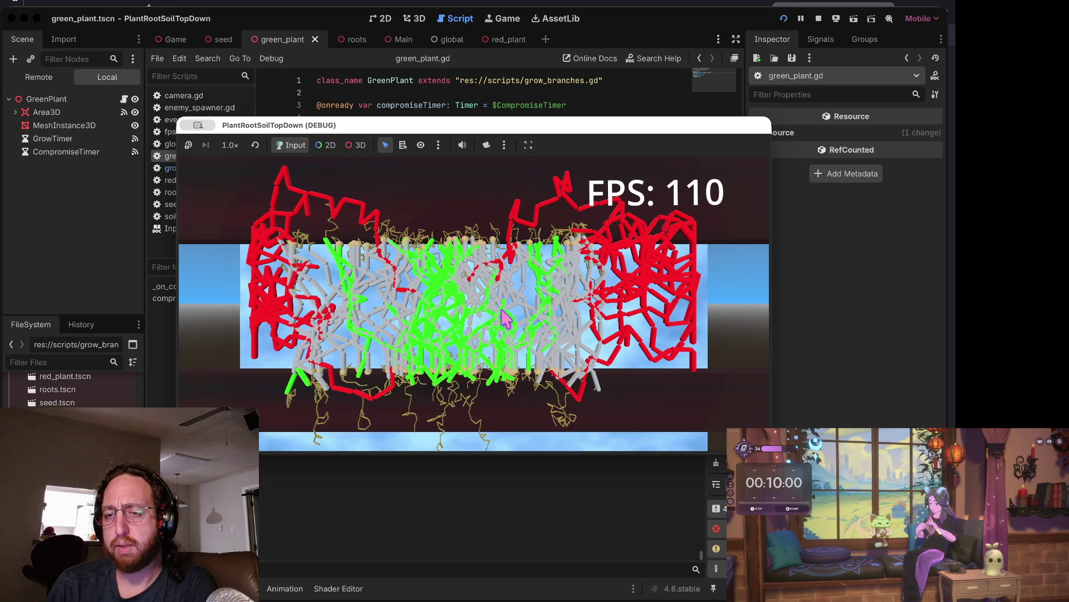
click(403, 323)
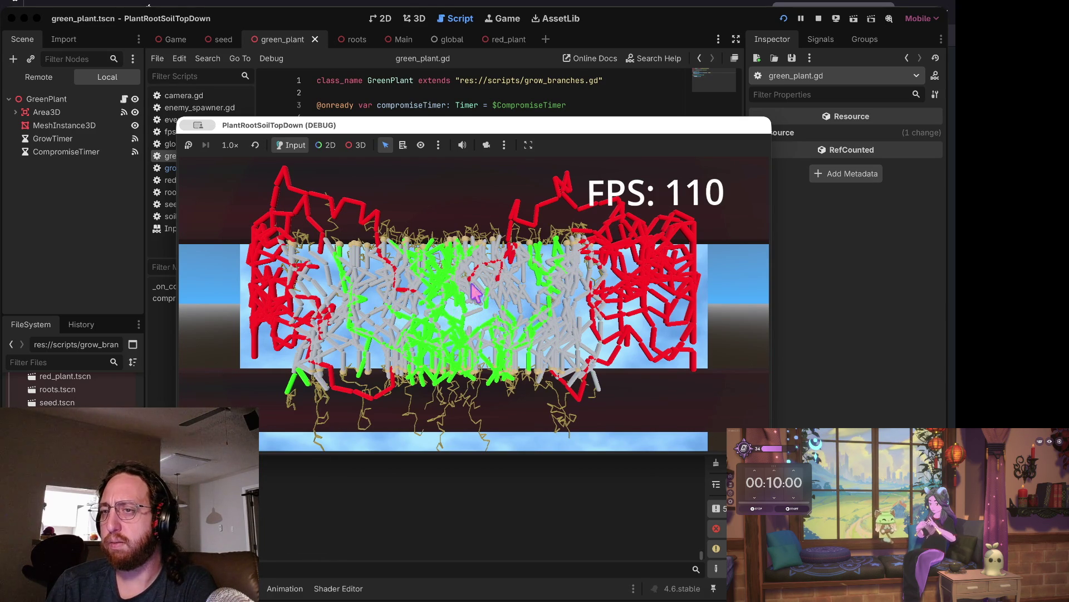
click(820, 21)
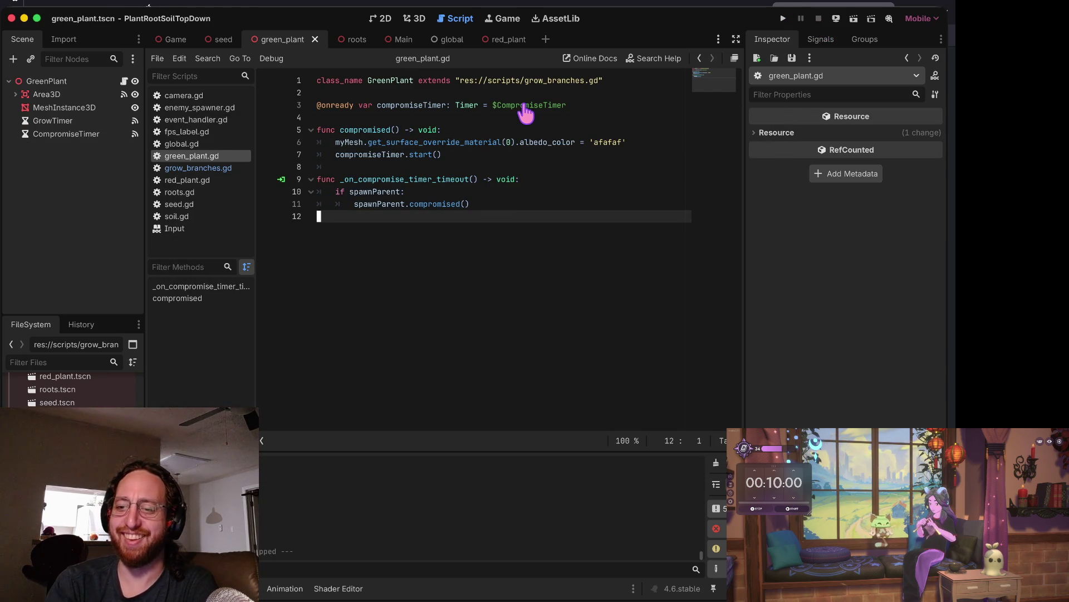
key(ctrl+Right)
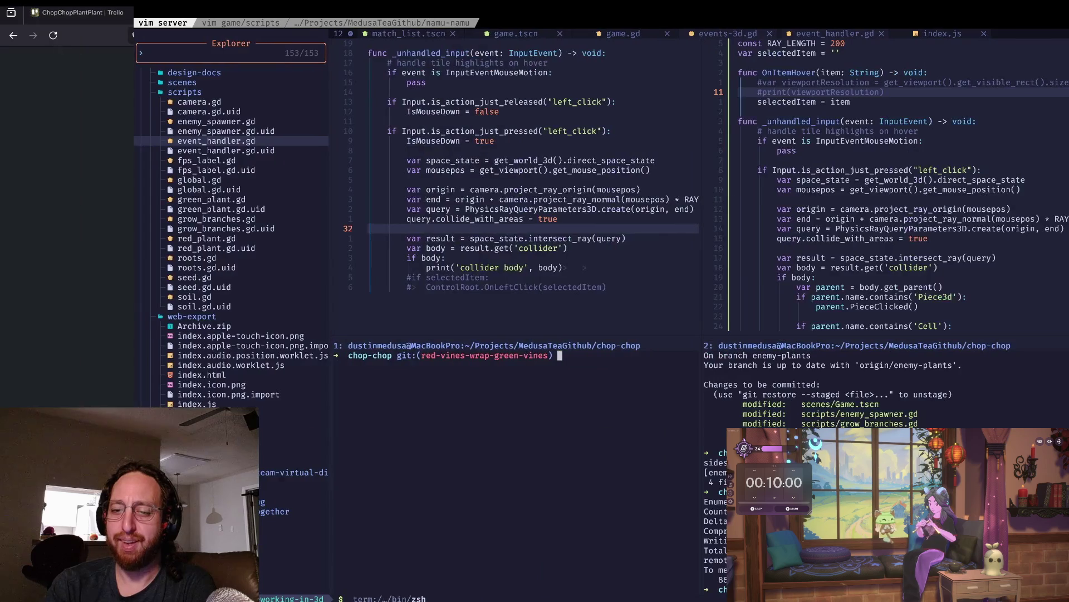
Stage all modified scripts and confirm in git status that both are staged
text(s)
key(Return)
text(ap-green-vines) ✗ a)
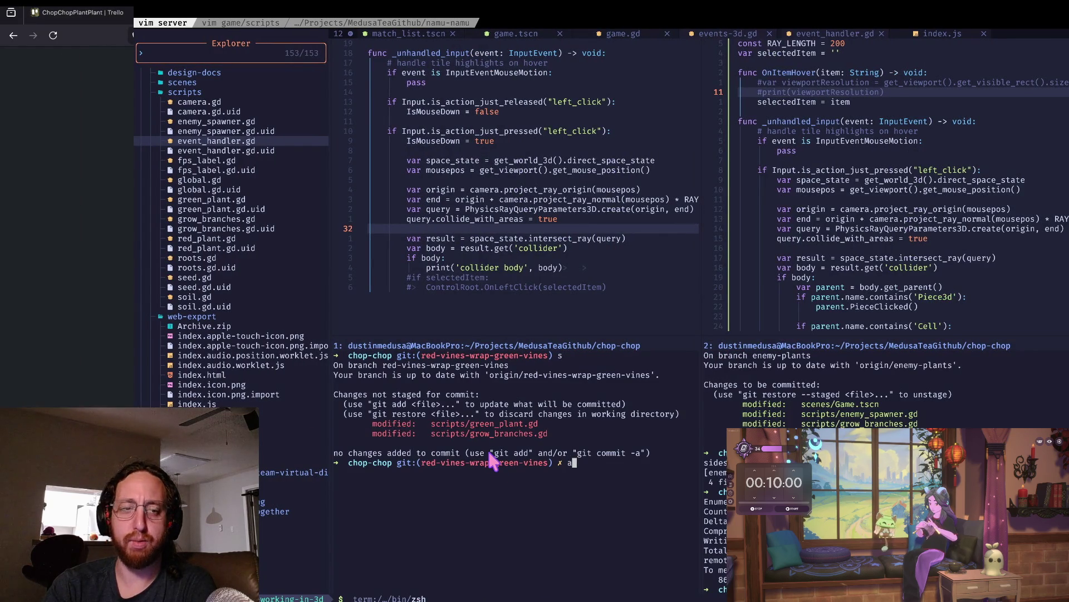
key(Return)
text(s)
key(Return)
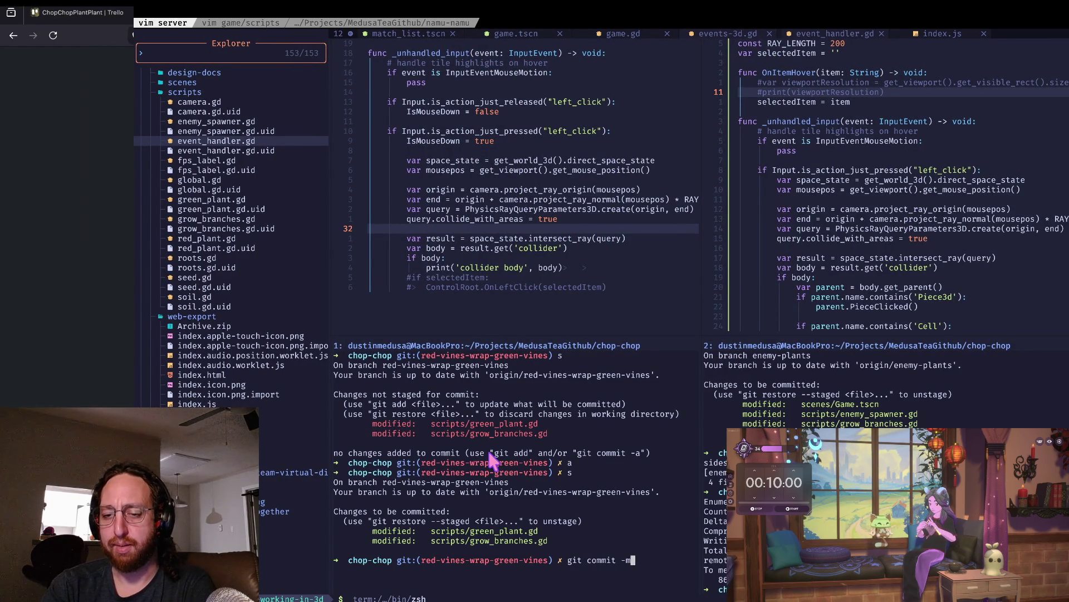
key(Return)
Review the diff of the script changes, then restage them and recheck the status
text(d)
key(Return)
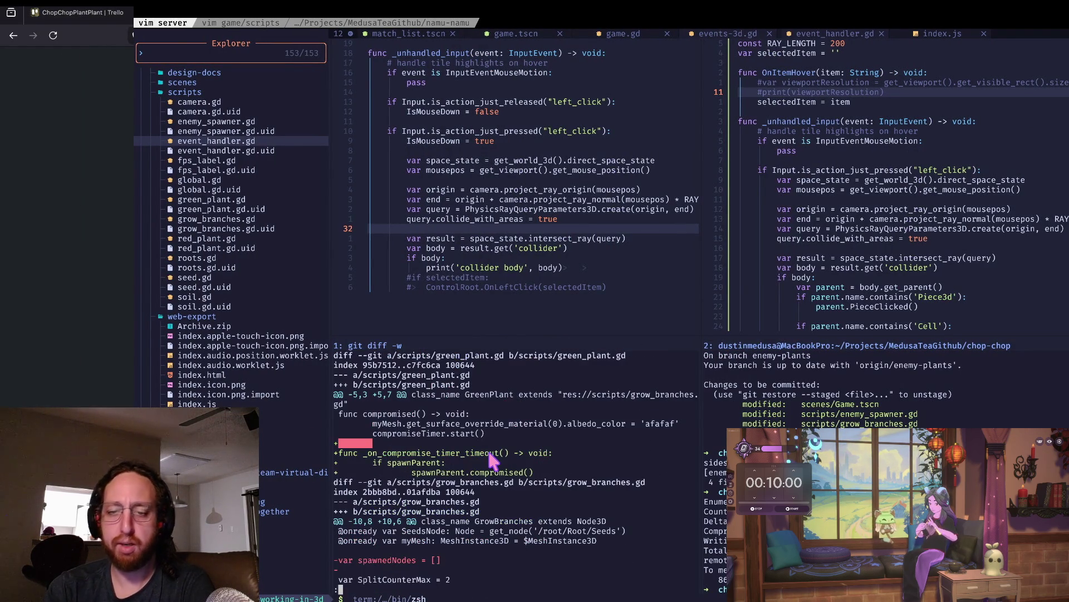
scroll(490, 454, down, 10)
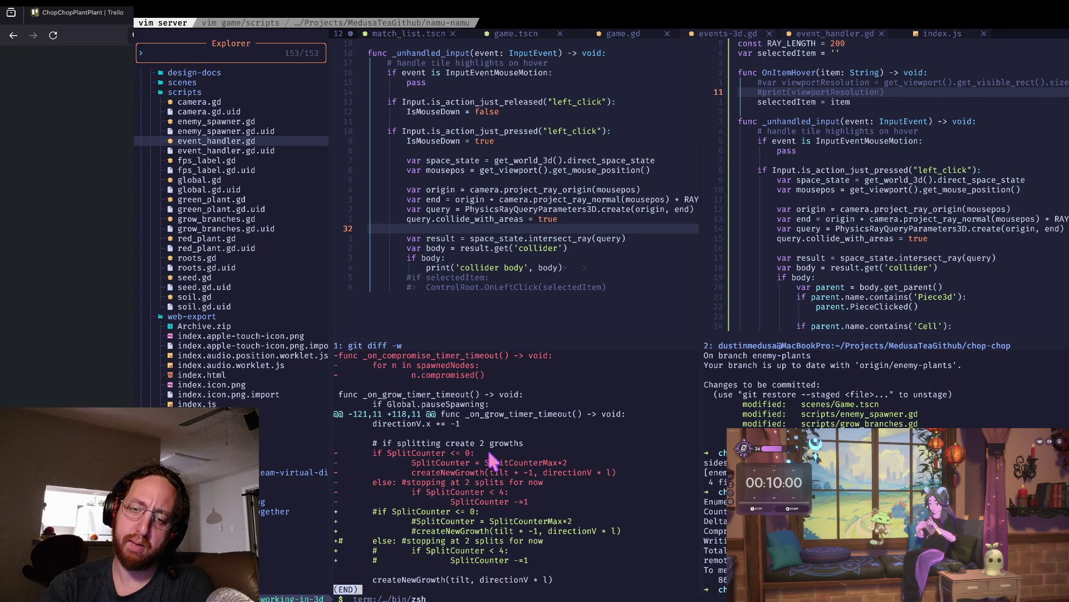
text(q)
text(a)
key(Return)
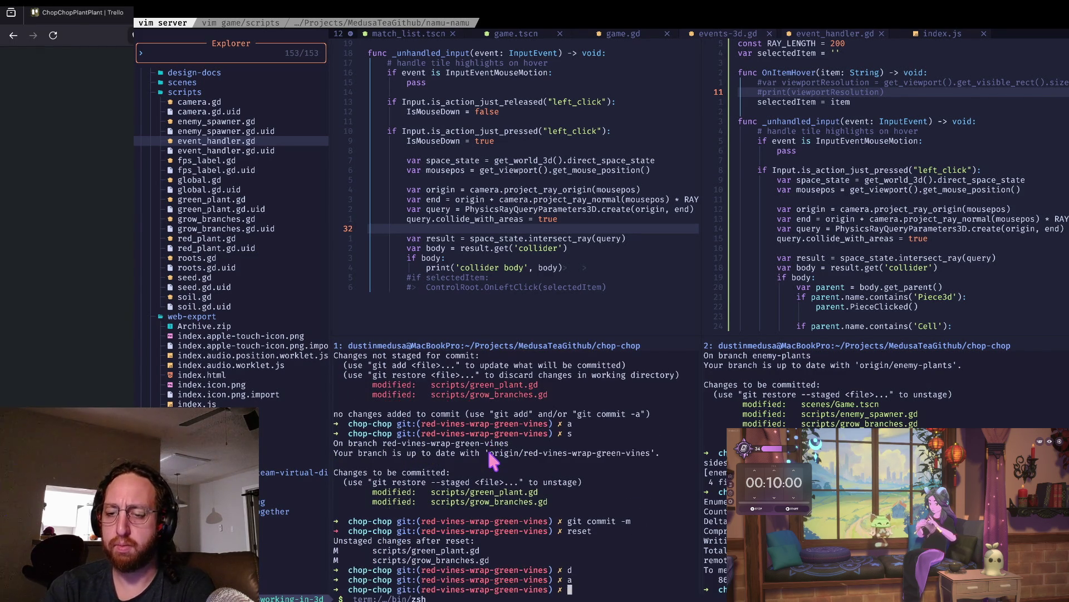
text(s)
key(Return)
Commit the staged changes as 'lil cleanup' and push them to red-vines-wrap-green-vines
text(git commit -m "lil cleanup)
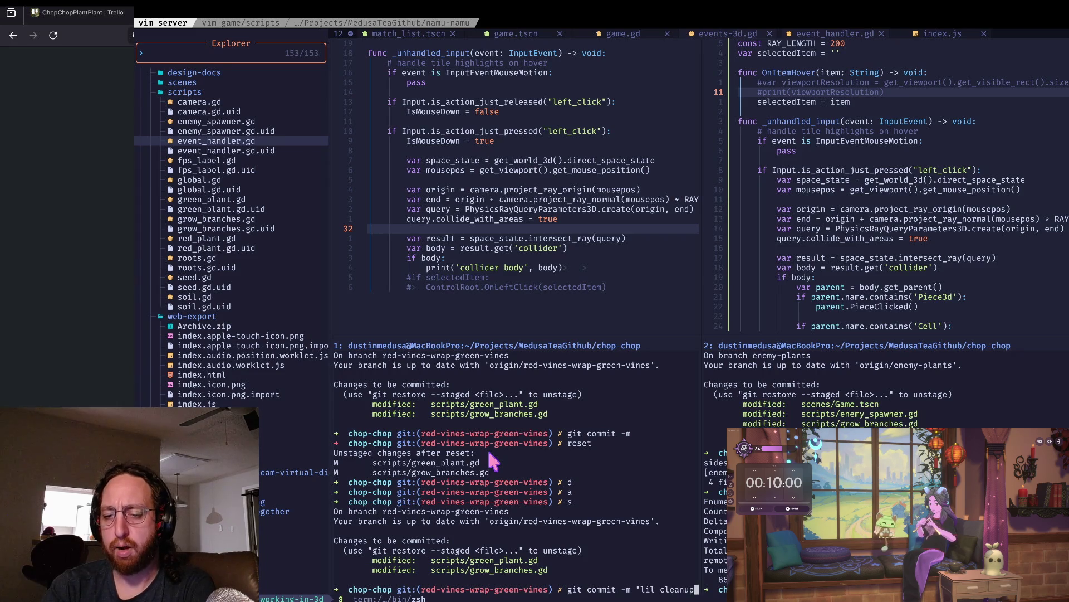
text(")
key(Return)
text(git)
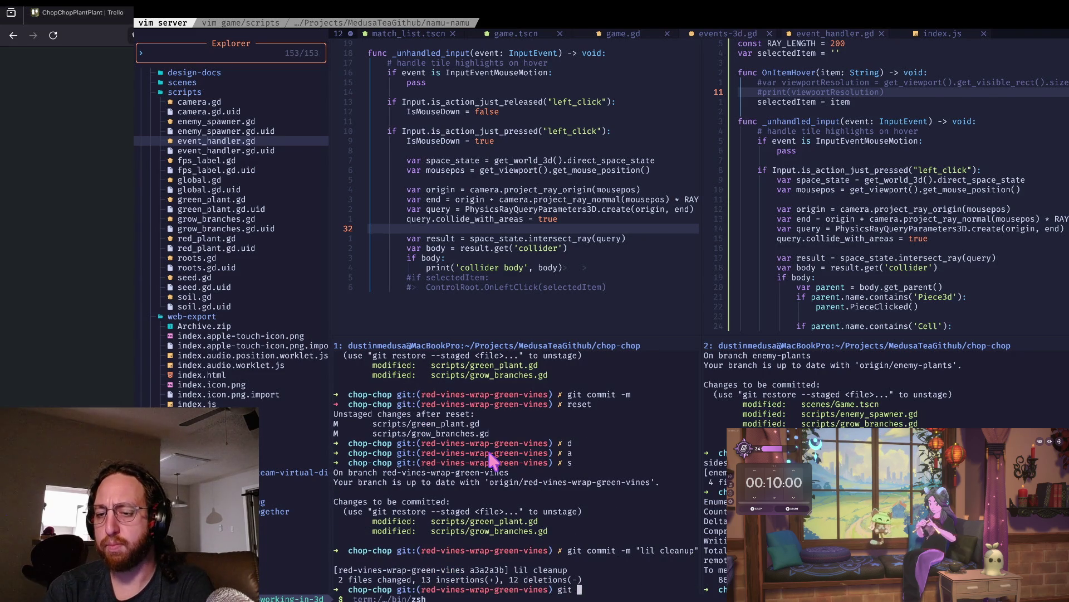
text( push)
key(Return)
key(ctrl+l)
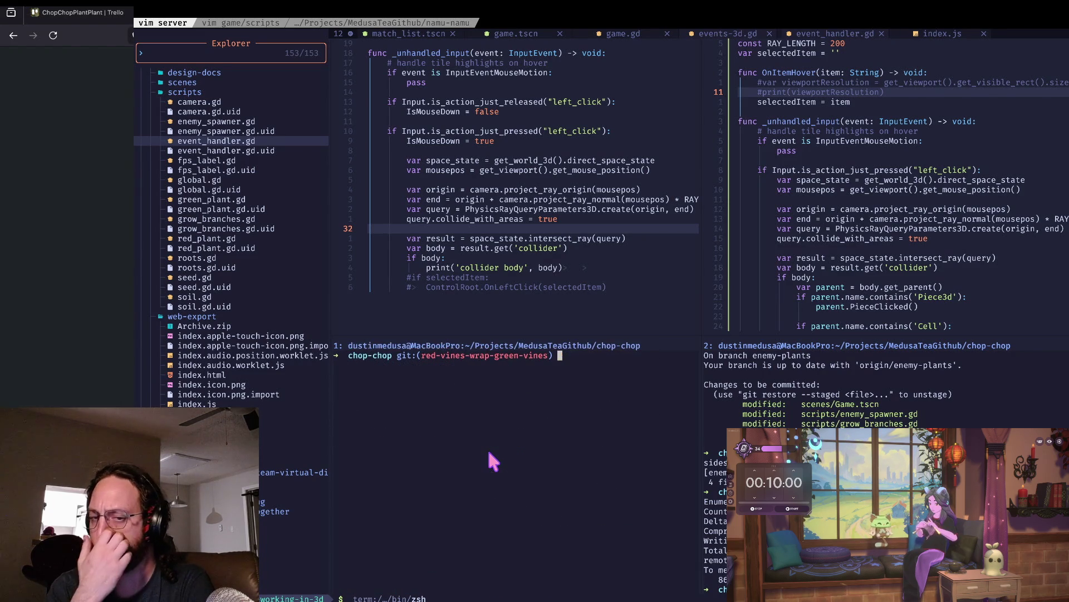
key(super+Tab)
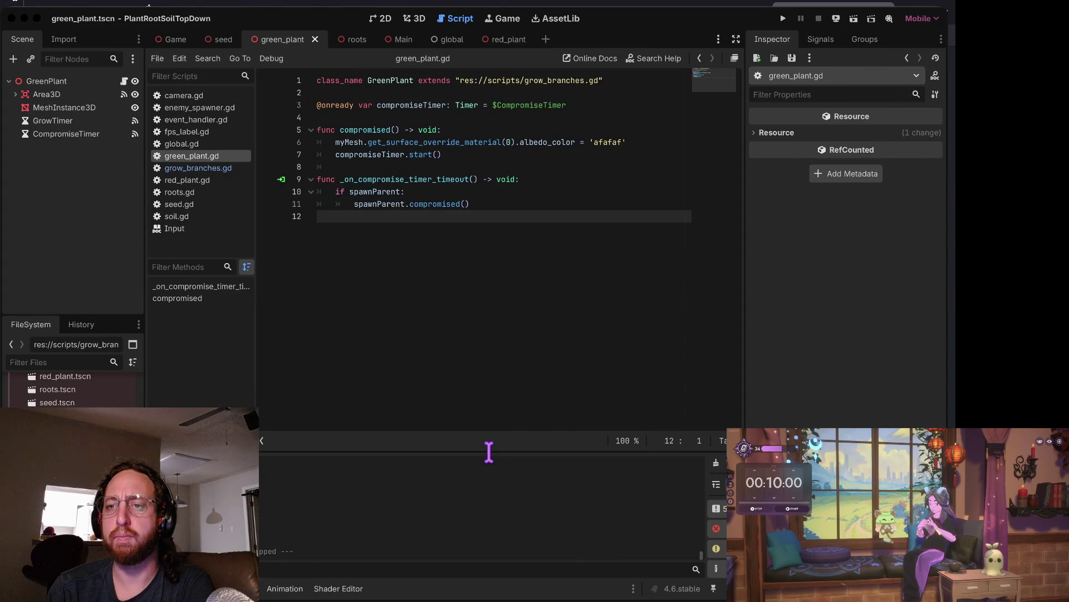
key(super+Tab)
key(super+Tab)
key(super+Tab)
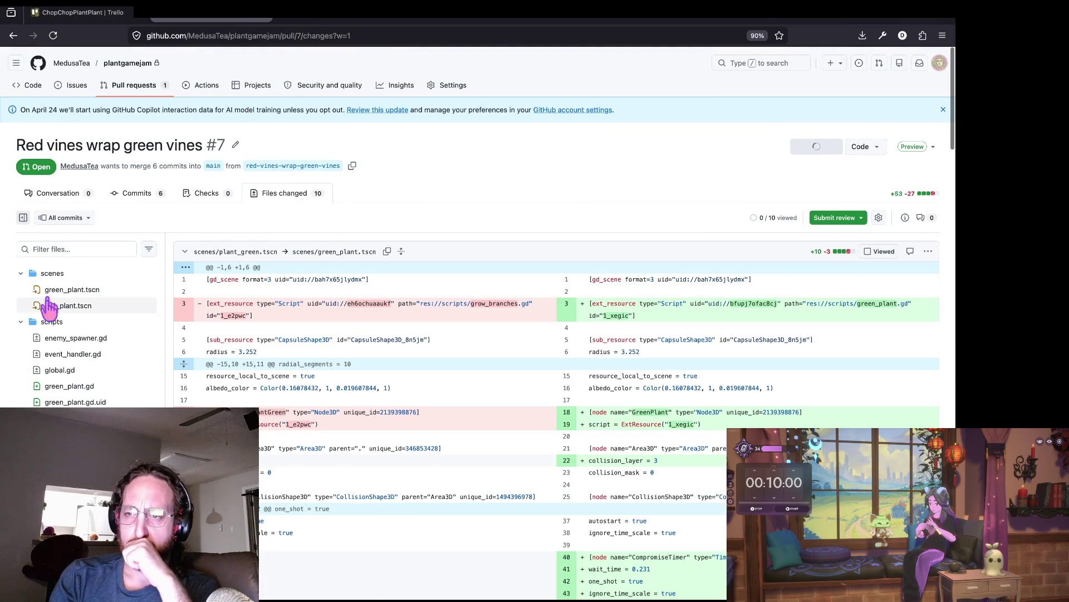
scroll(562, 389, down, 10)
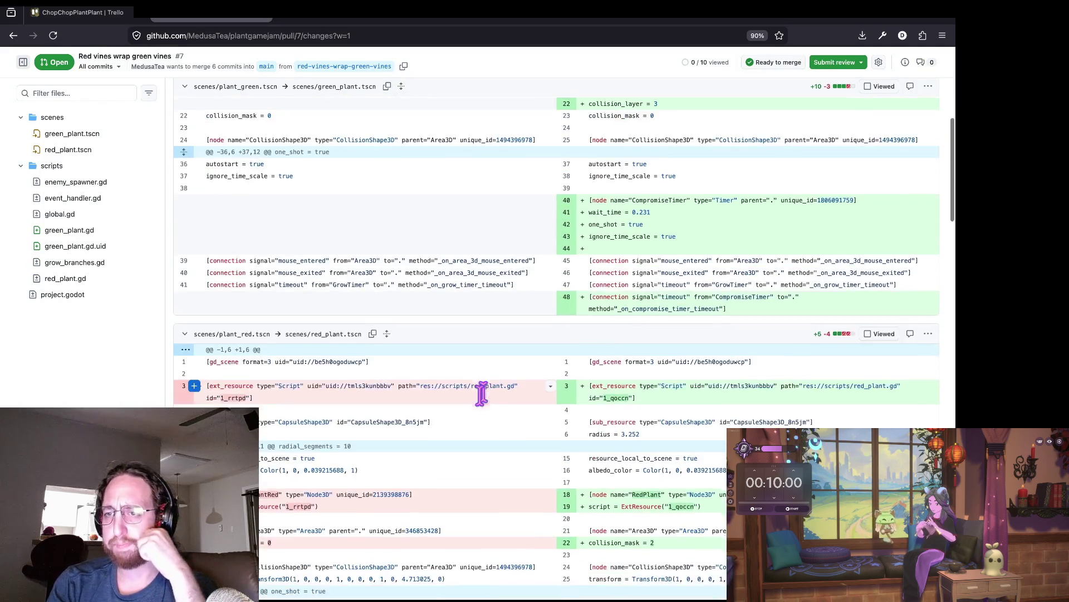
scroll(483, 401, down, 5)
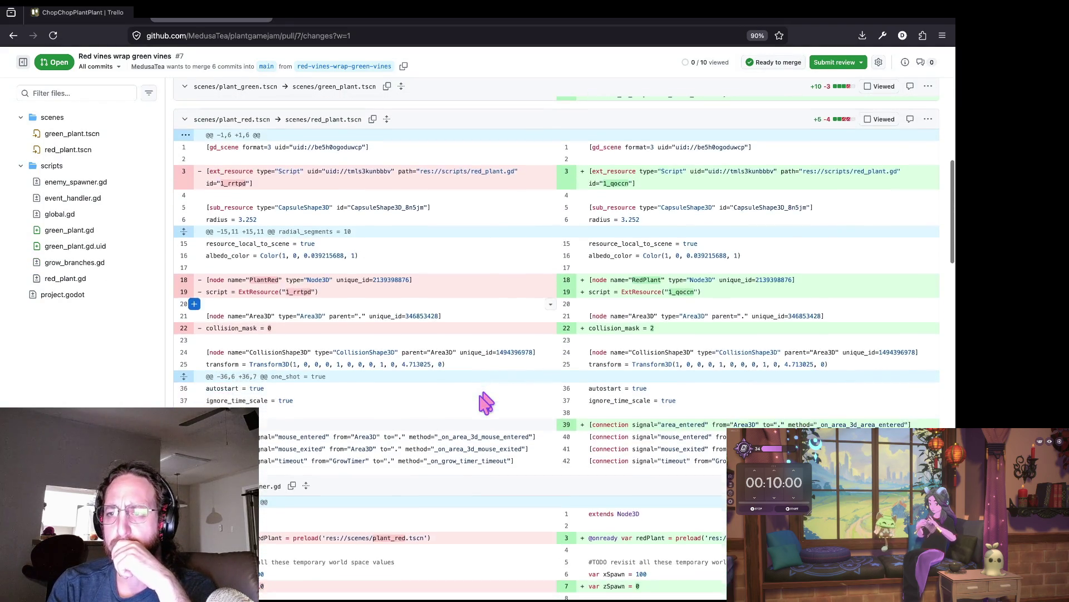
scroll(516, 359, down, 5)
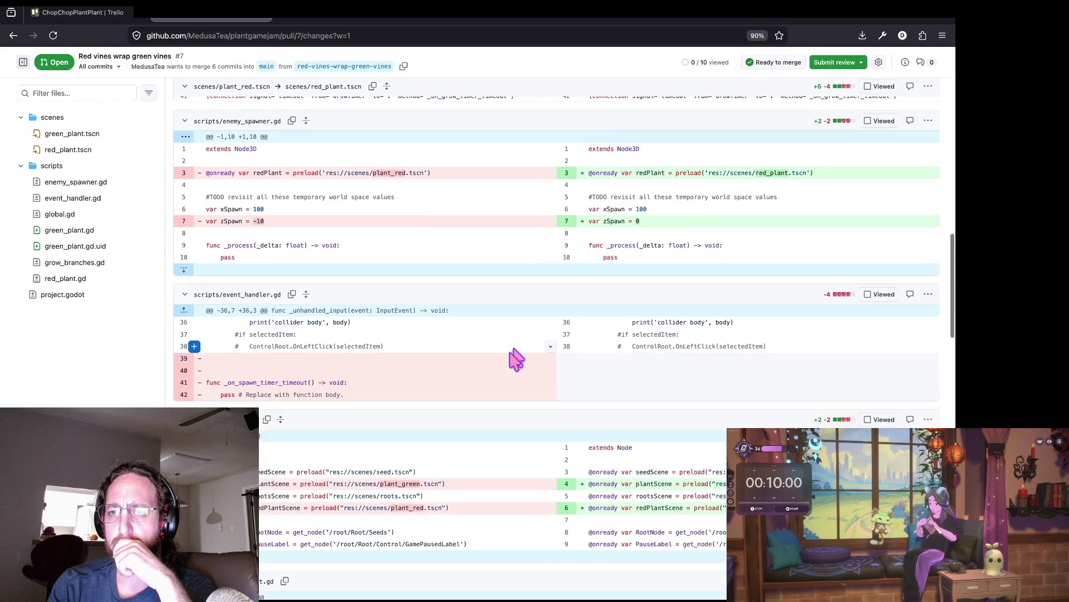
scroll(515, 359, down, 3)
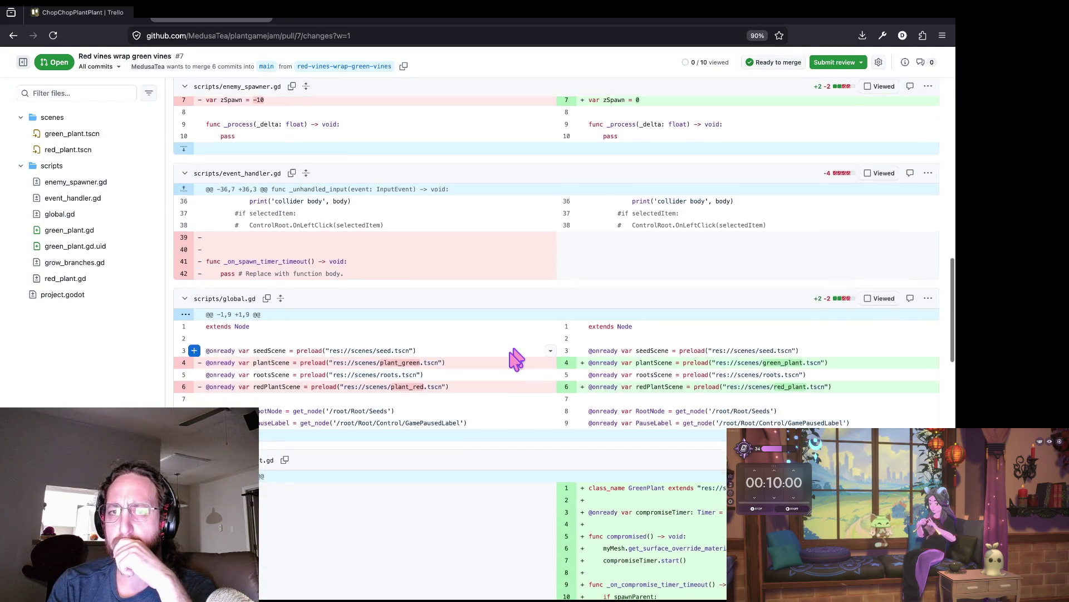
scroll(516, 359, down, 3)
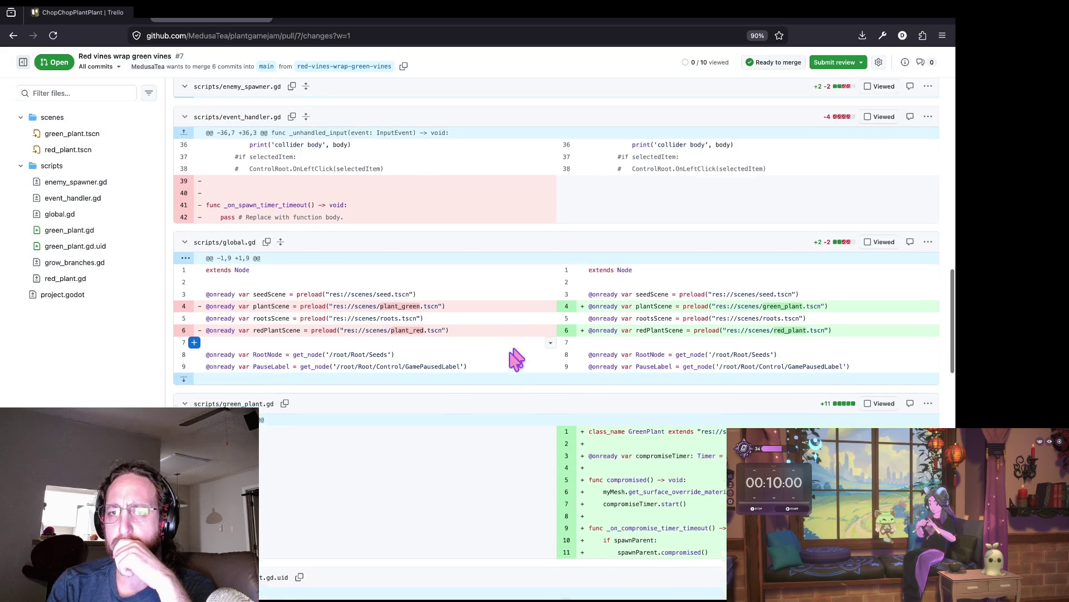
scroll(516, 360, down, 5)
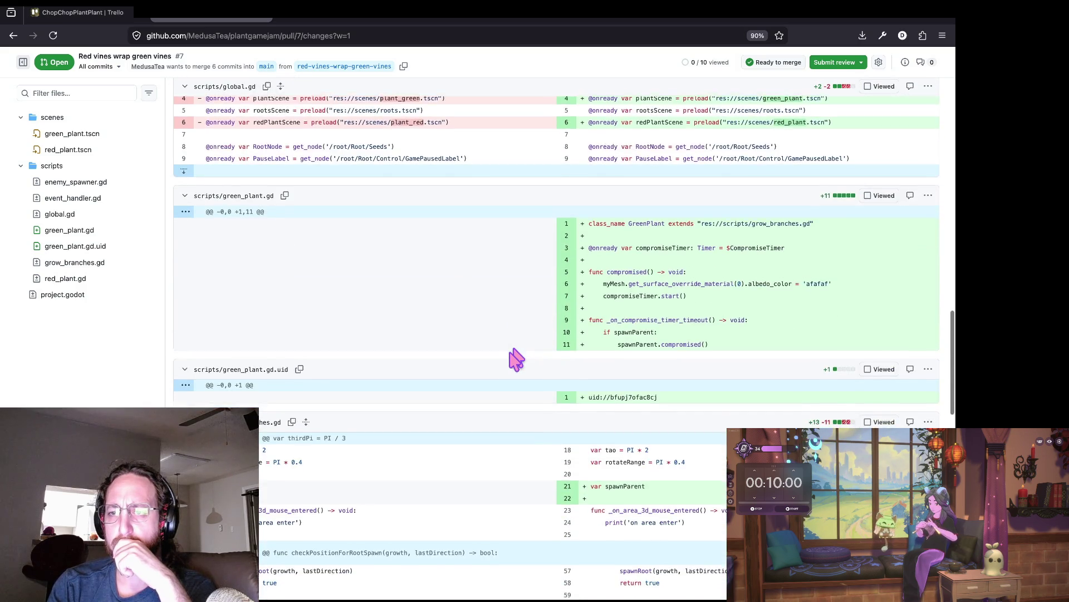
scroll(515, 359, down, 10)
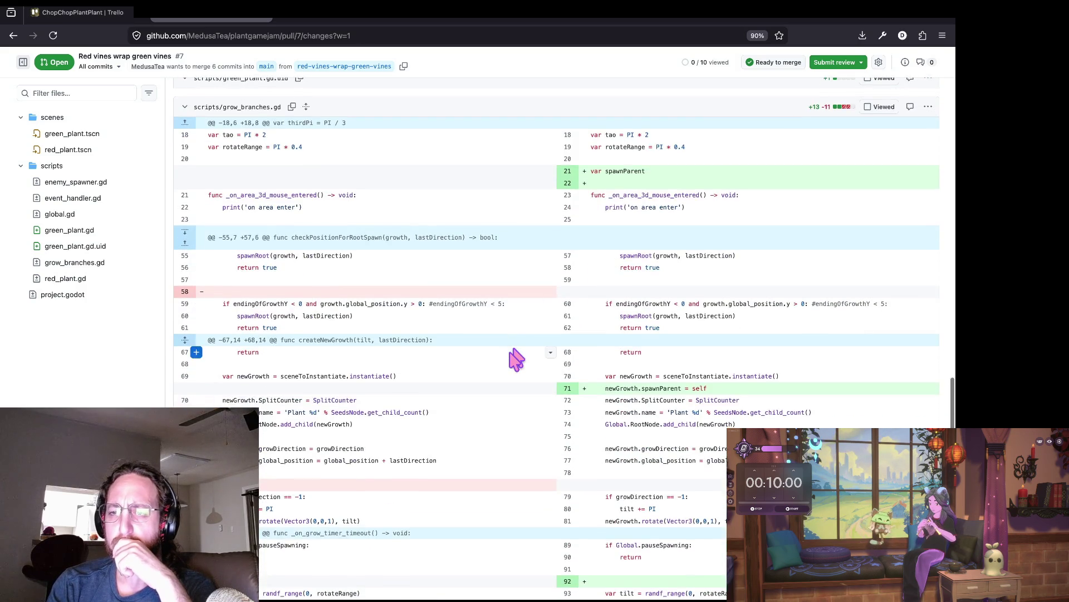
scroll(515, 359, down, 2)
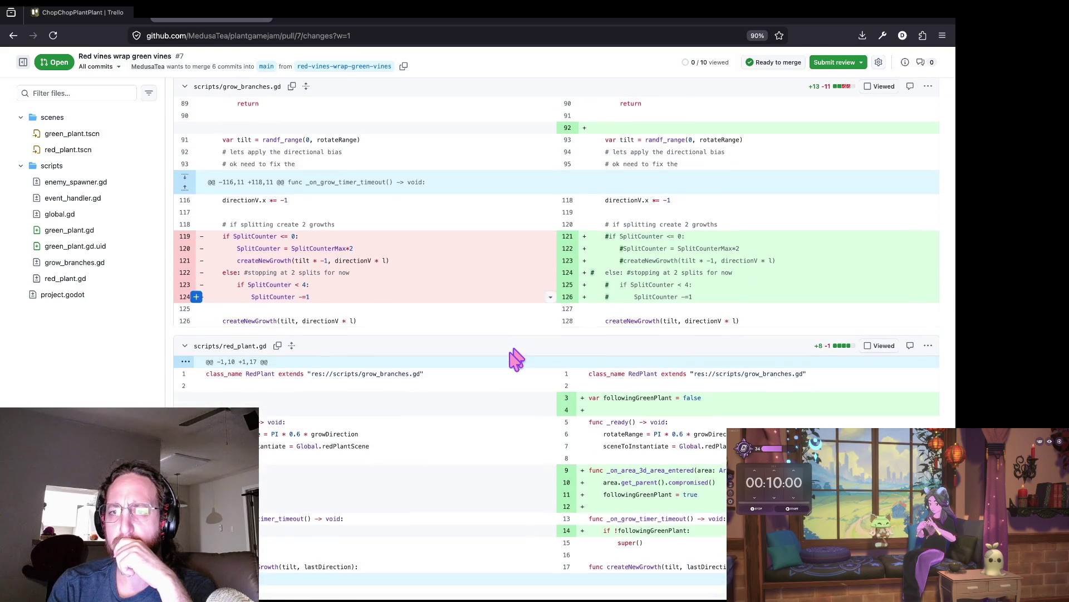
scroll(516, 359, down, 3)
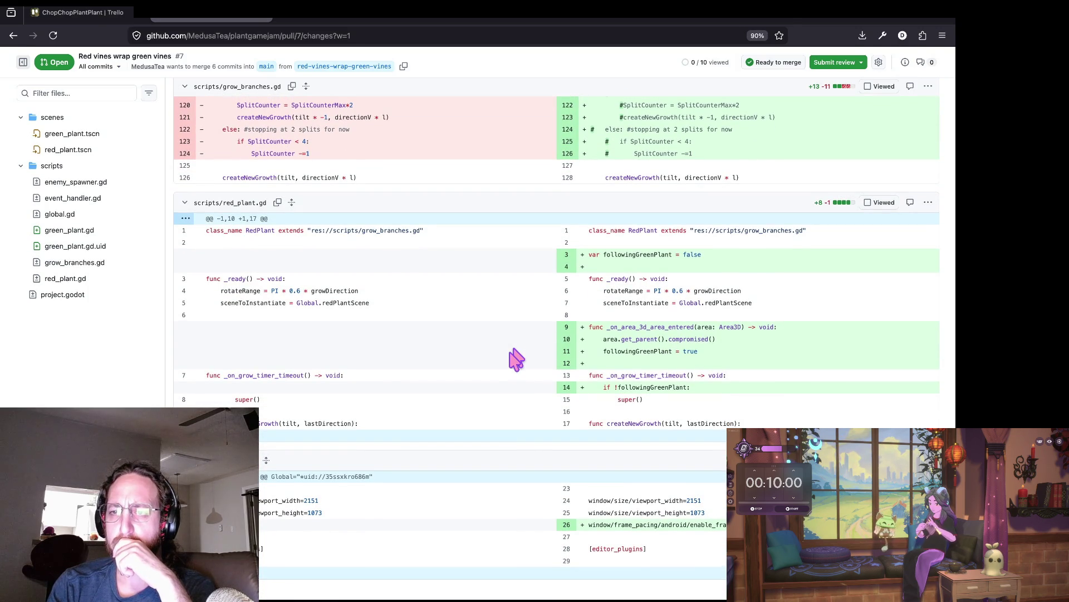
double_click(635, 255)
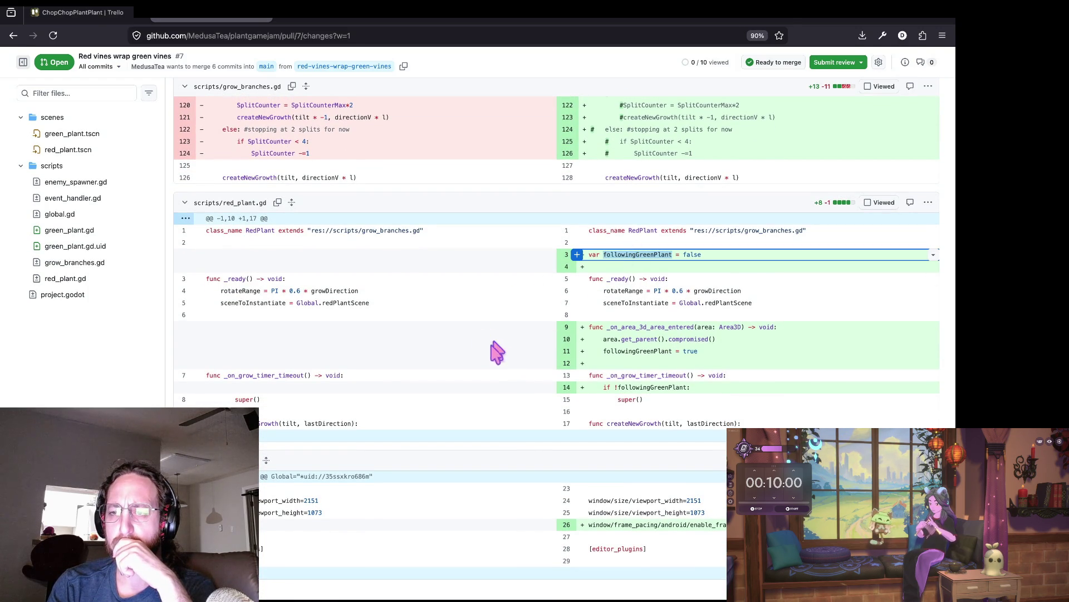
drag(671, 399, 589, 375)
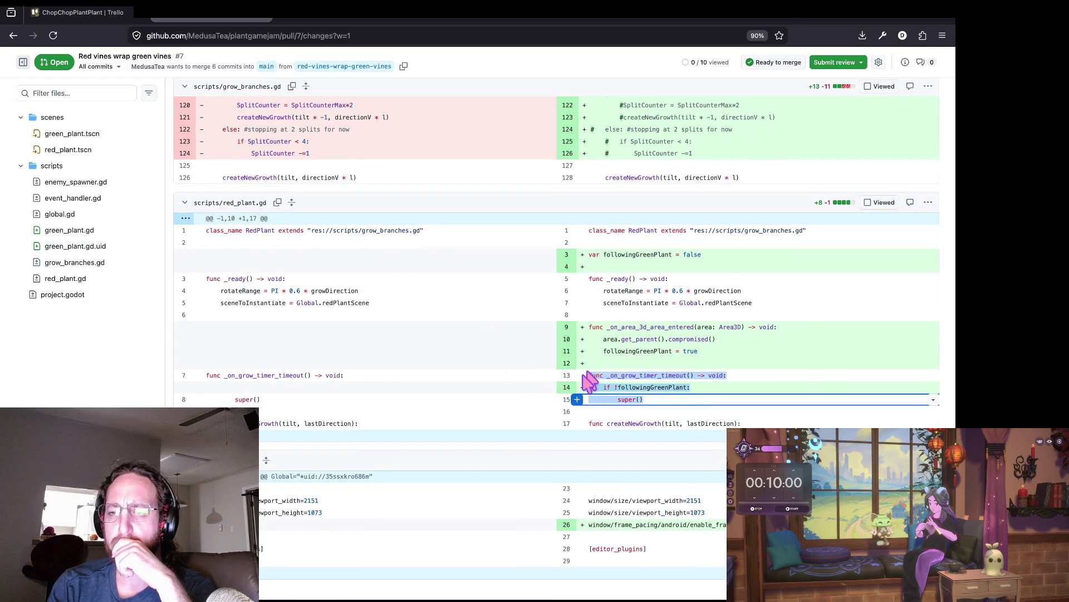
click(529, 382)
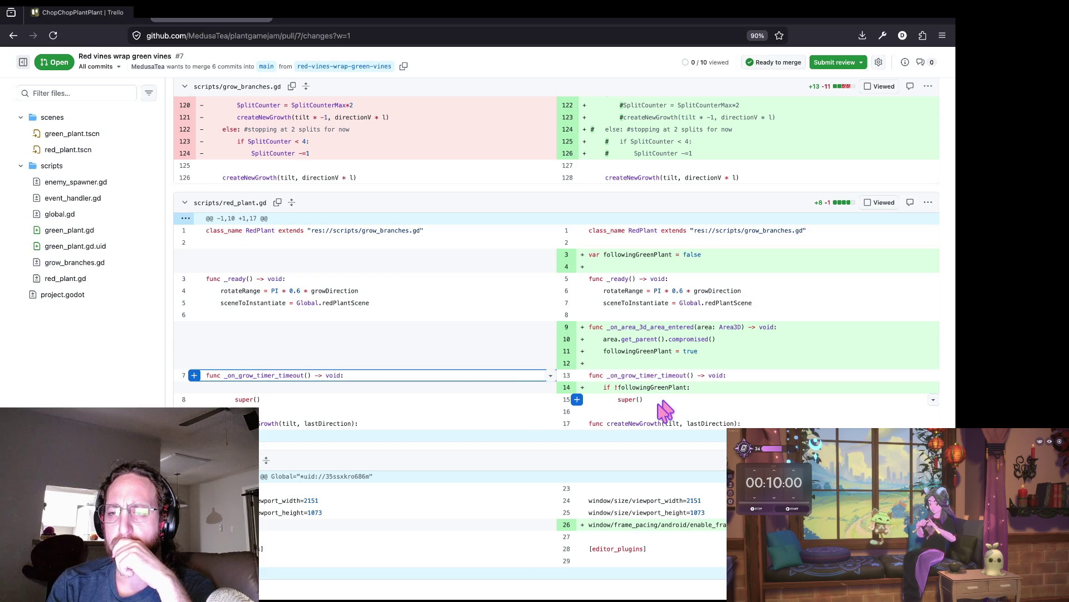
drag(663, 404, 588, 378)
click(504, 383)
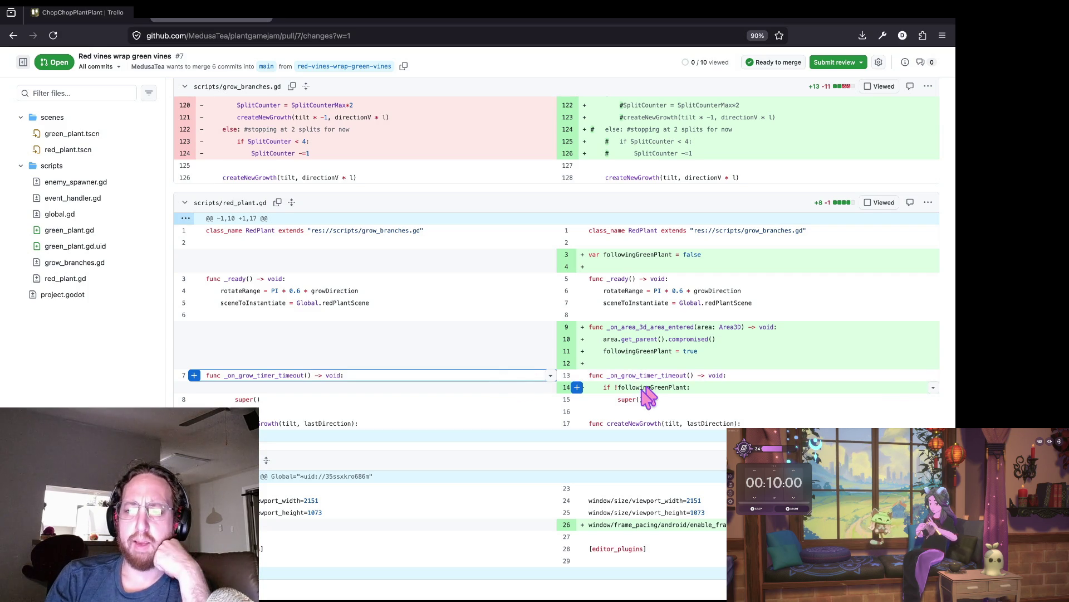
drag(696, 375, 706, 375)
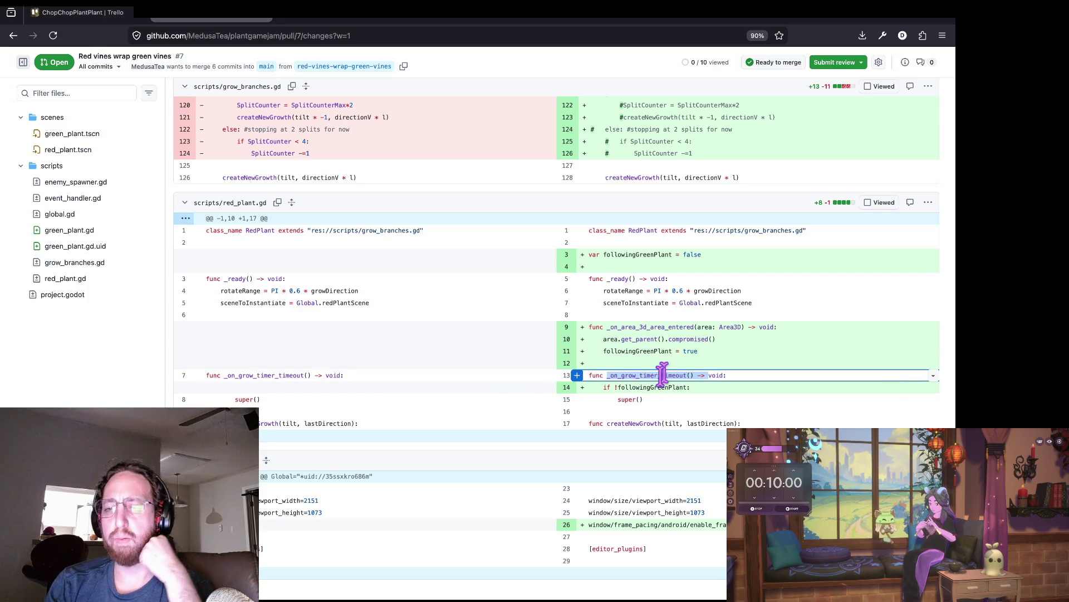
click(693, 377)
drag(695, 376, 607, 384)
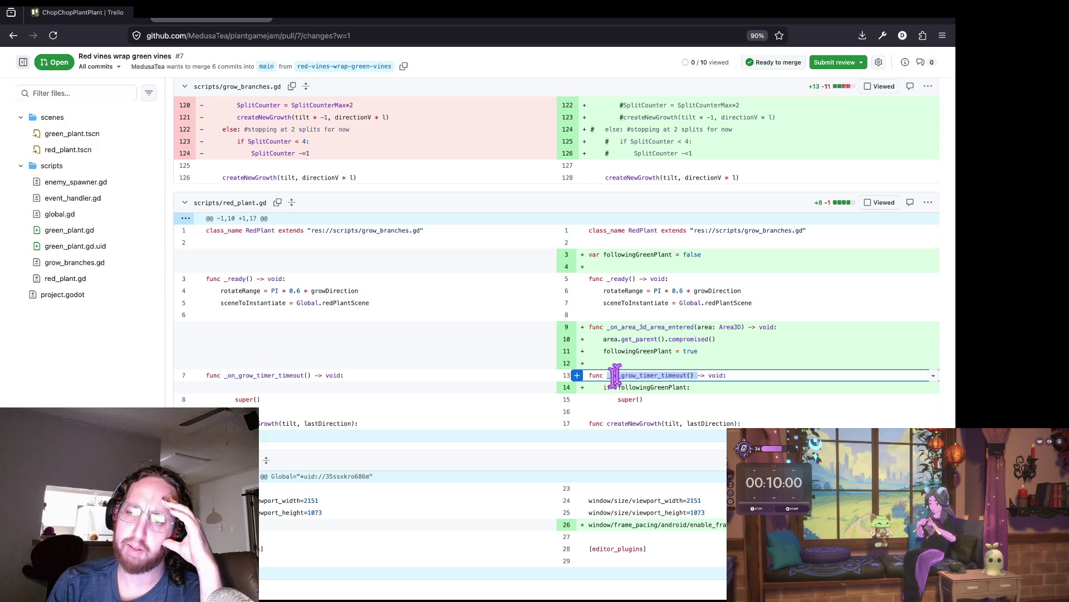
click(605, 377)
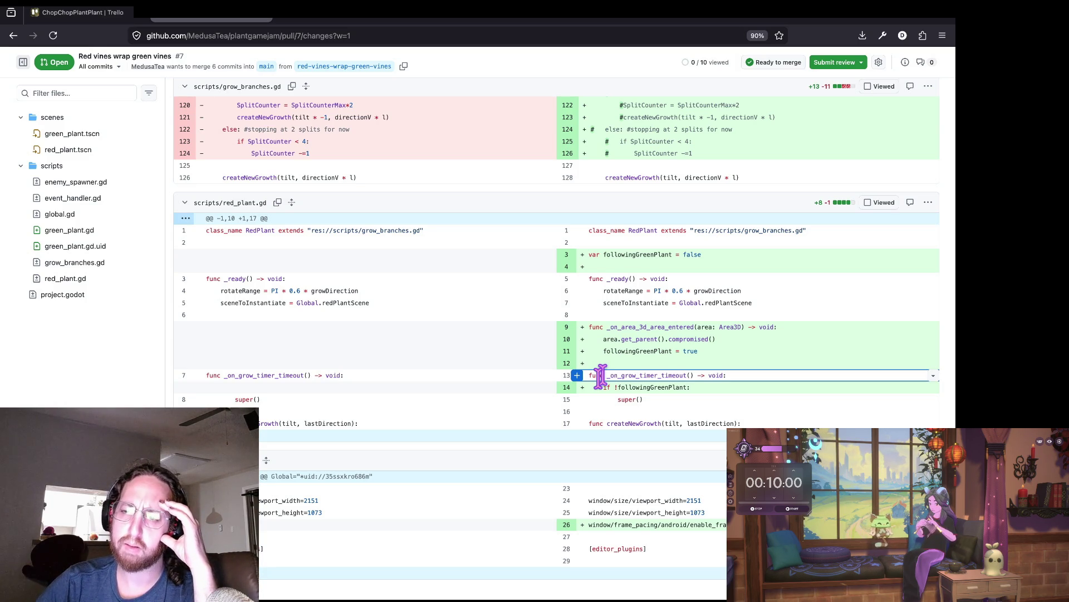
drag(605, 375, 695, 375)
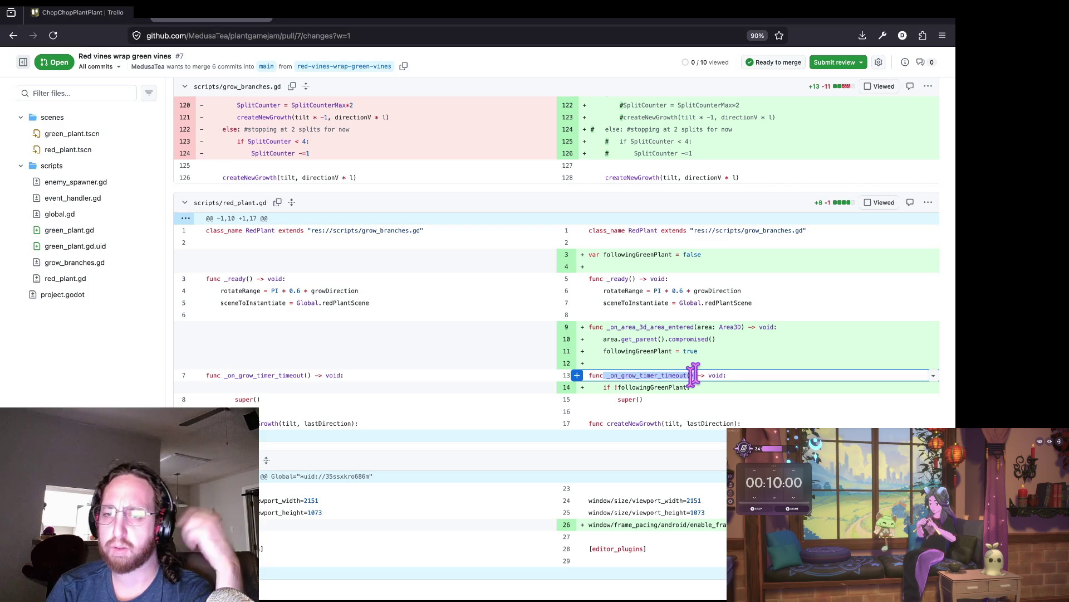
click(508, 372)
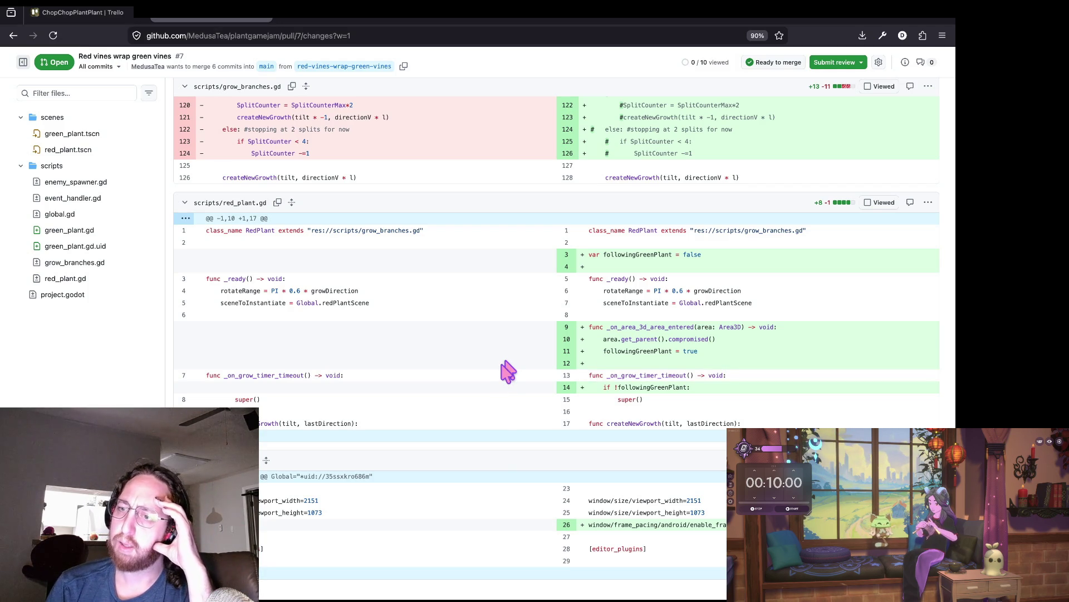
drag(606, 374, 695, 382)
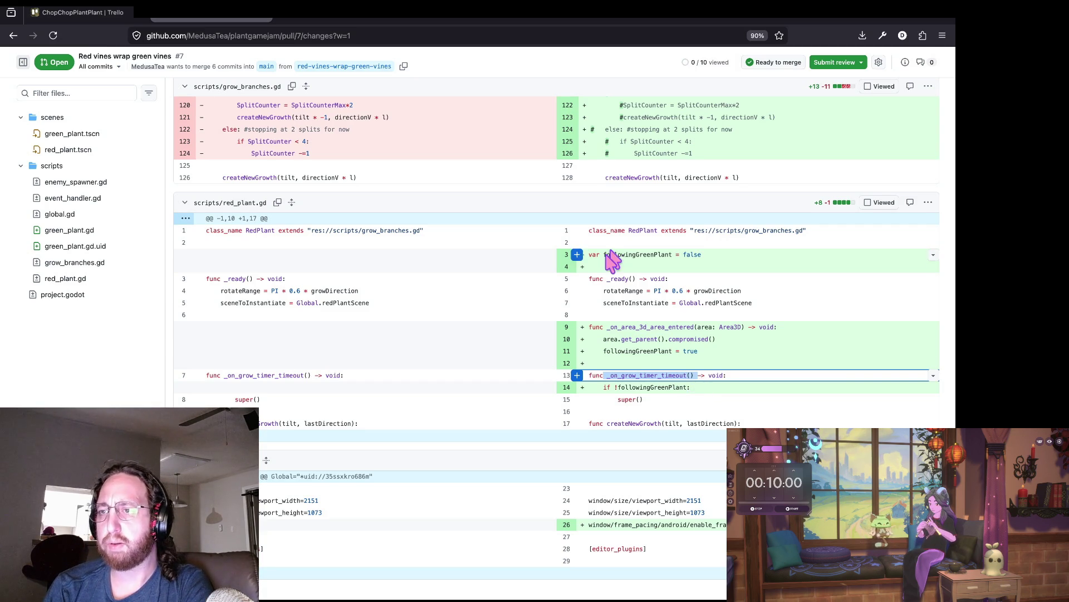
scroll(613, 253, up, 2)
scroll(568, 364, up, 15)
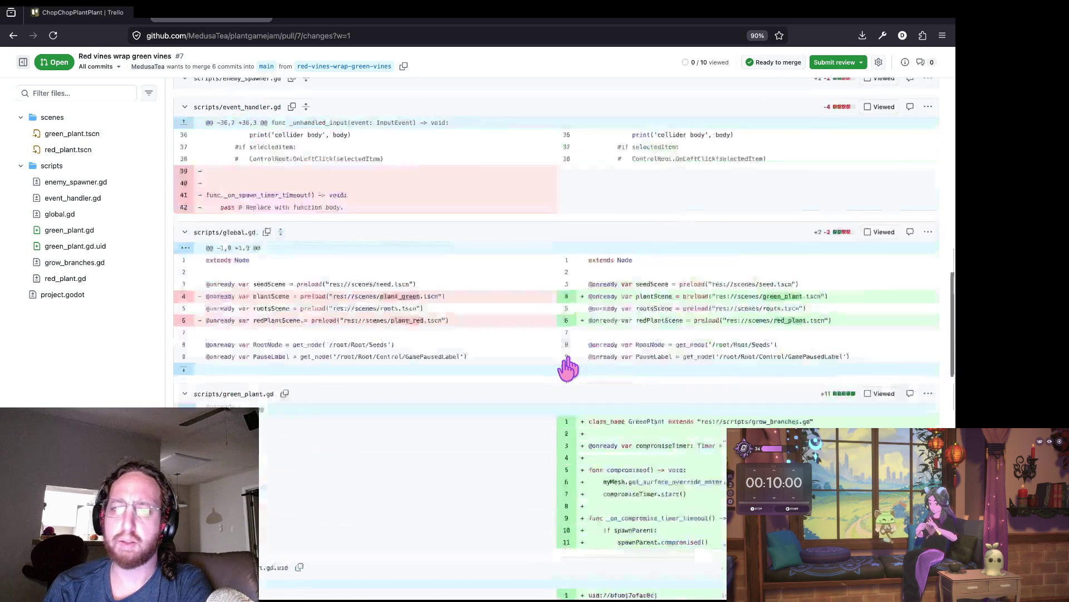
Squash-merge pull request #7 after reading the combined commit description
click(58, 195)
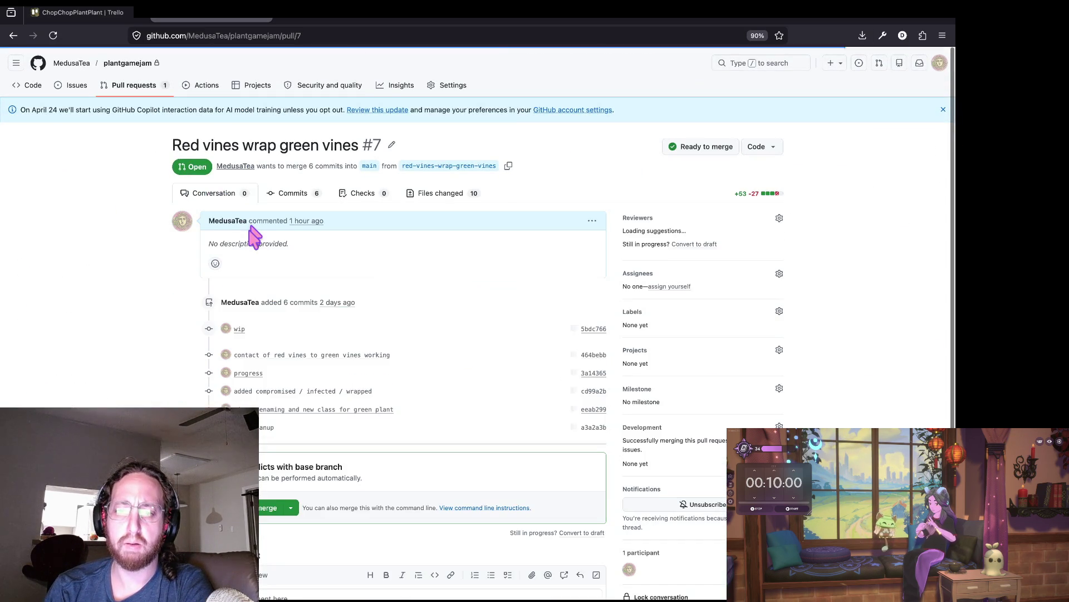
click(273, 508)
click(326, 444)
key(Down)
key(Down)
key(Down)
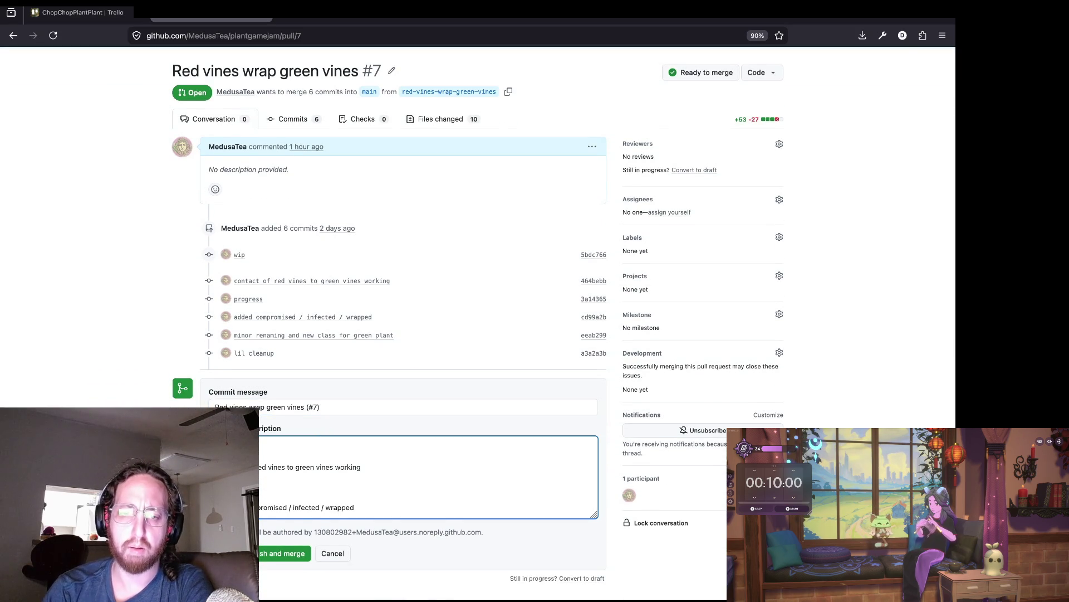
scroll(295, 444, down, 3)
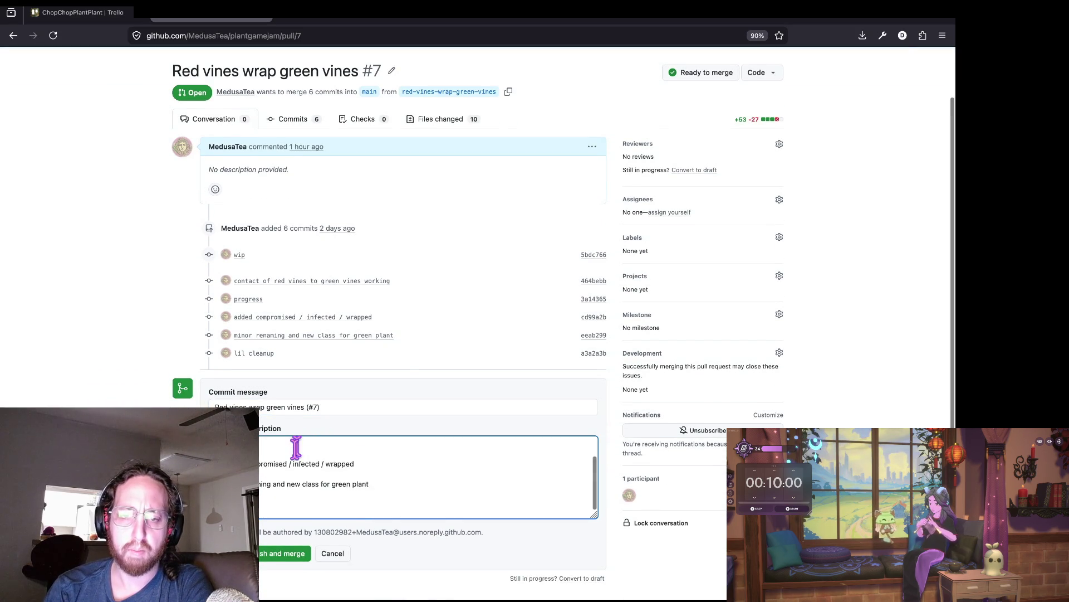
click(266, 536)
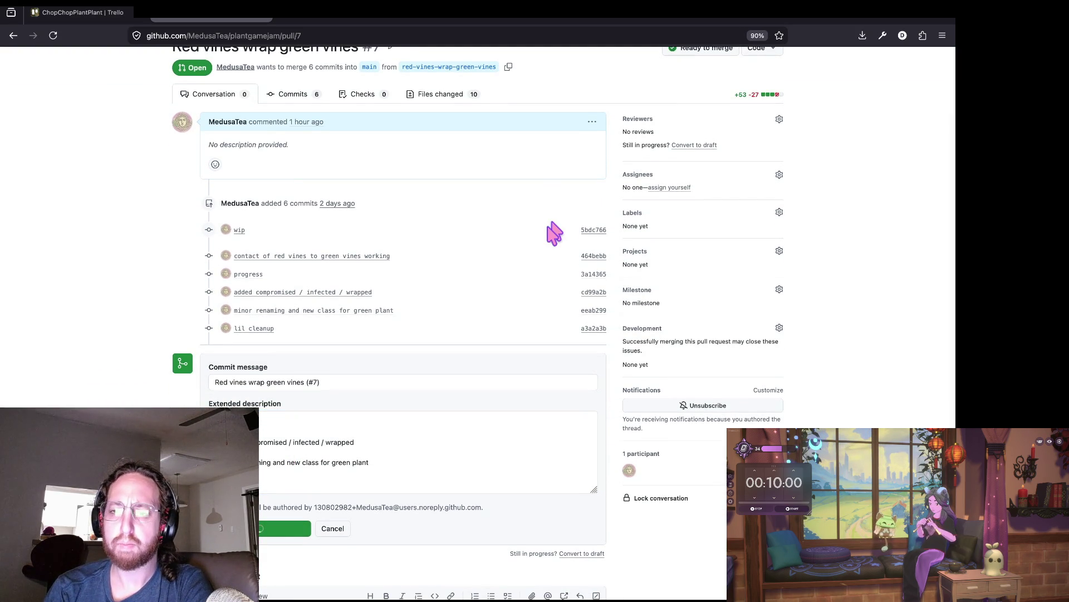
Delete the merged red-vines-wrap-green-vines branch and return to the pull request list
click(559, 372)
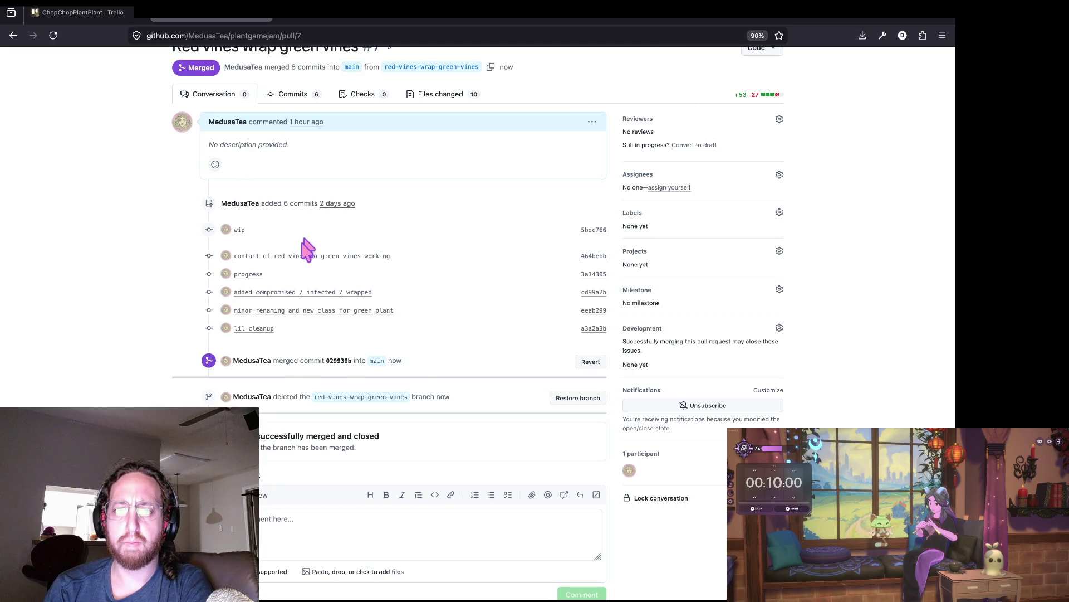
scroll(334, 184, up, 3)
click(140, 89)
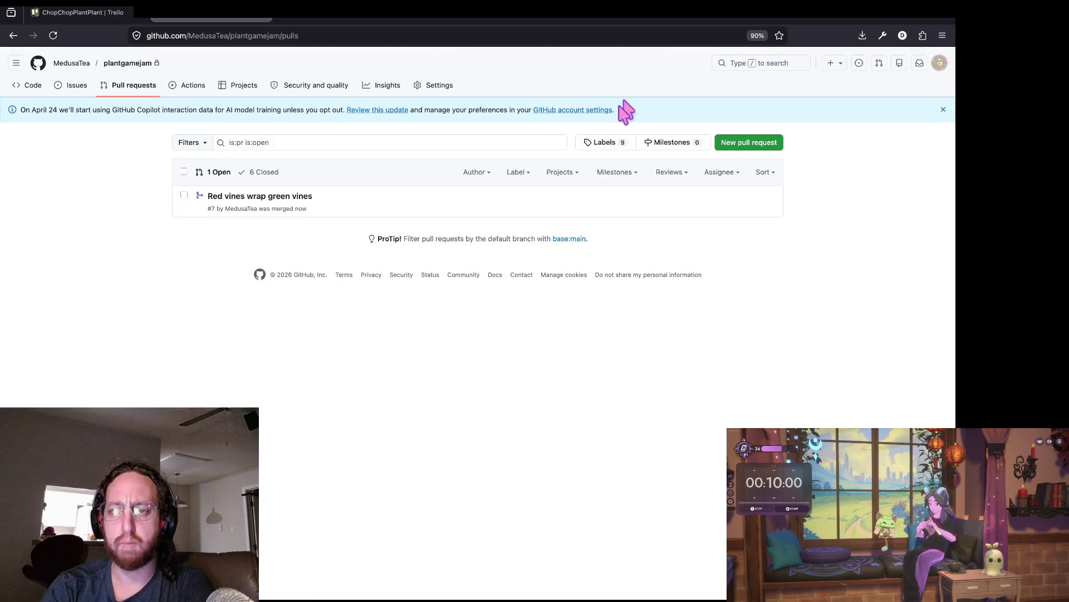
key(super+Tab)
Check out main, then fetch and pull the merged changes into it
text(s)
key(Return)
text(co main)
key(Return)
text(f)
key(Return)
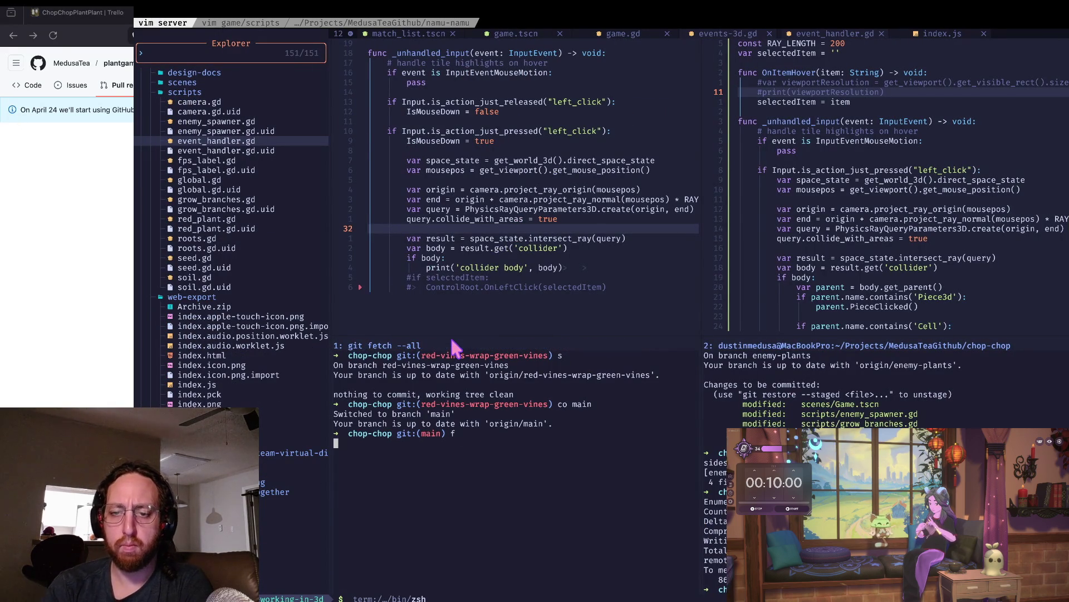
text(p-chop git:(main)
key(Return)
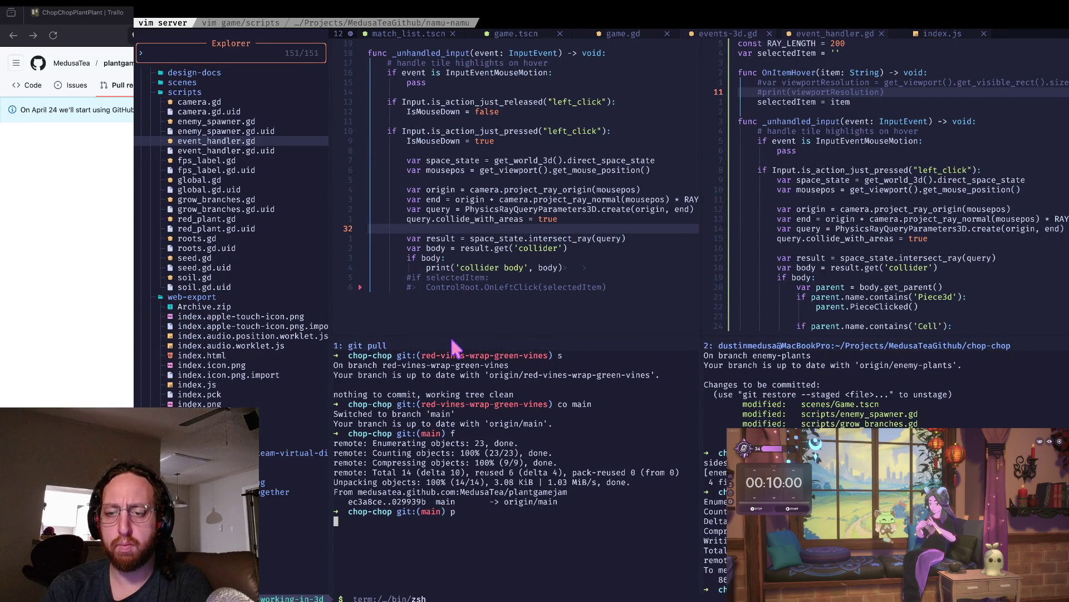
text(c)
key(Return)
Compare main against red-vines-wrap-green-vines, then force-delete that local branch
text(b)
key(Return)
text(d)
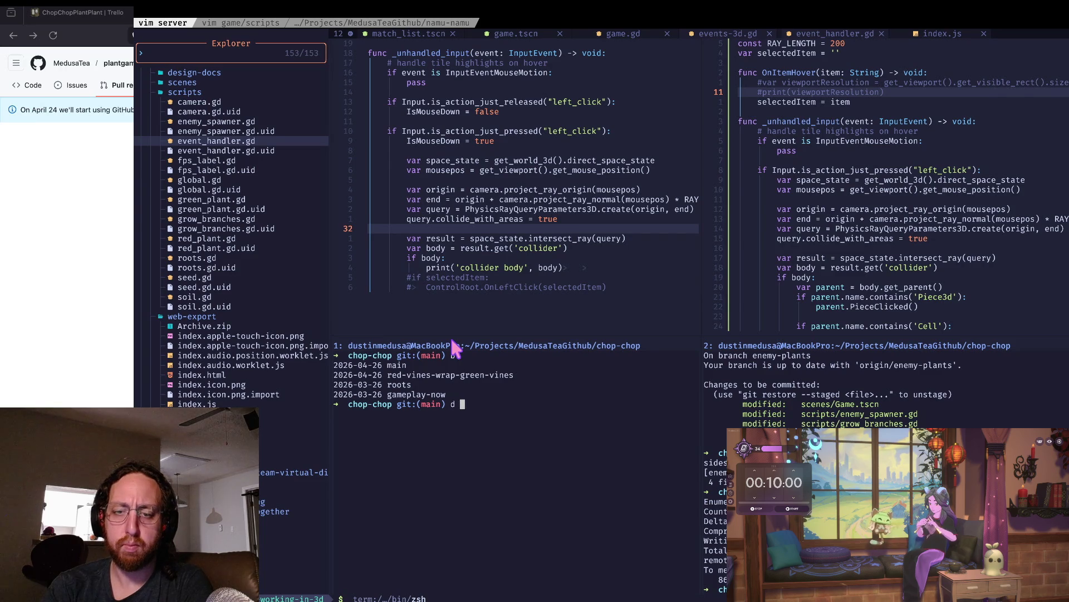
text(iff red)
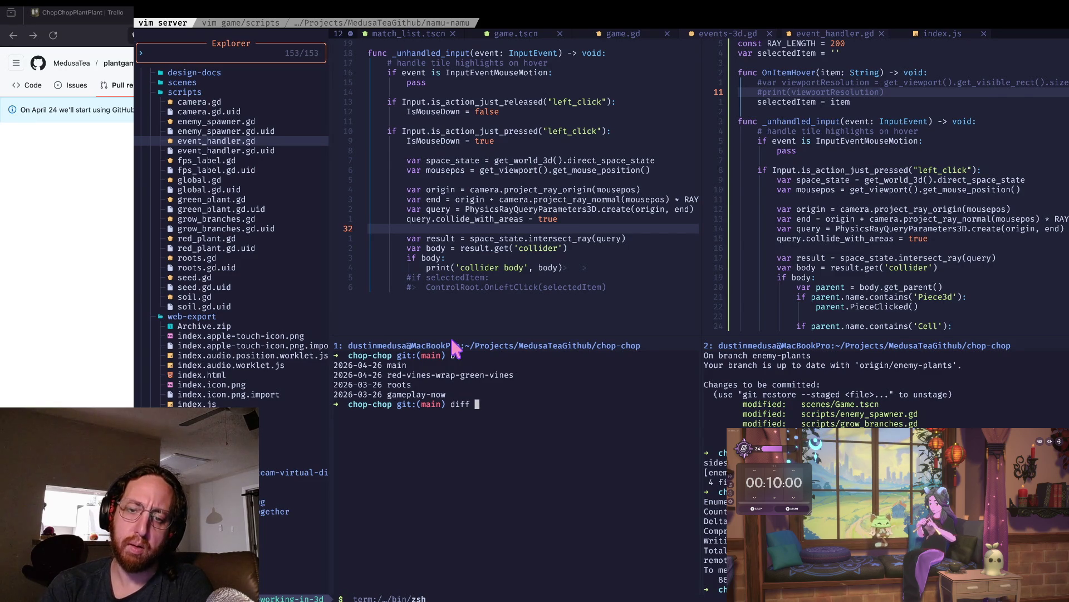
key(Tab)
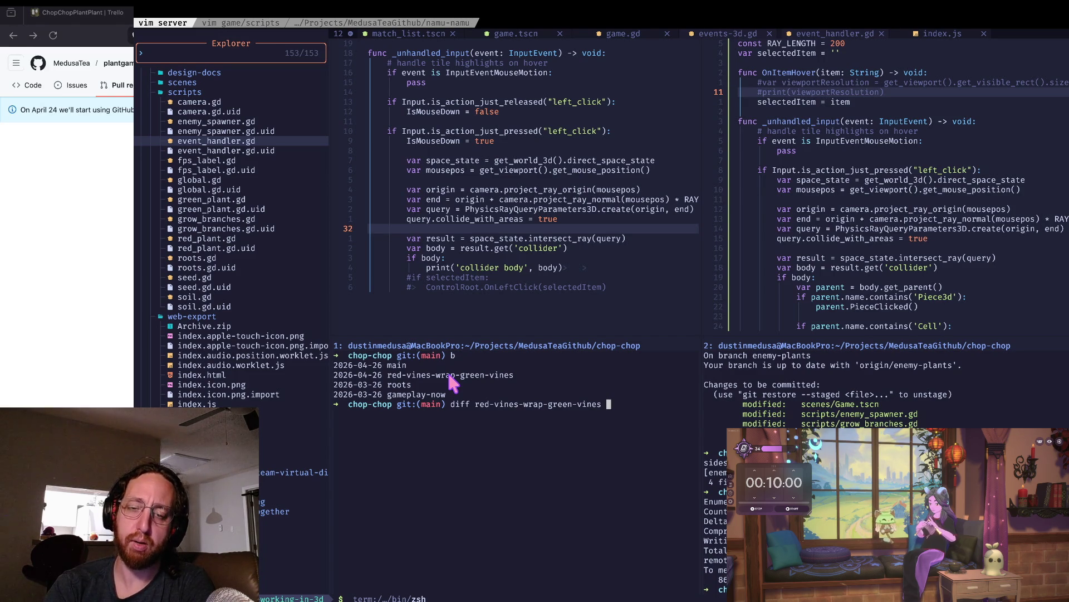
key(Return)
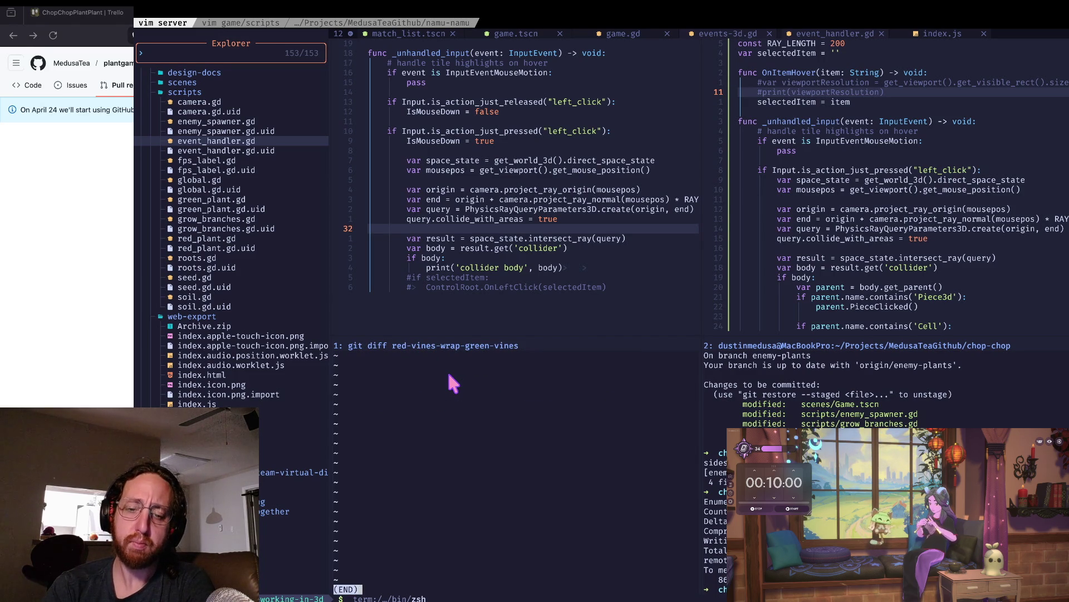
text(qdelf red-vines-wrap-green-vines)
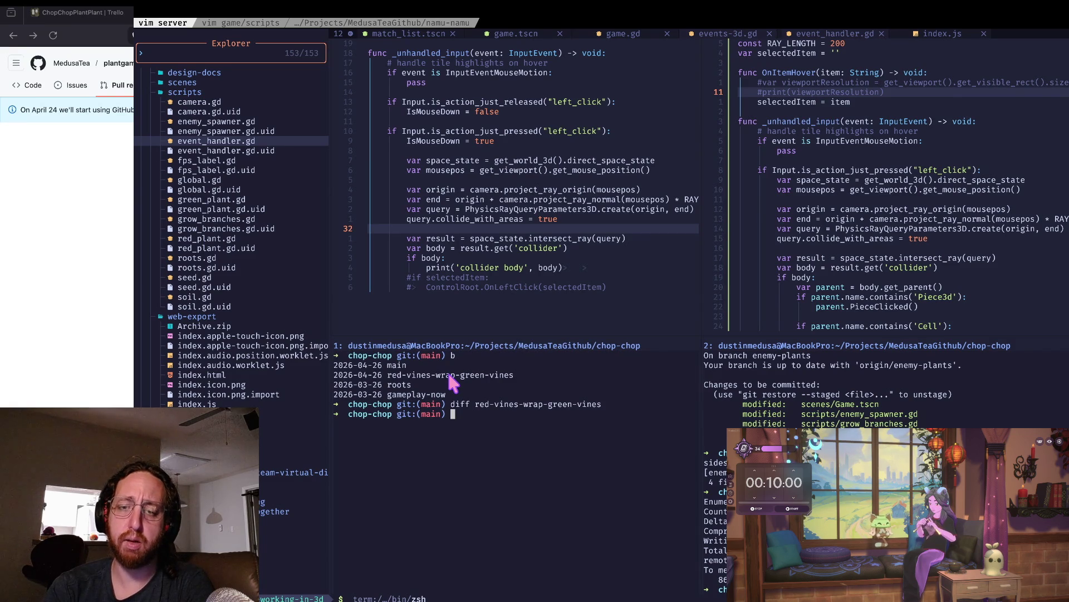
key(Return)
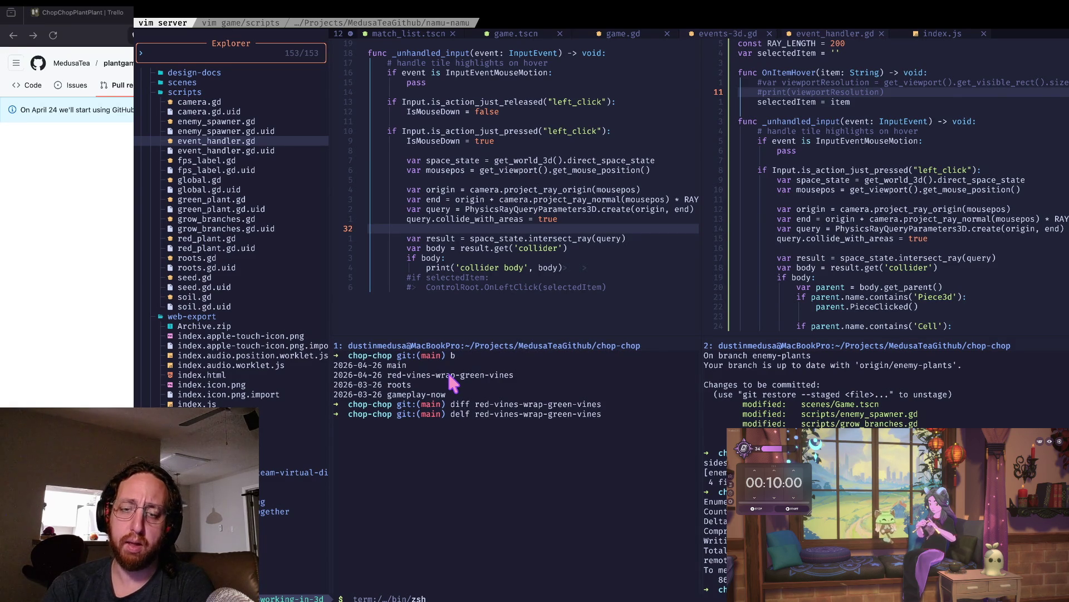
text(b)
key(Return)
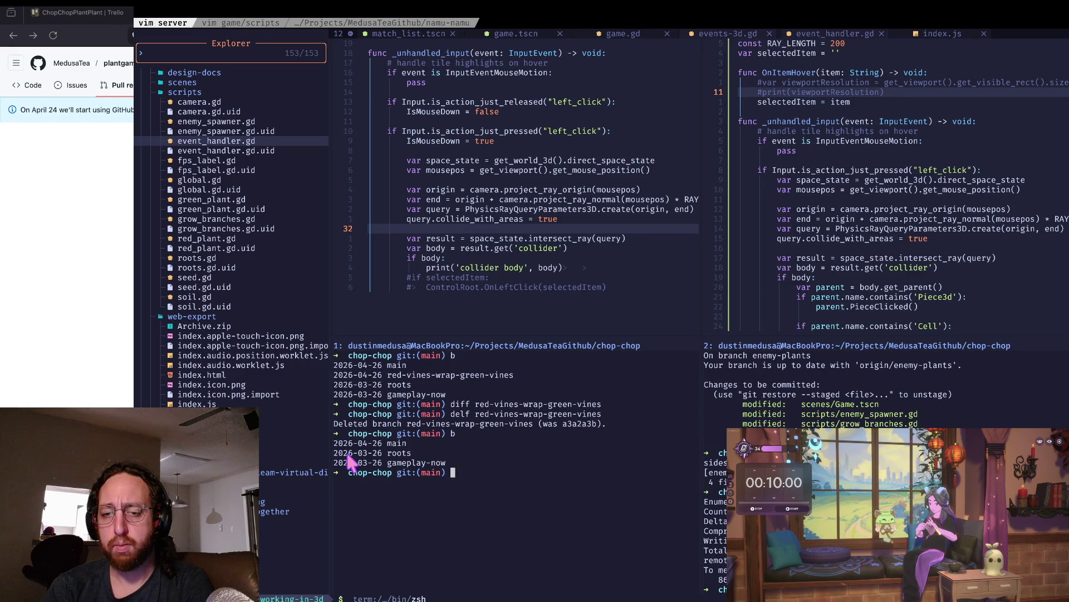
Select and yank text on the gameplay-now branch line in the terminal
drag(335, 463, 414, 462)
click(369, 453)
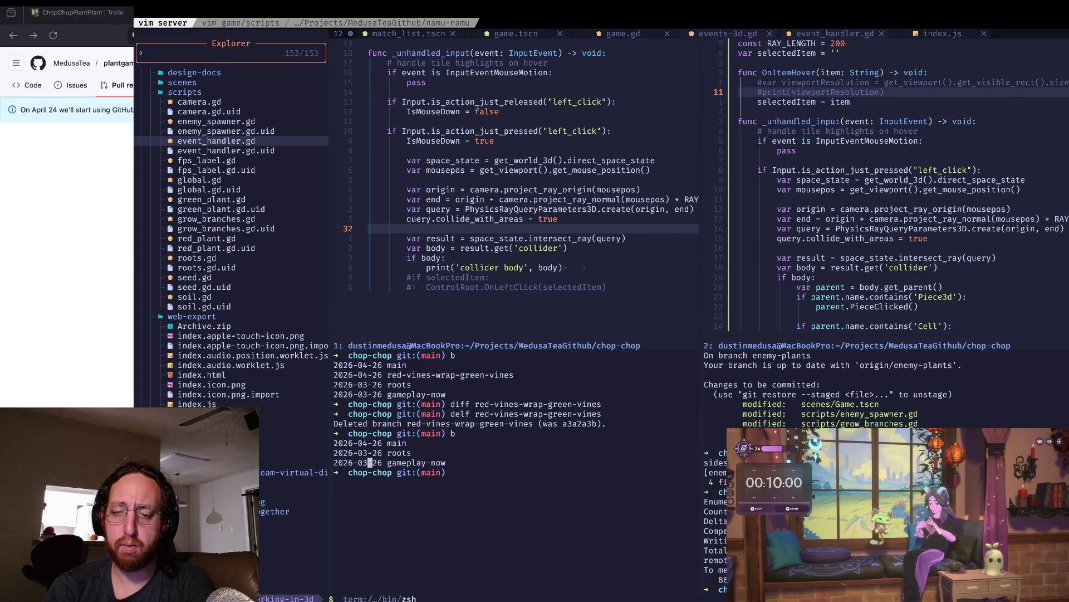
key(f)
key(t)
key(v)
key(0)
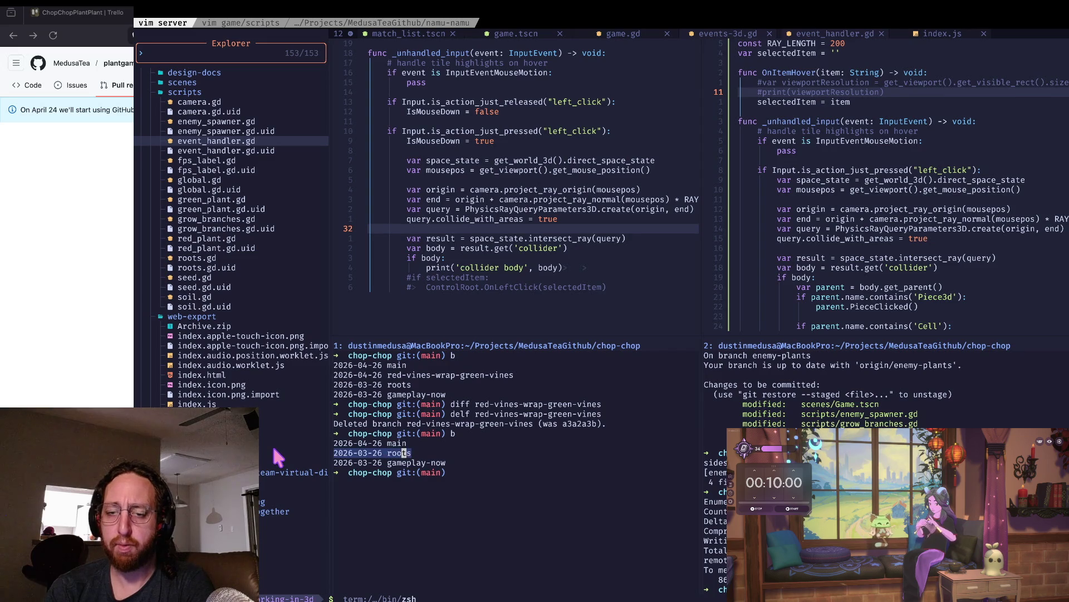
key(Escape)
key(j)
key(0)
key(v)
key(f)
key(e)
text(y)
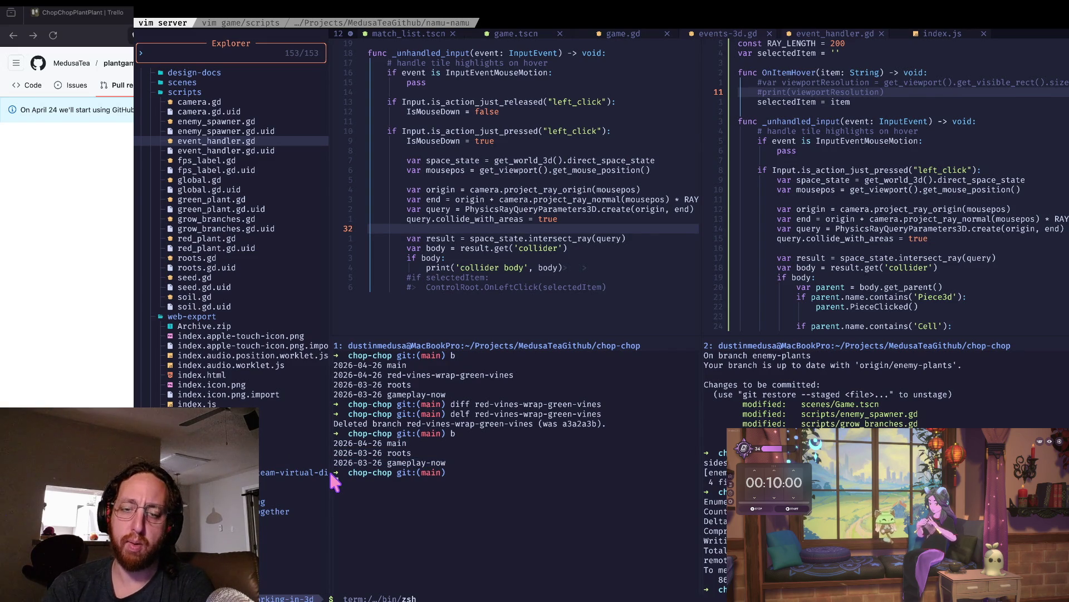
text(a)
key(BackSpace)
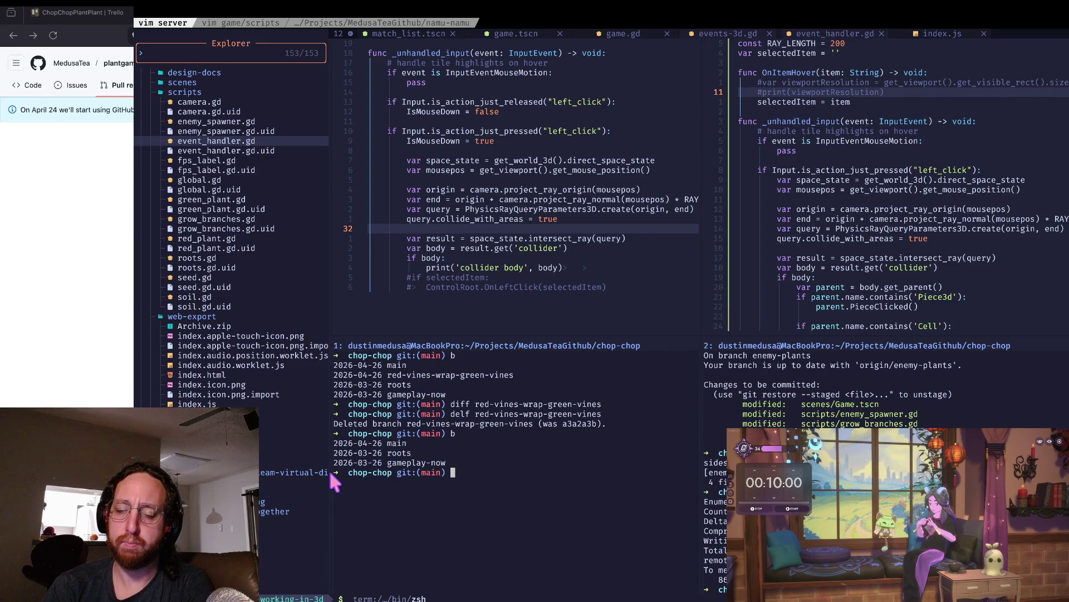
key(Escape)
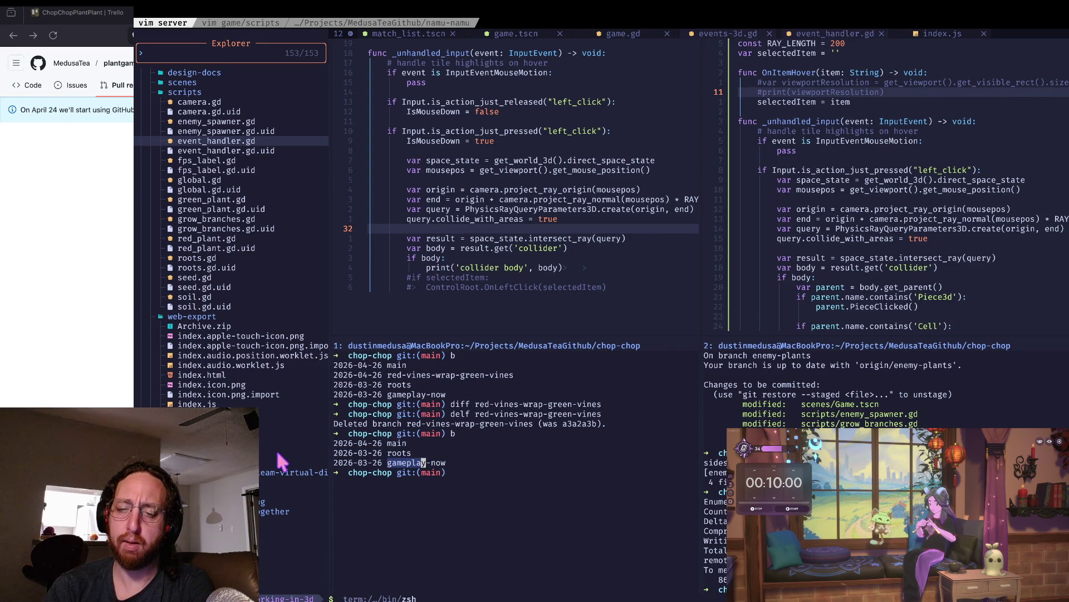
key(l)
key(i)
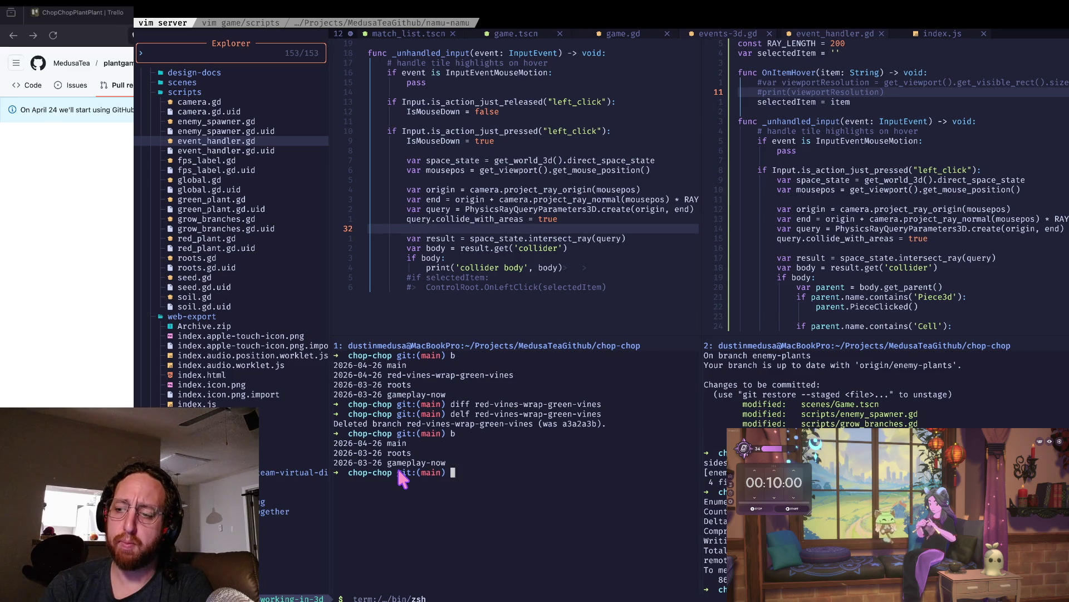
Create and check out a new branch named slashing with co -b slashing
text(co -b slashing)
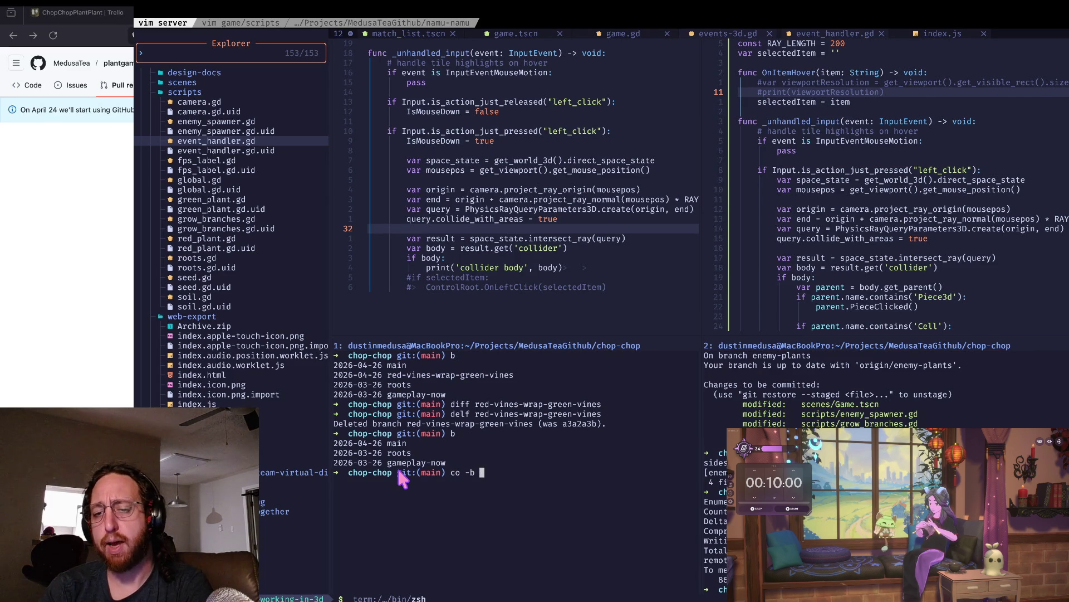
key(Return)
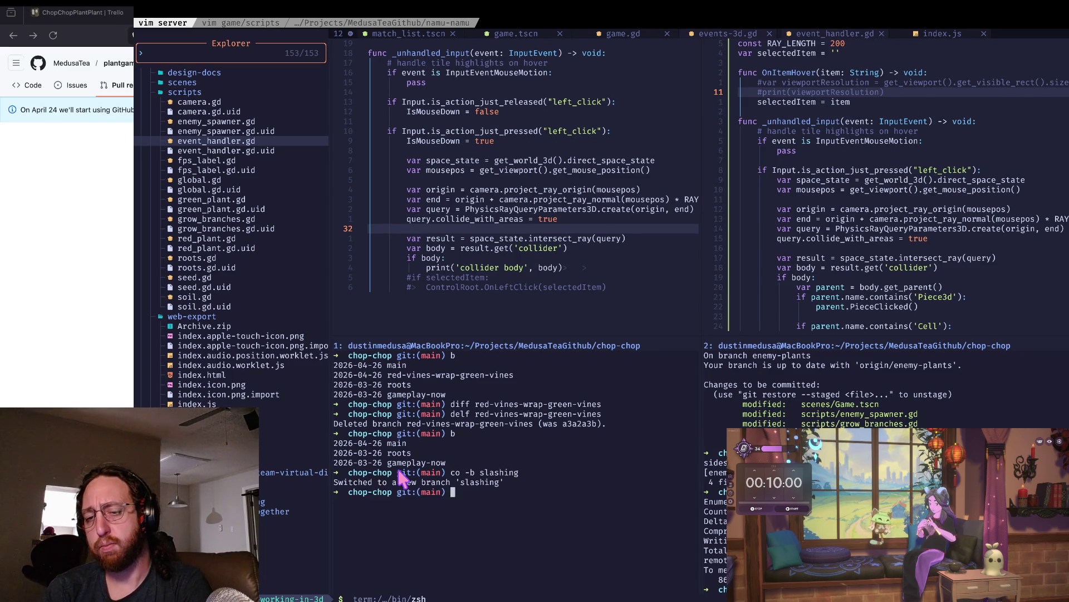
key(ctrl+l)
key(super+Tab)
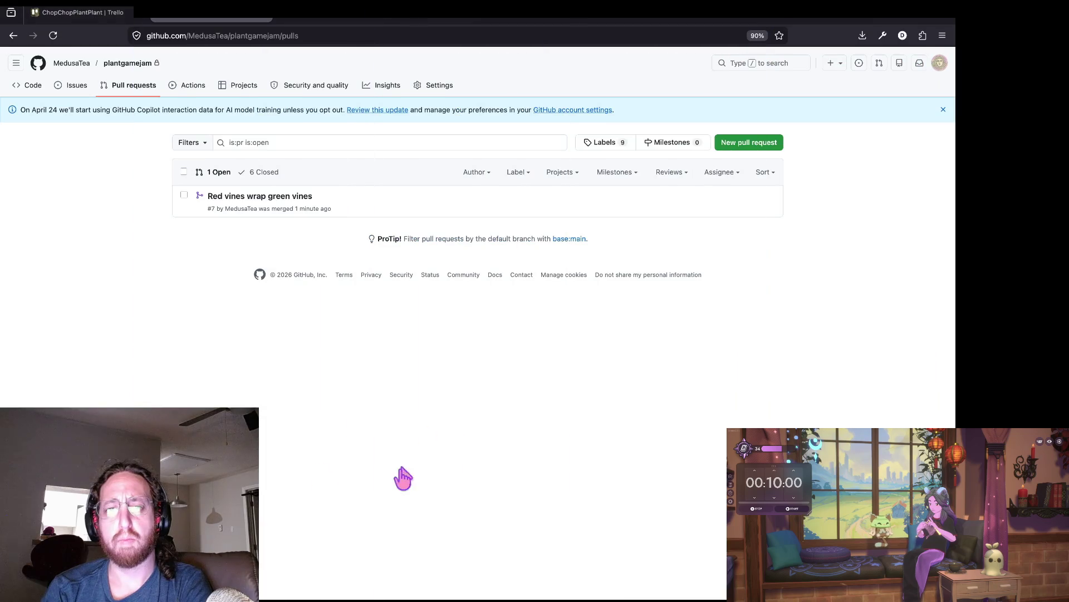
Mark the Red Vines card complete in Trello and check the branch's git status
key(ctrl+shift+Tab)
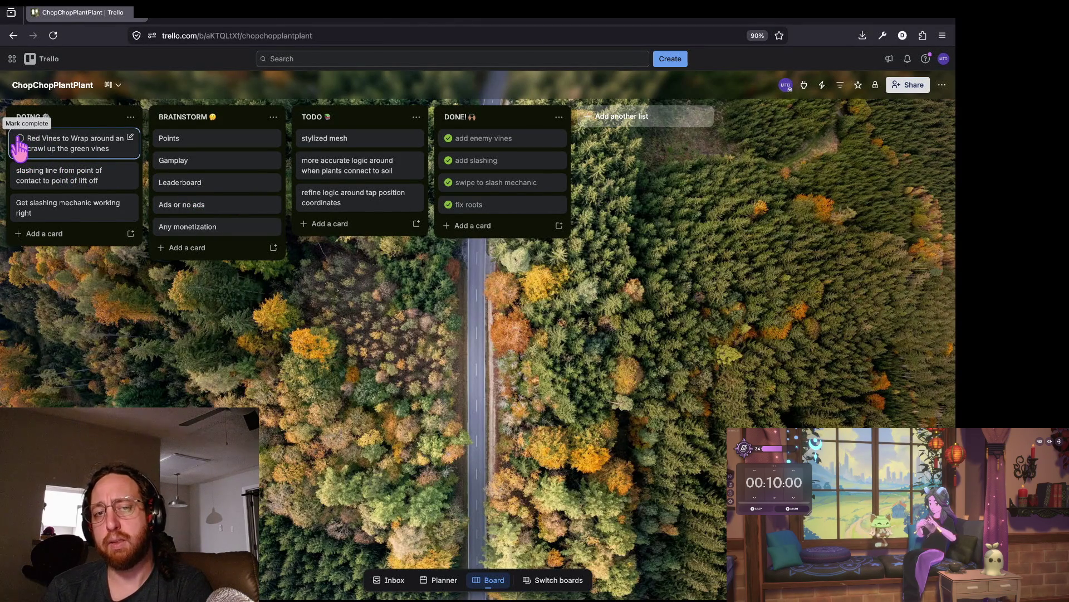
click(20, 139)
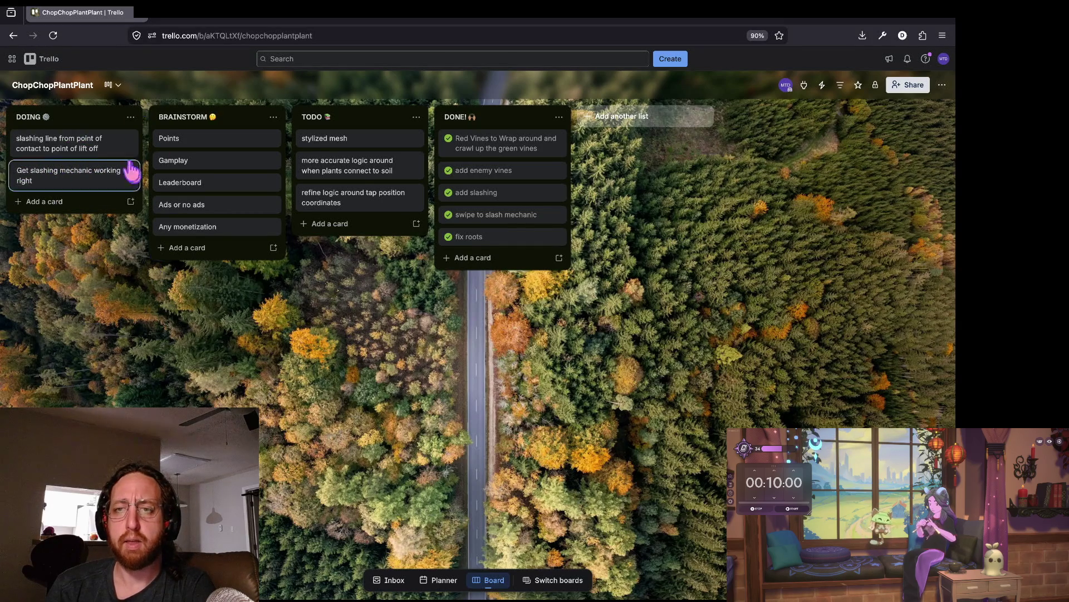
key(super+Tab)
text(s)
key(Return)
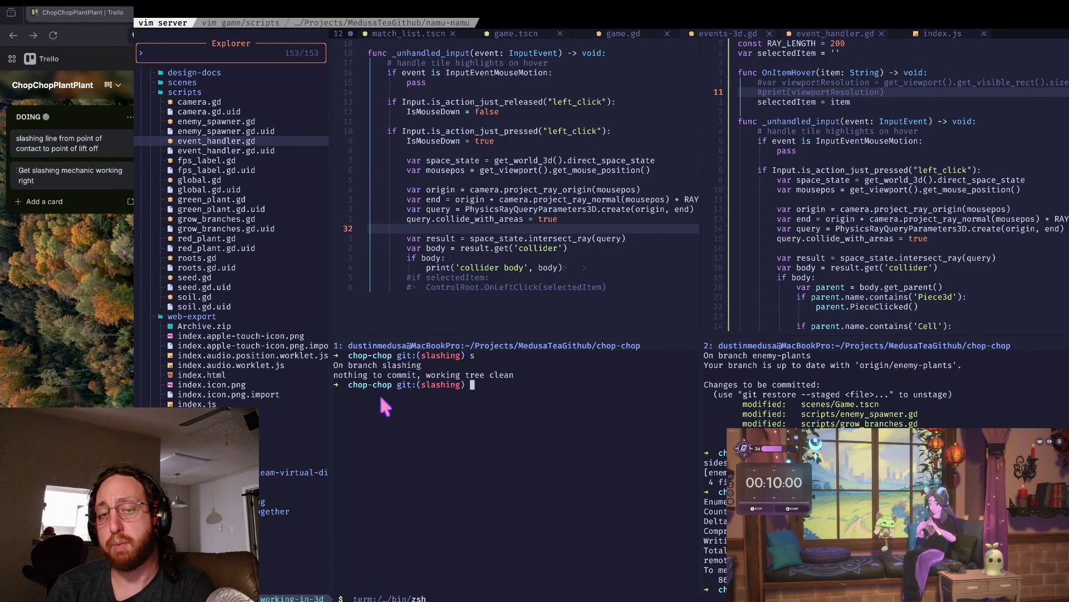
key(super+Tab)
Add a 'Move grow cycles to 1 global timer' card to DOING and drag it to the top
click(58, 202)
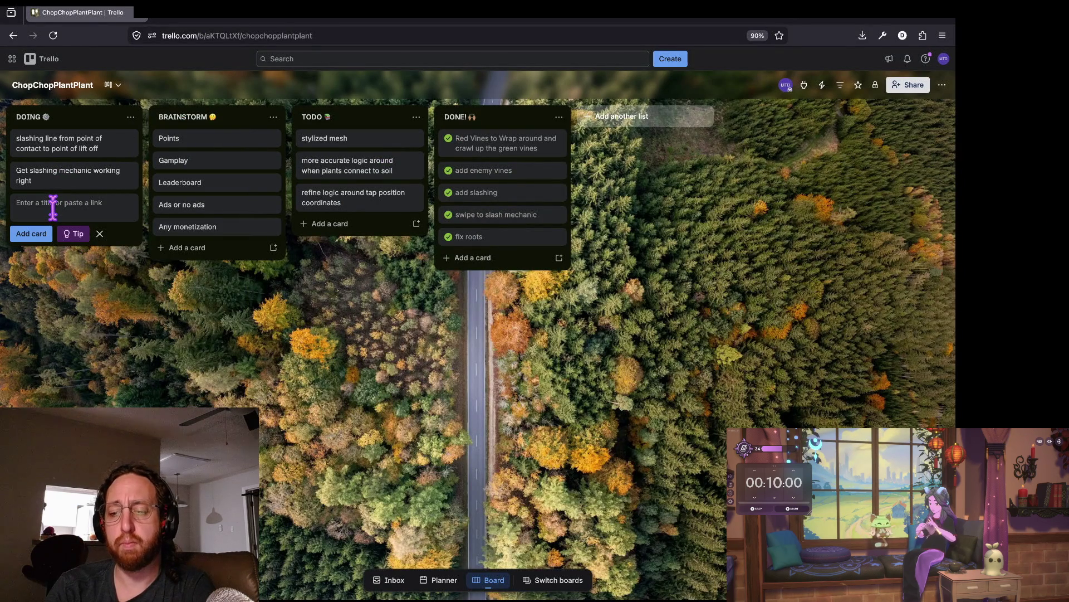
text(Mov)
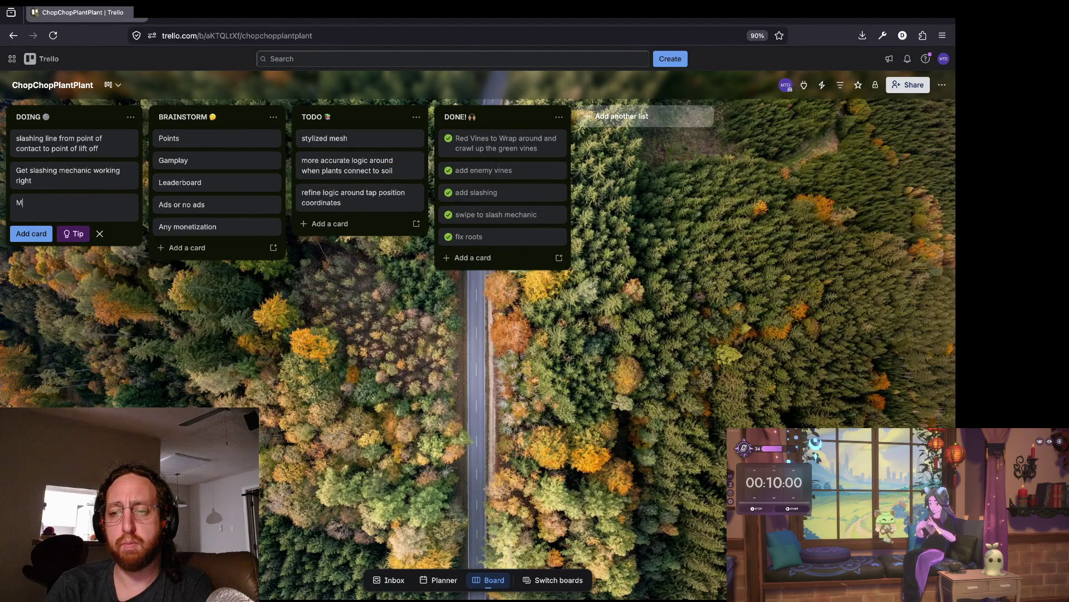
text(e grow cycles to )
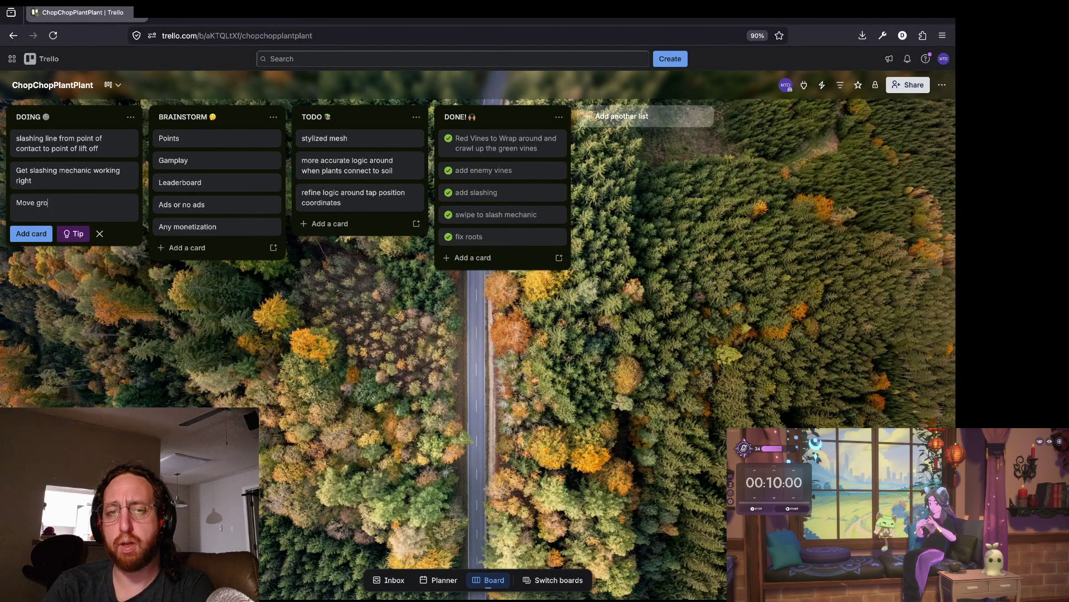
text(1 global timer)
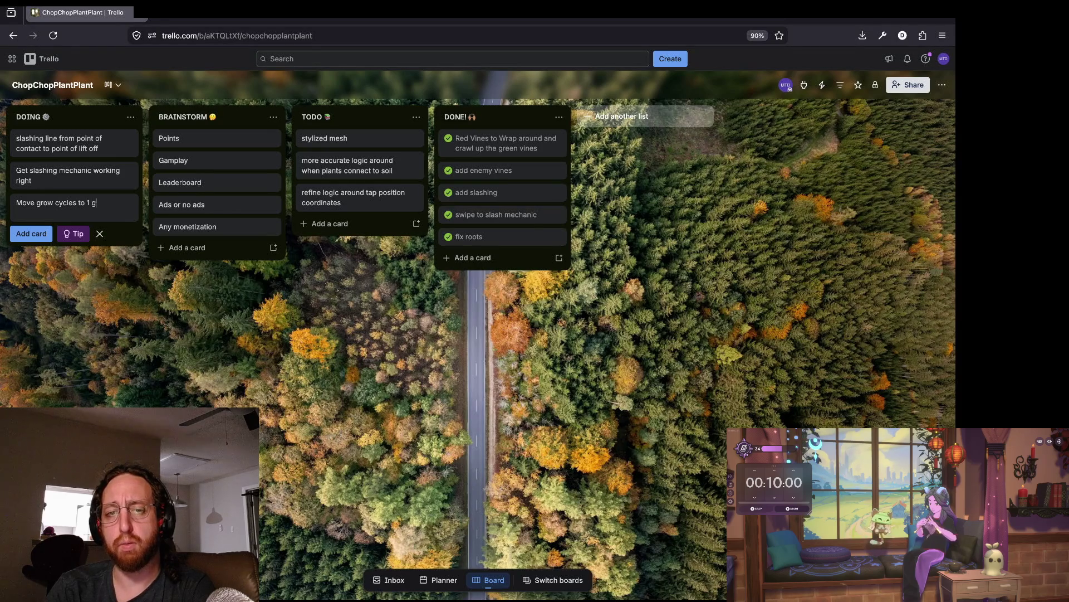
key(Return)
drag(50, 206, 48, 142)
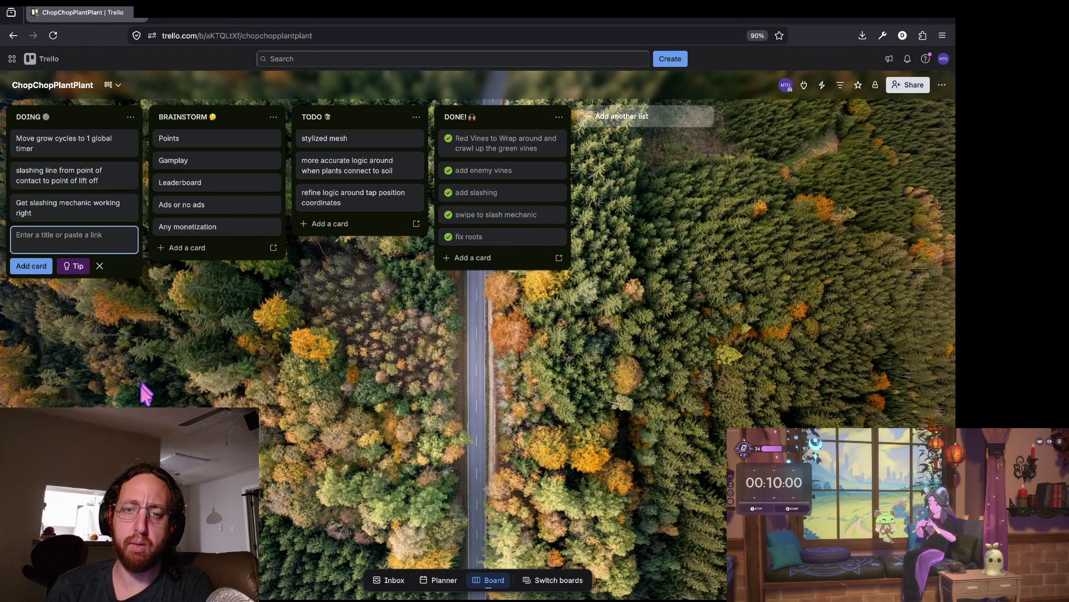
key(super+Tab)
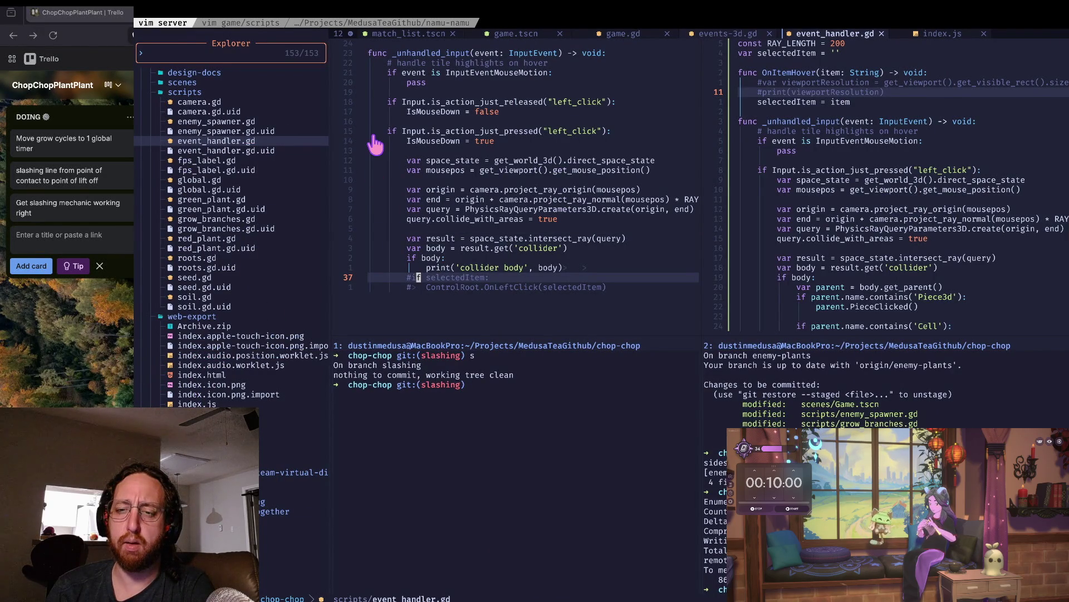
Reload the externally changed files from disk in the Godot editor
key(super+Tab)
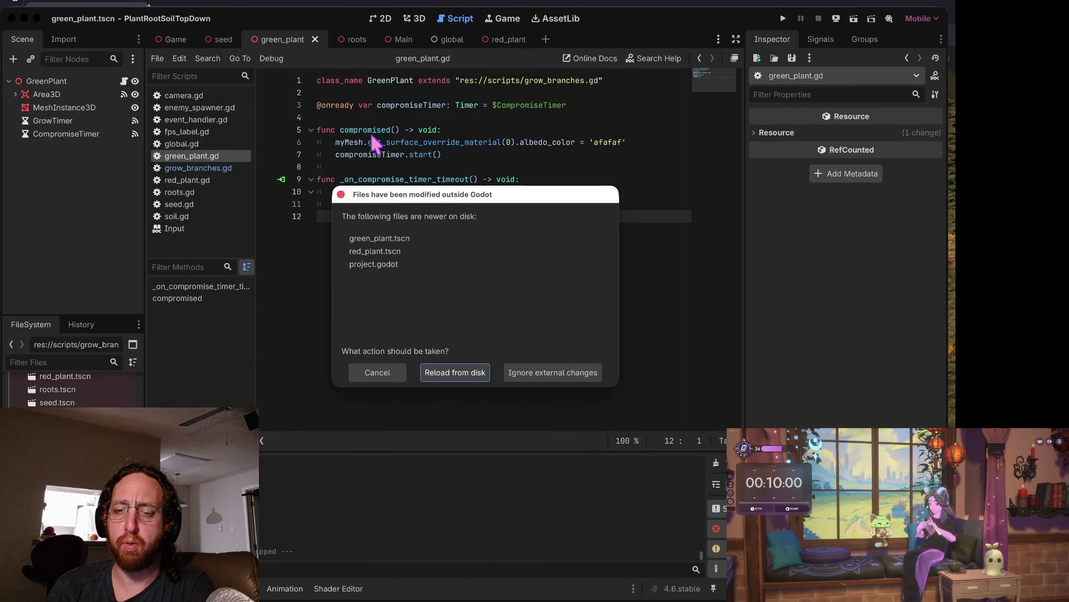
click(454, 373)
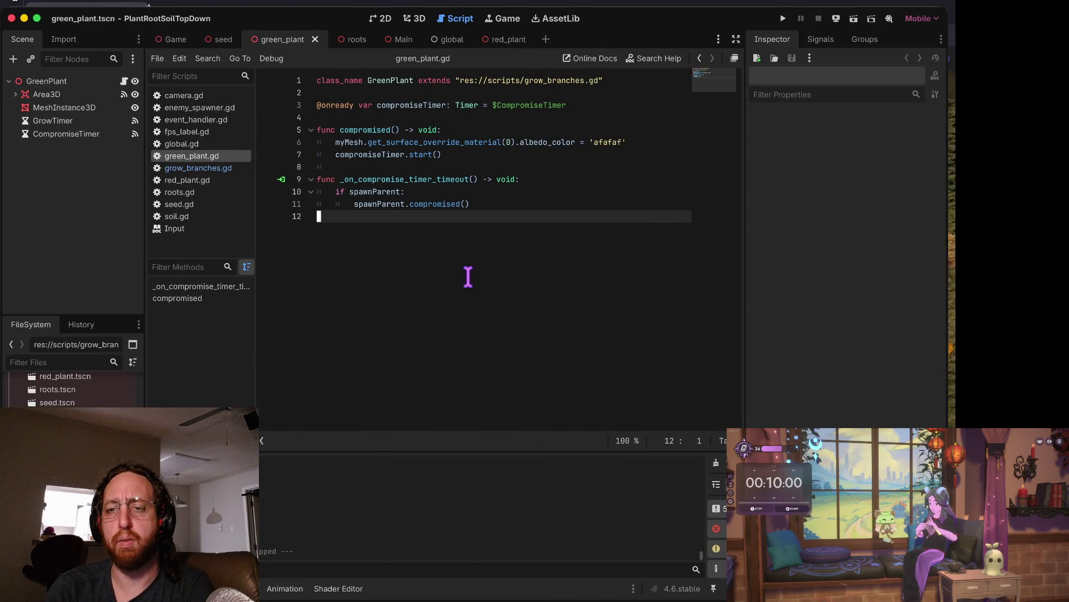
key(Up)
key(Up)
key(Up)
key(End)
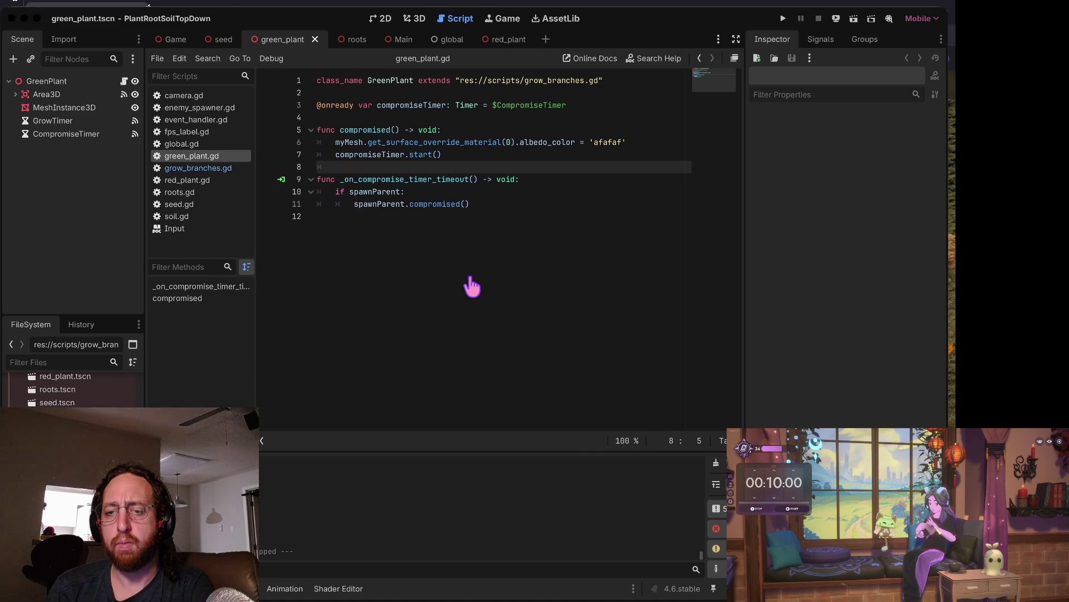
Switch to main and create the cleanup-timers branch from it
key(super+Tab)
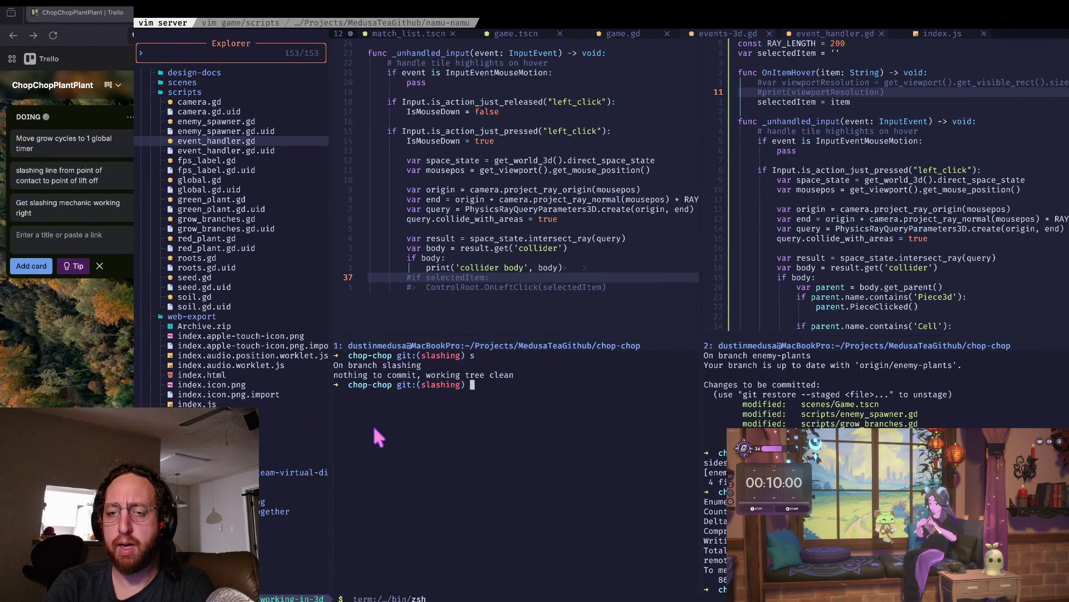
text(co)
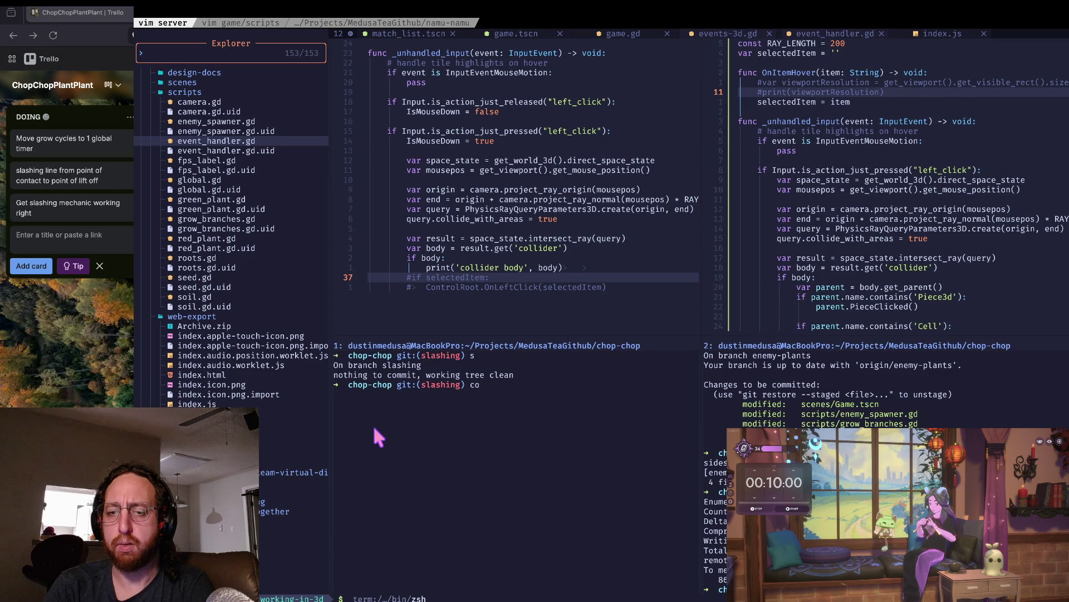
key(BackSpace)
key(BackSpace)
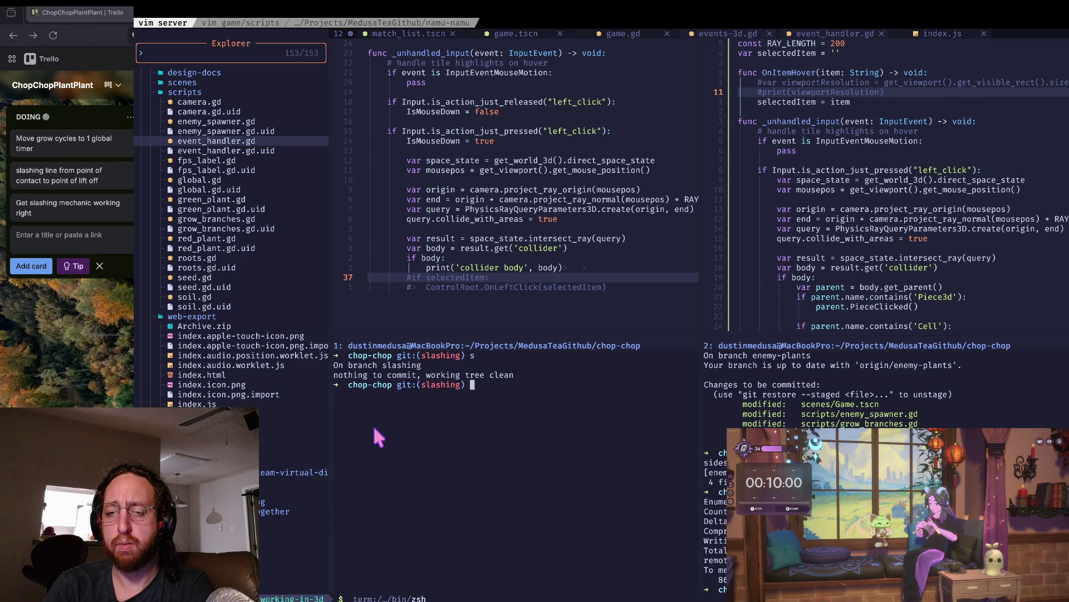
text(co main)
key(Return)
text(co -b)
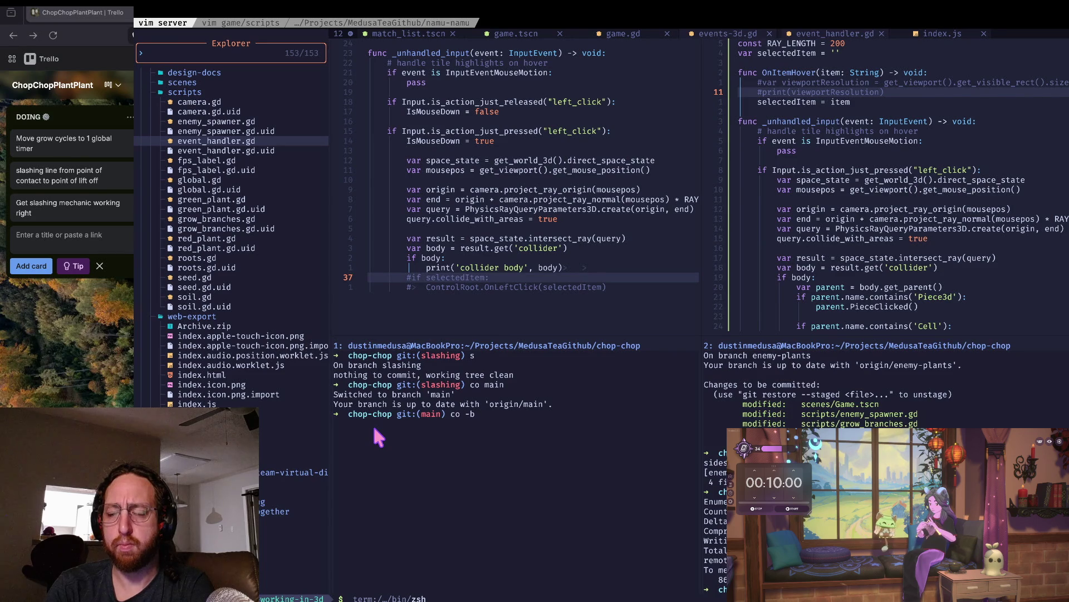
text(cleanup-timers)
key(Return)
key(ctrl+l)
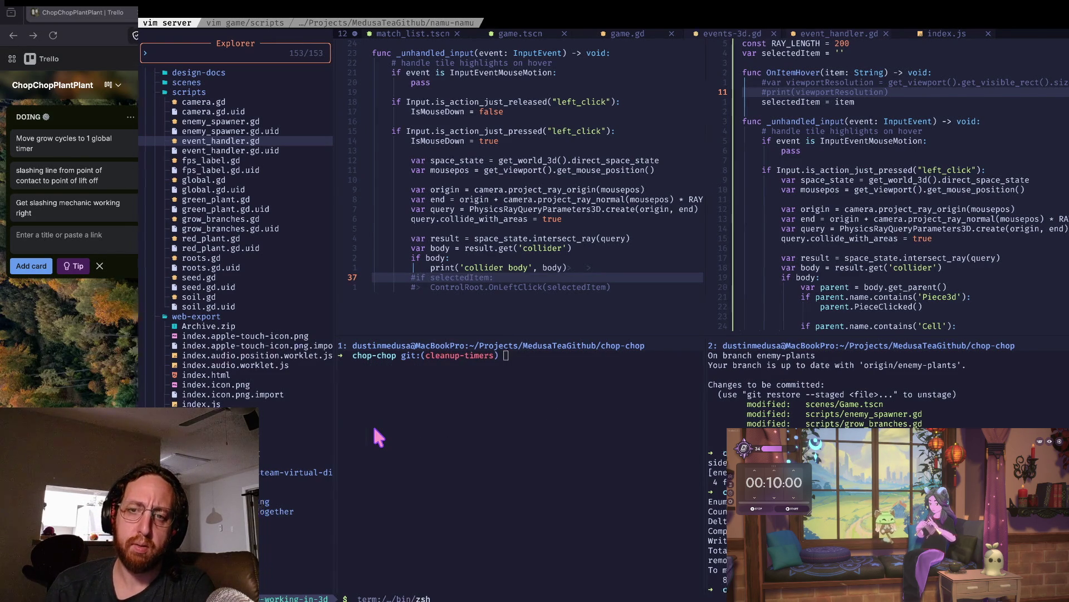
key(super+Tab)
Place the caret in green_plant.gd on line 9, the timeout function name, and blank line 8
click(371, 179)
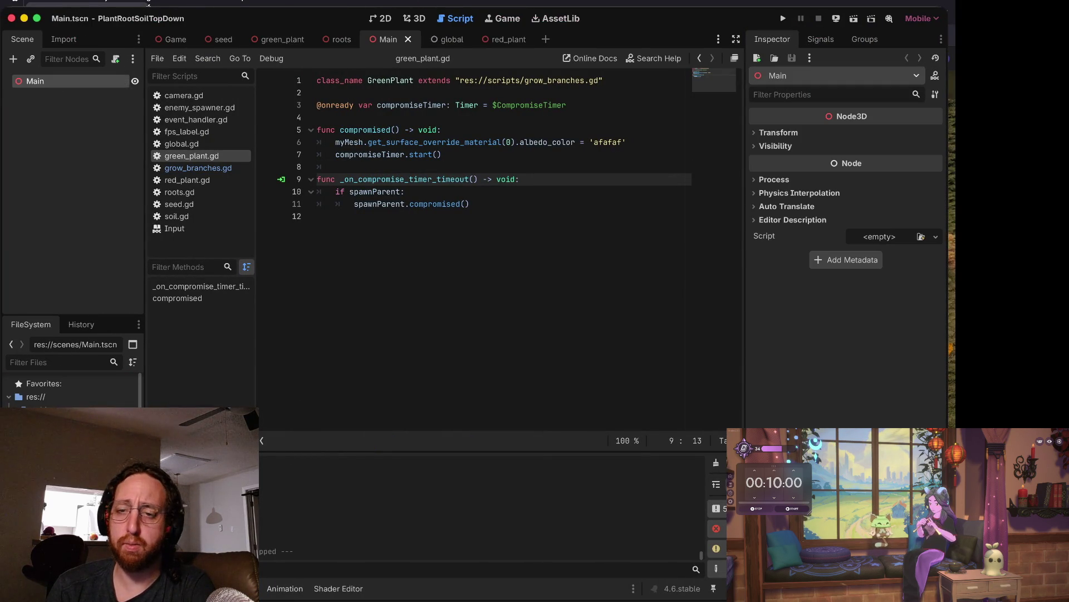
click(386, 230)
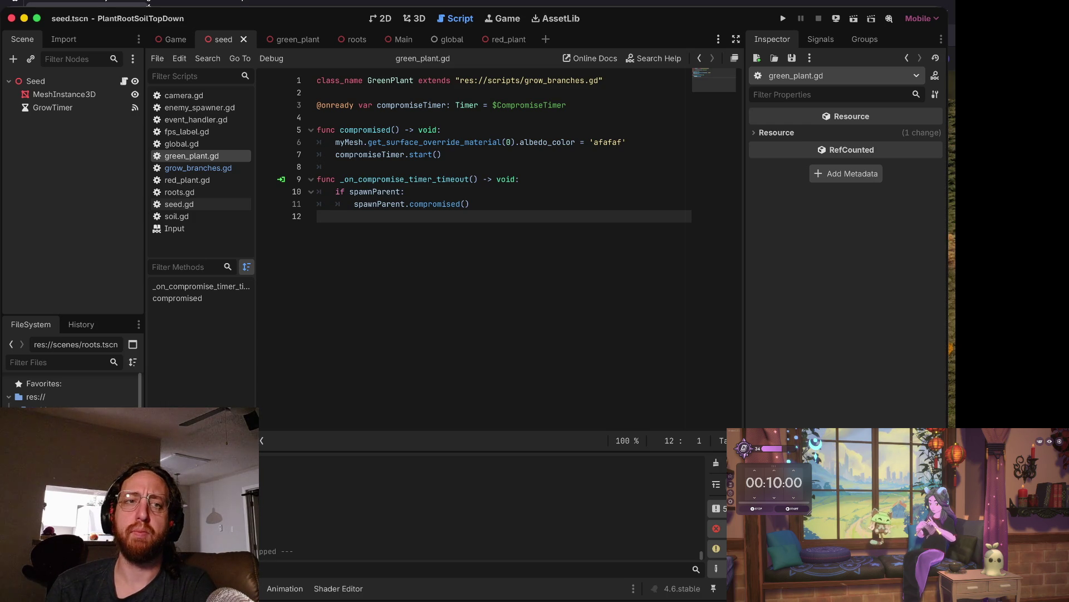
click(415, 179)
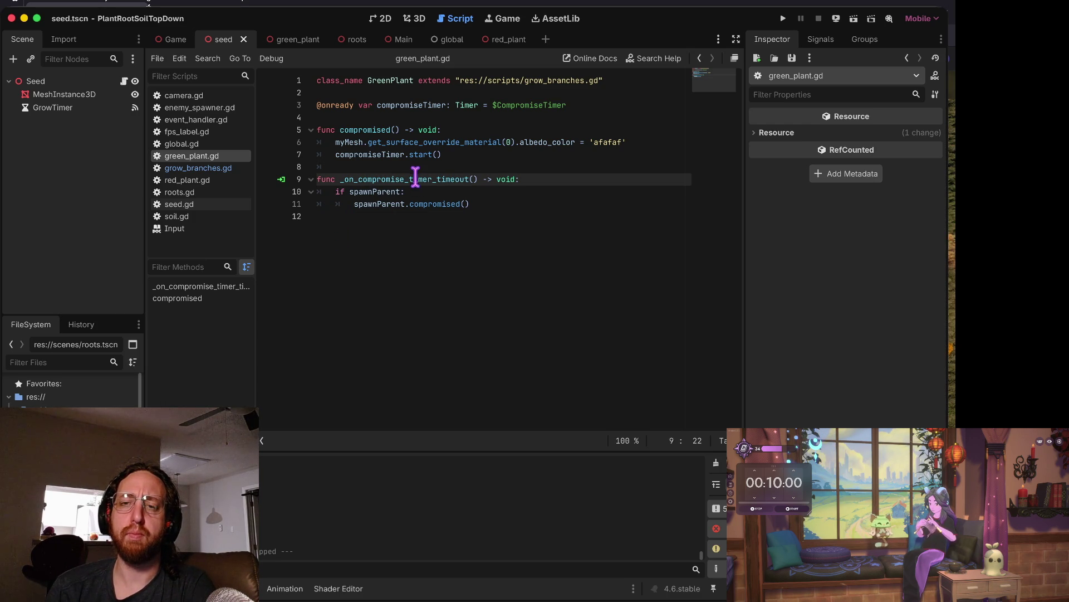
click(416, 168)
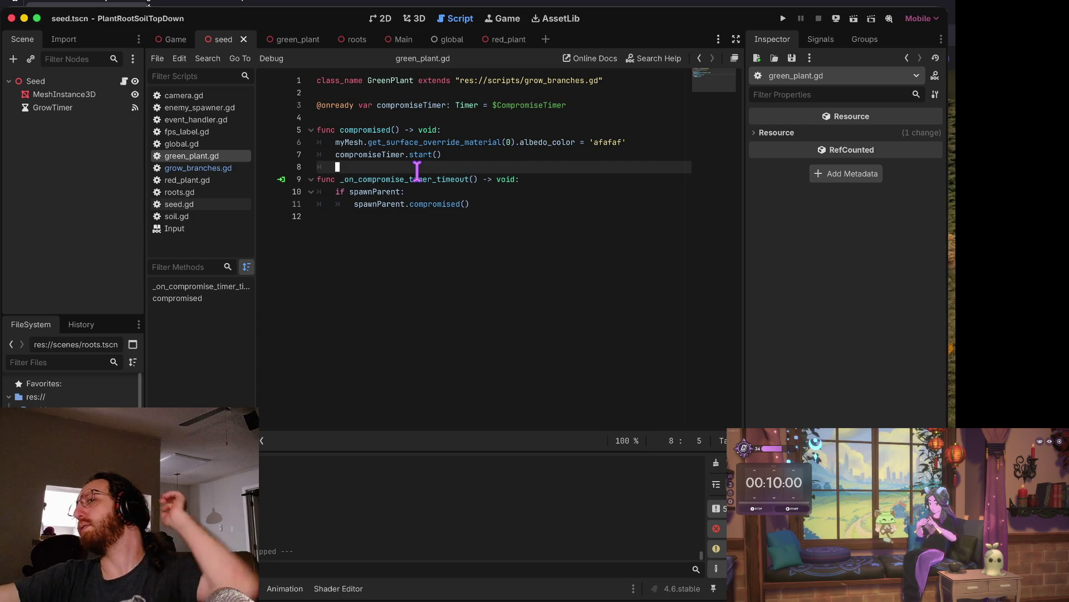
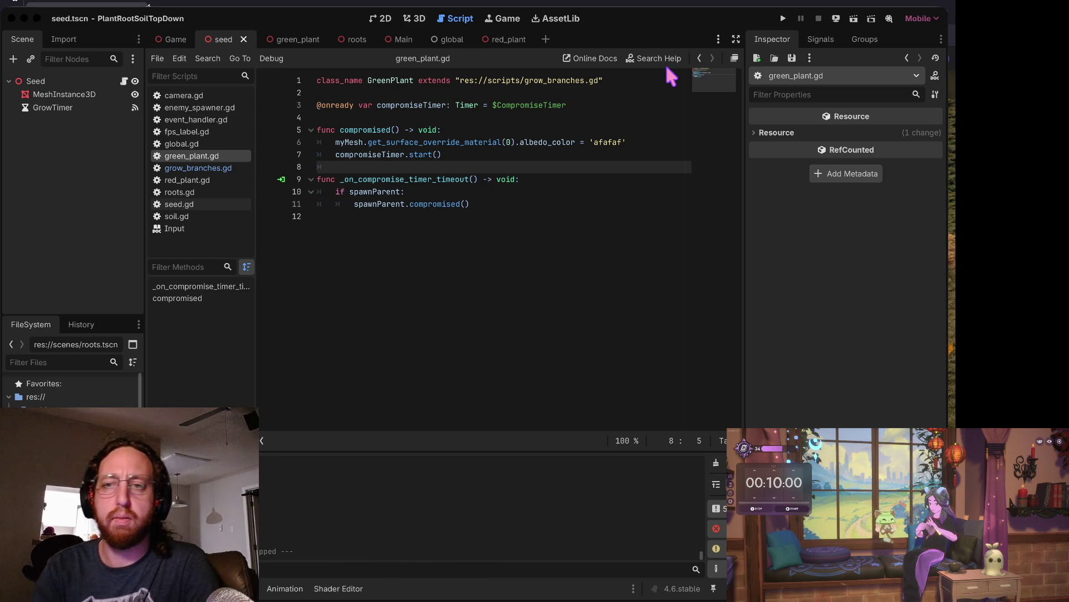
Switch from the Godot editor over to the ChopChopPlantPlant Trello board
key(super+Tab)
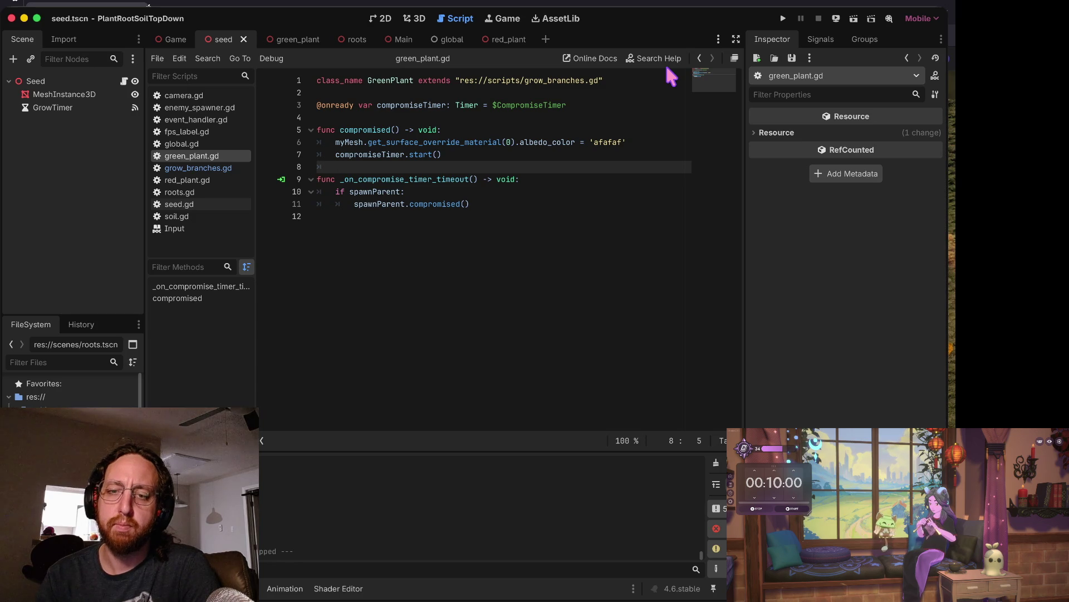
key(ctrl+Right)
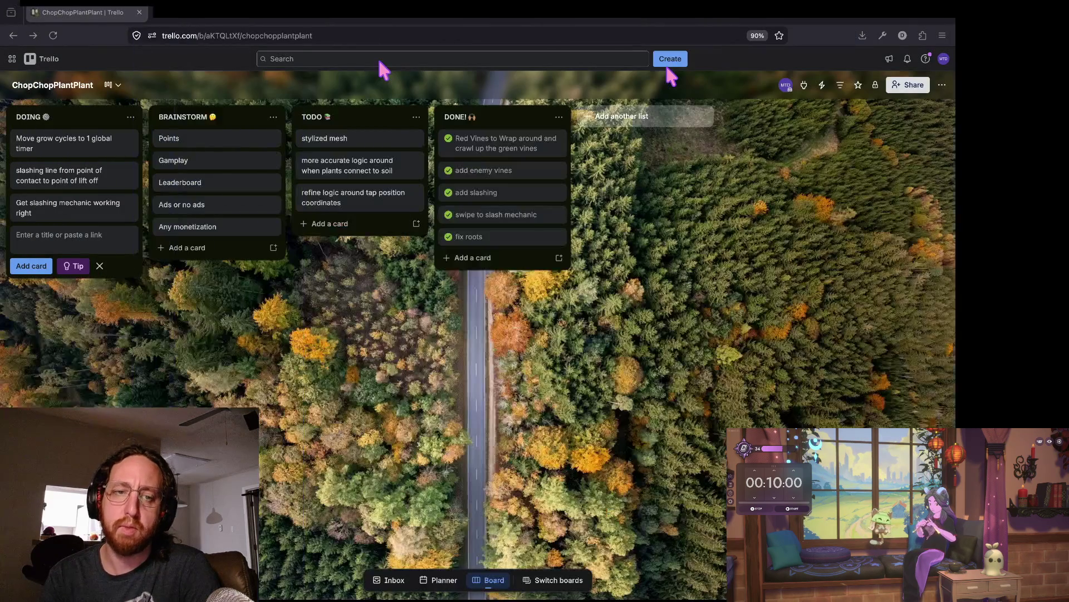
Discard the empty card draft in DOING and return to the Godot editor
key(Escape)
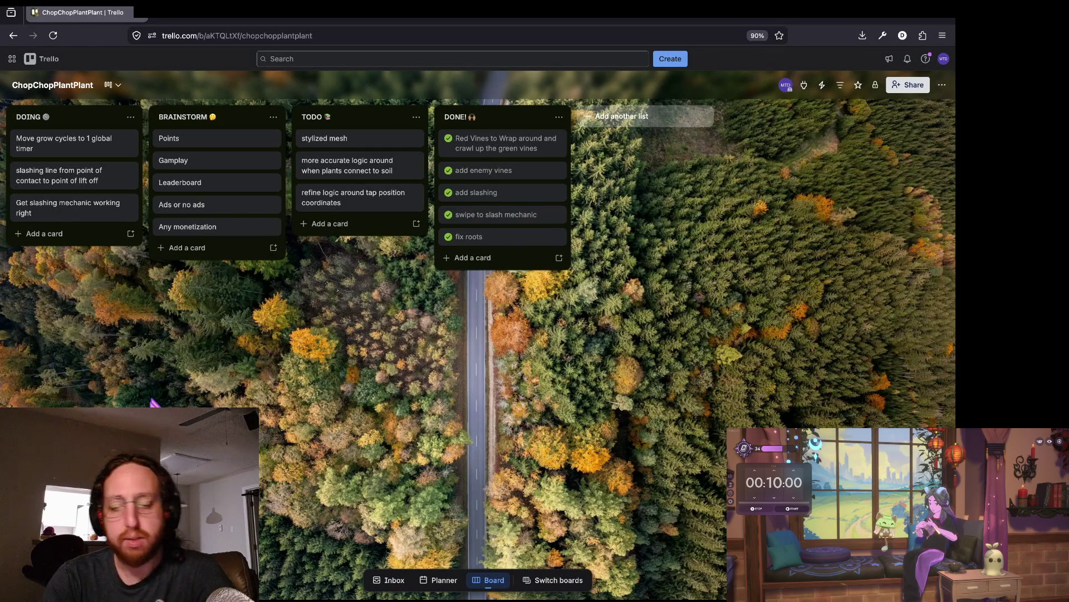
key(super+Tab)
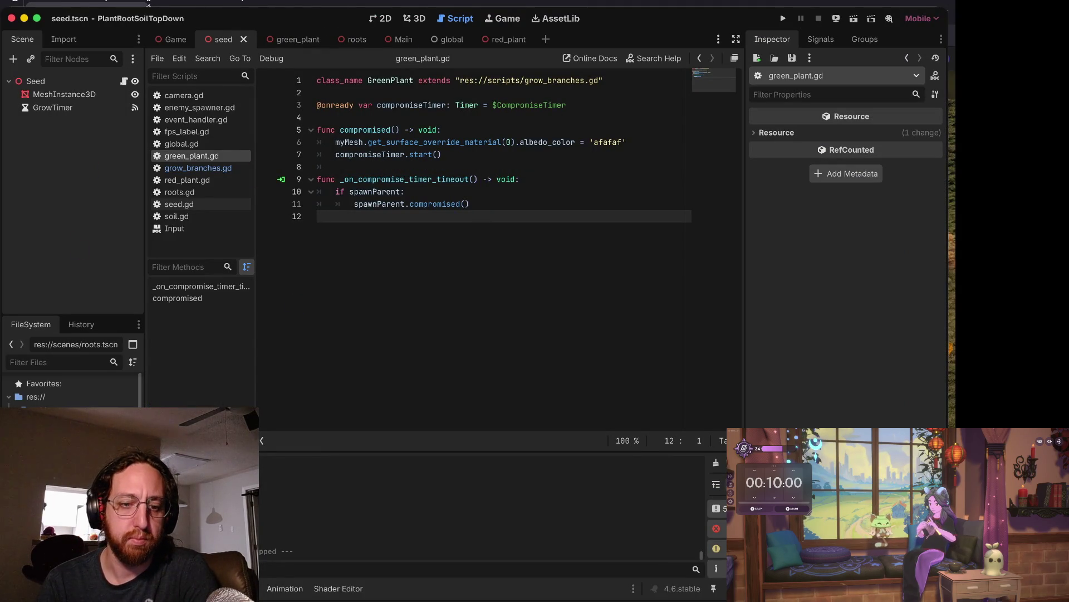
Open the global scene and add a Timer child node under Global
scroll(71, 390, down, 2)
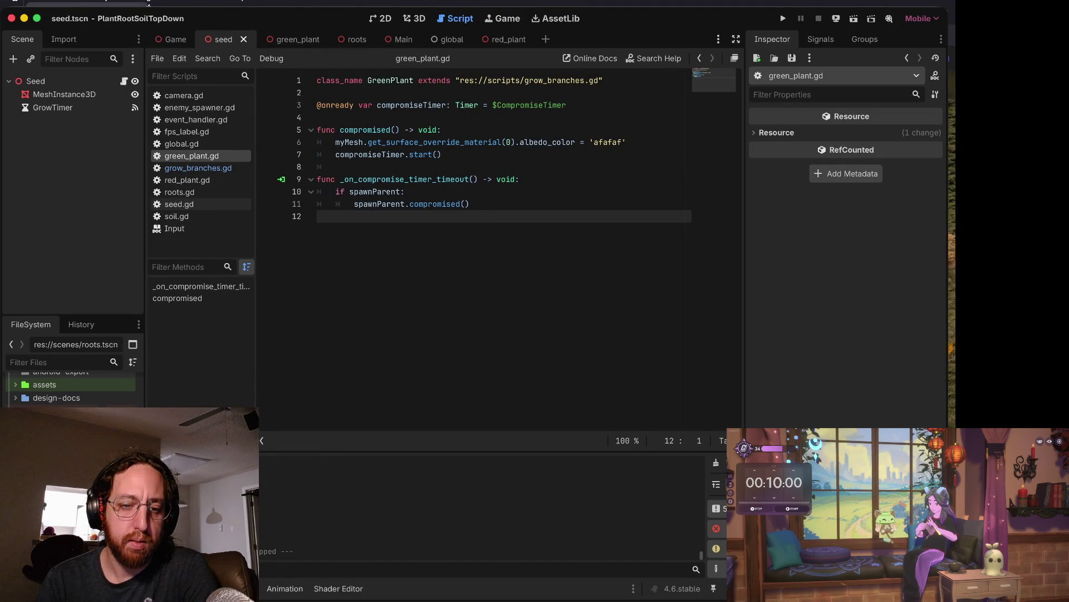
double_click(67, 423)
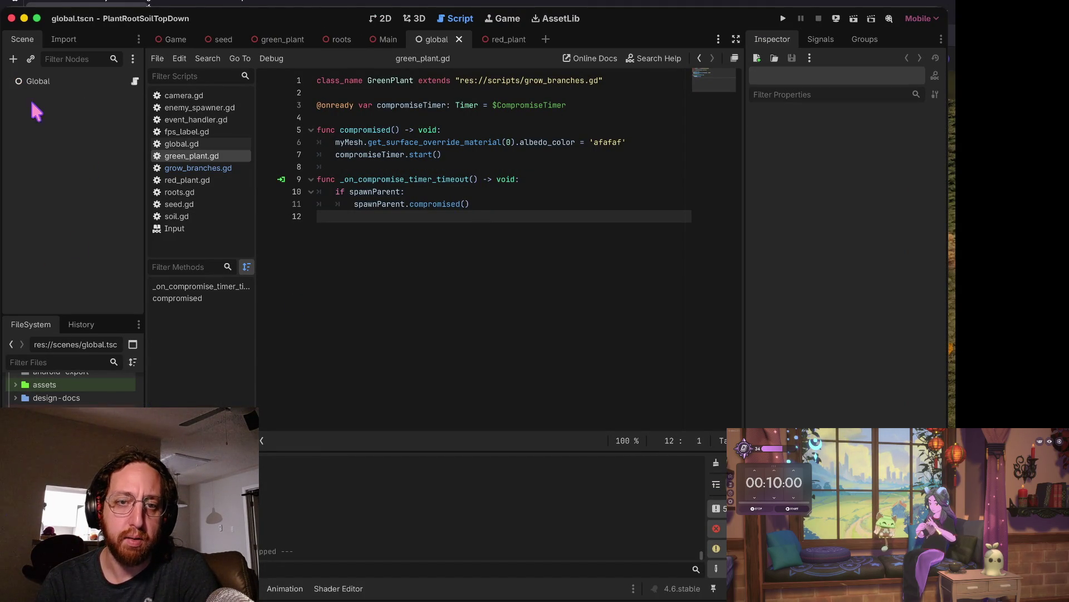
click(33, 83)
right_click(48, 83)
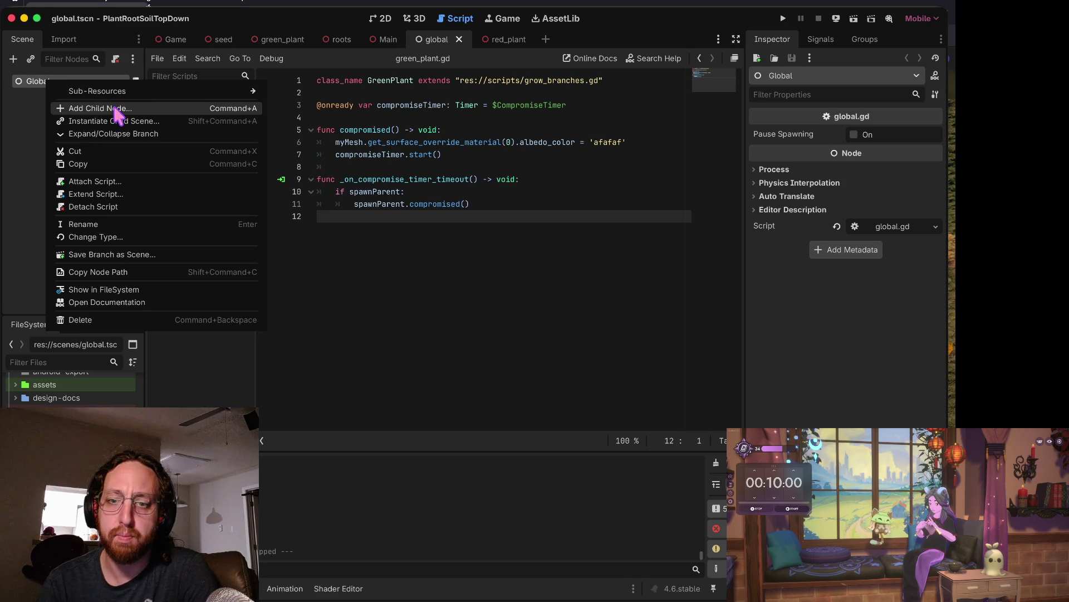
click(114, 108)
text(timer)
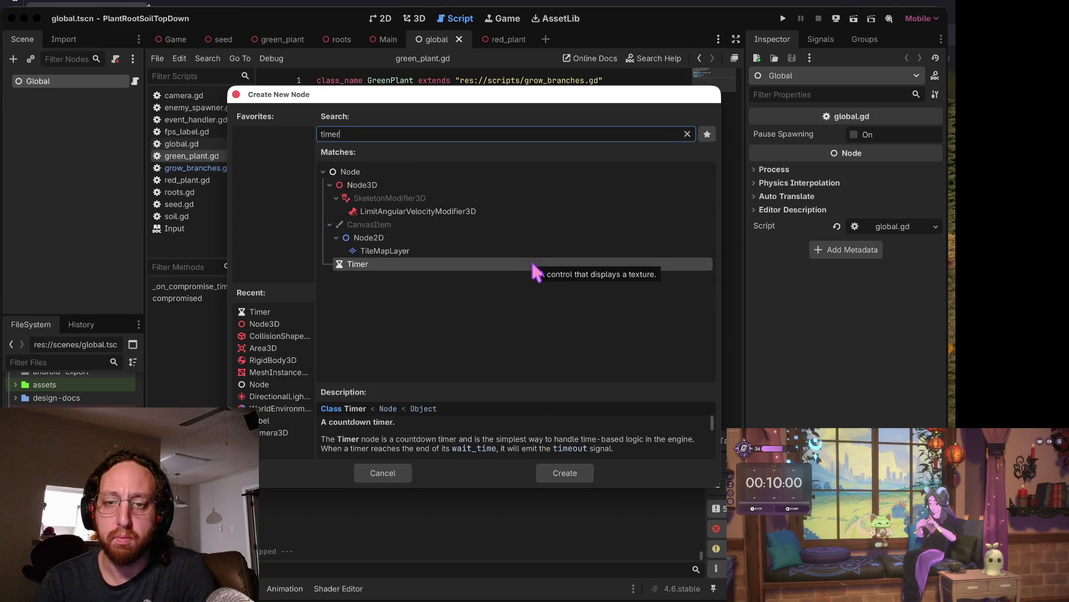
click(573, 472)
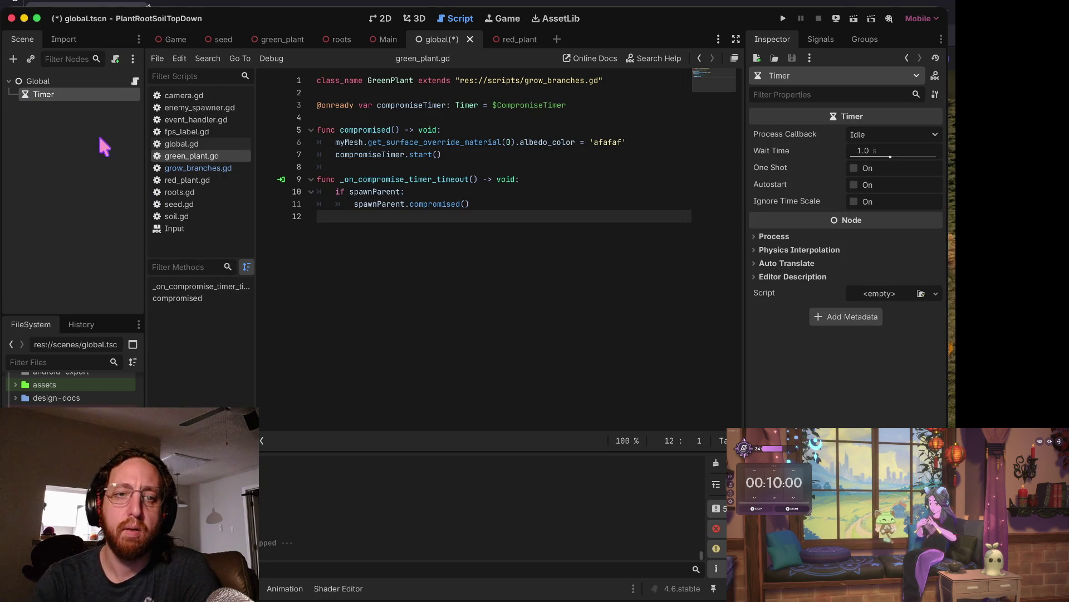
Rename the new Timer node to GrowEventTimer
double_click(50, 96)
key(BackSpace)
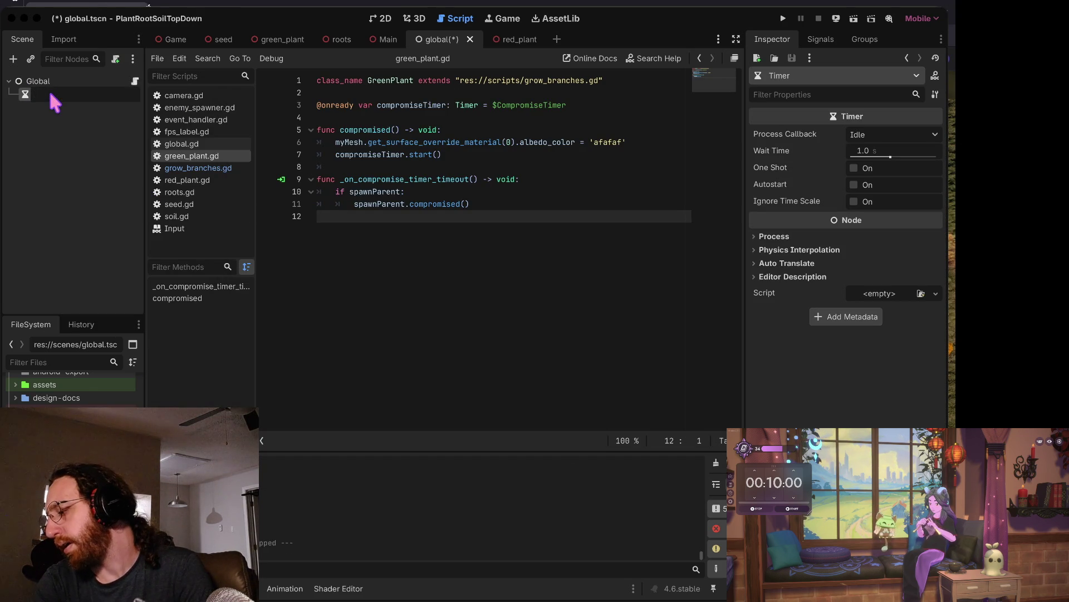
text(GrowEventTimer)
click(39, 82)
click(42, 99)
right_click(42, 100)
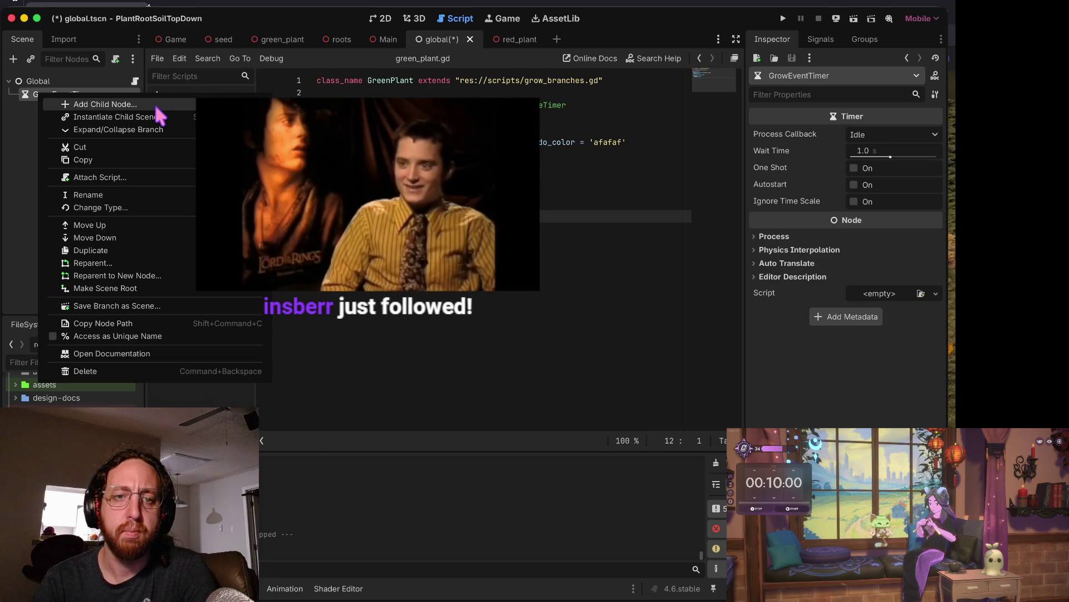
key(Escape)
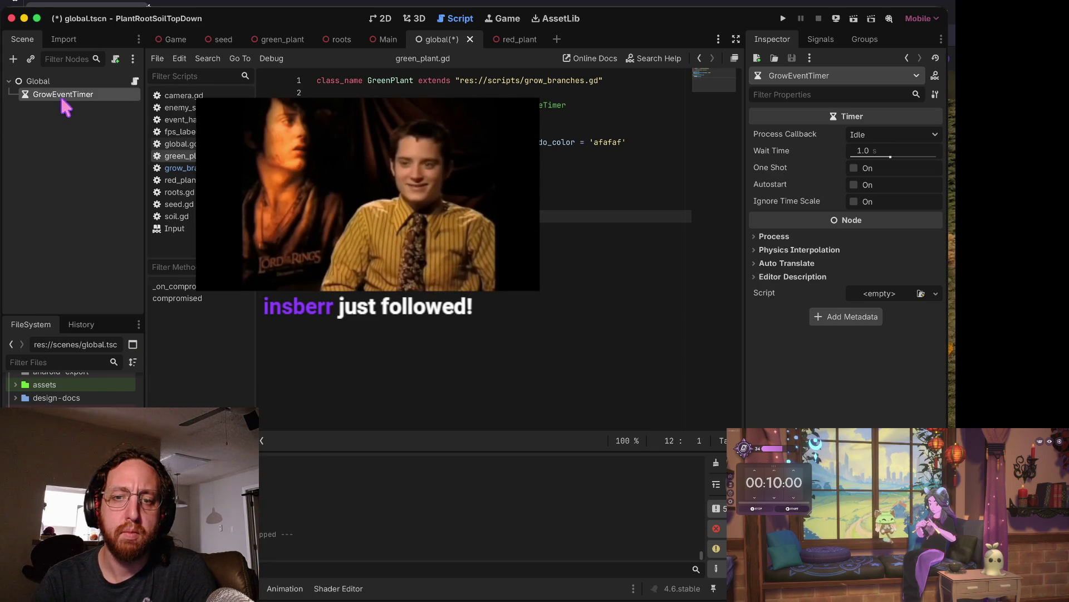
right_click(66, 97)
key(Escape)
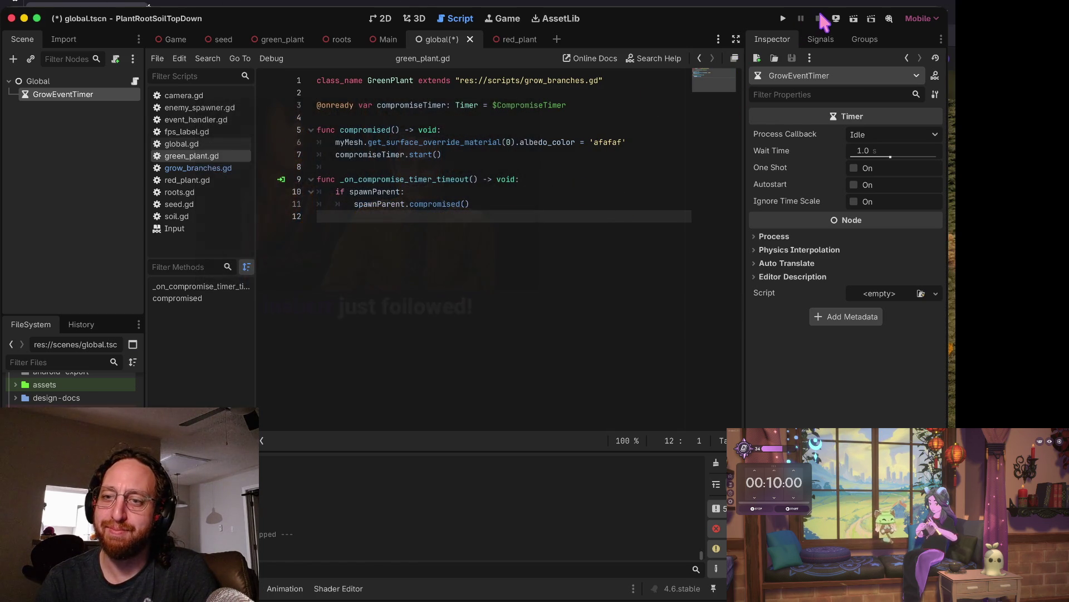
click(34, 82)
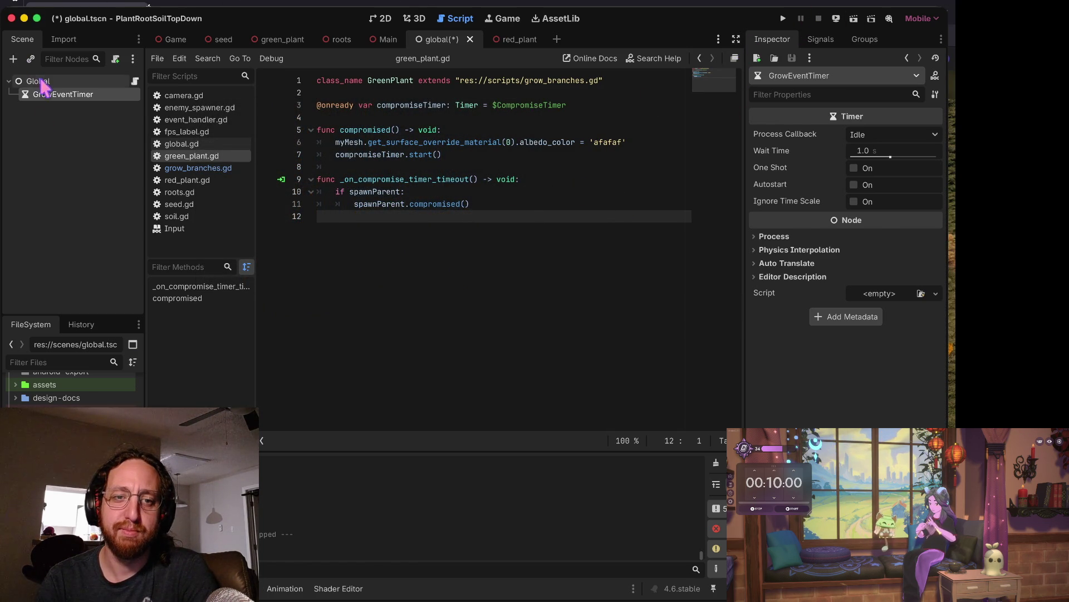
Connect GrowEventTimer's timeout() signal to Global, generating _on_grow_event_timer_timeout in global.gd
click(43, 95)
right_click(43, 95)
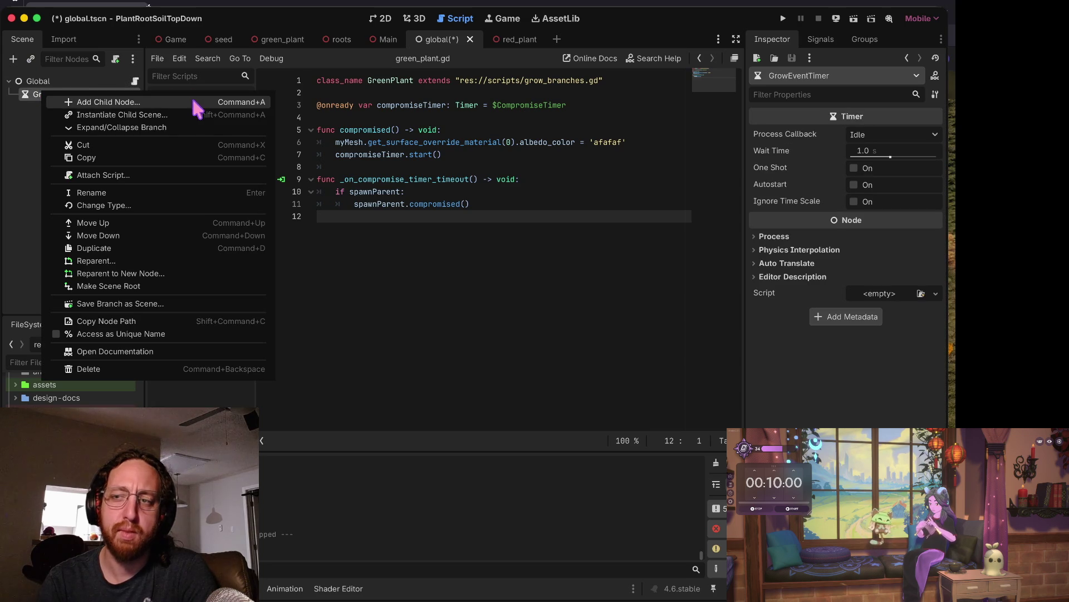
click(368, 114)
click(821, 39)
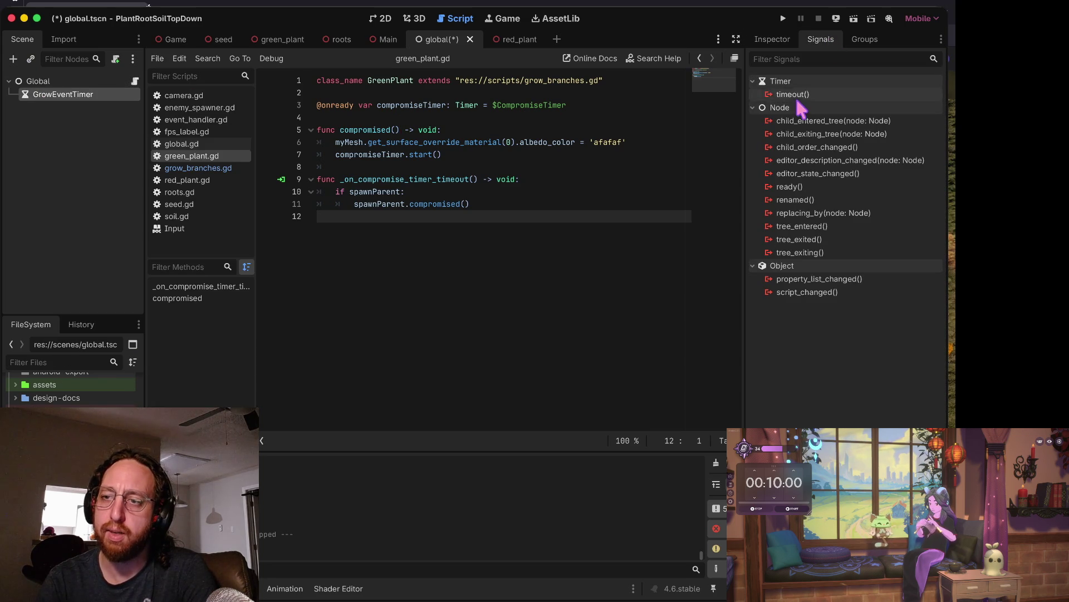
double_click(796, 95)
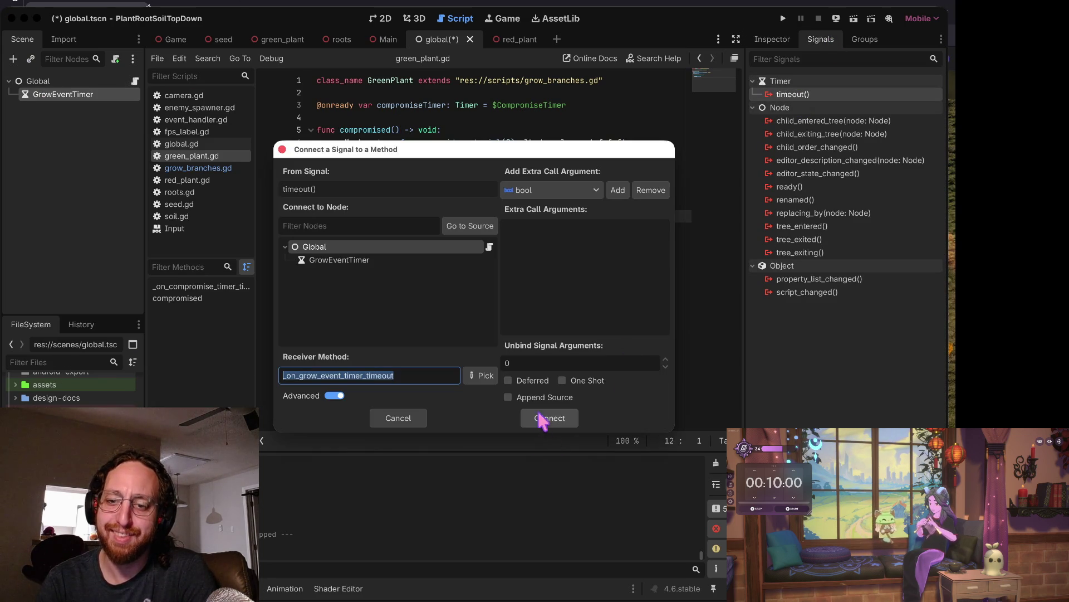
click(561, 428)
click(558, 419)
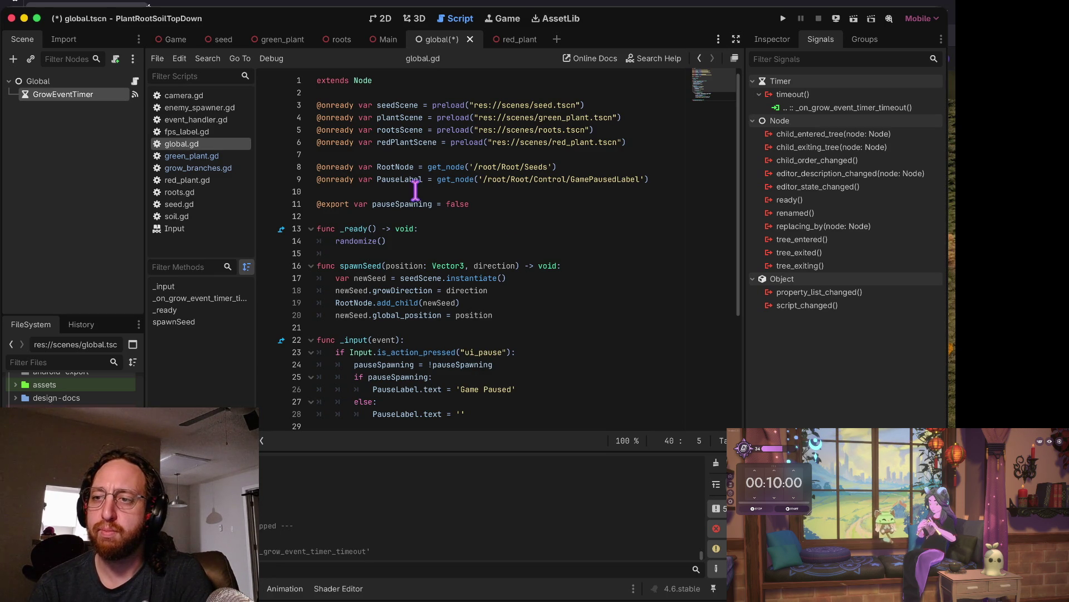
click(405, 204)
click(847, 107)
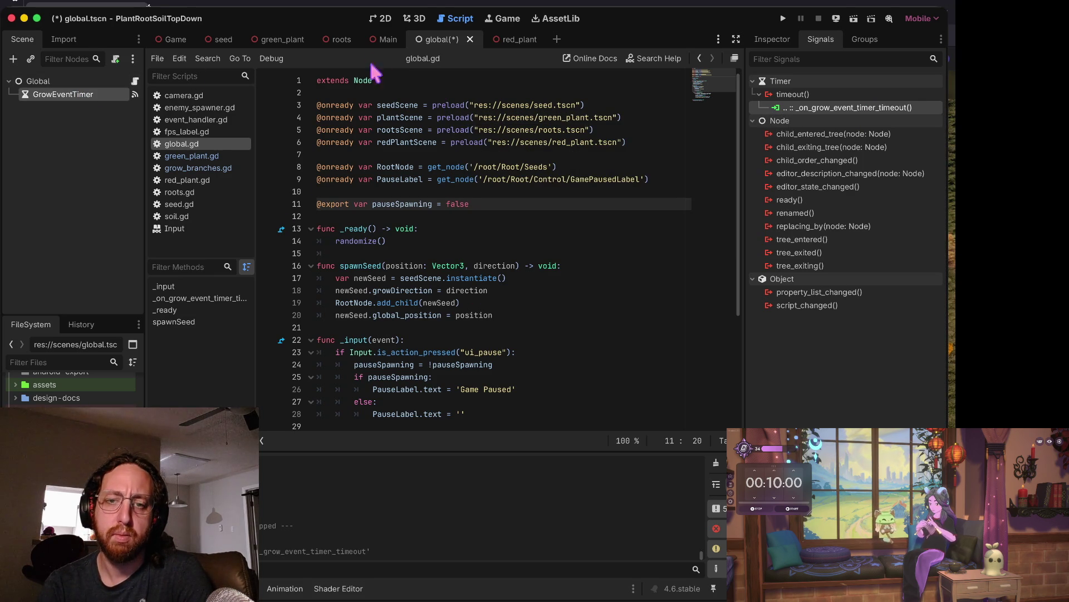
scroll(424, 248, down, 4)
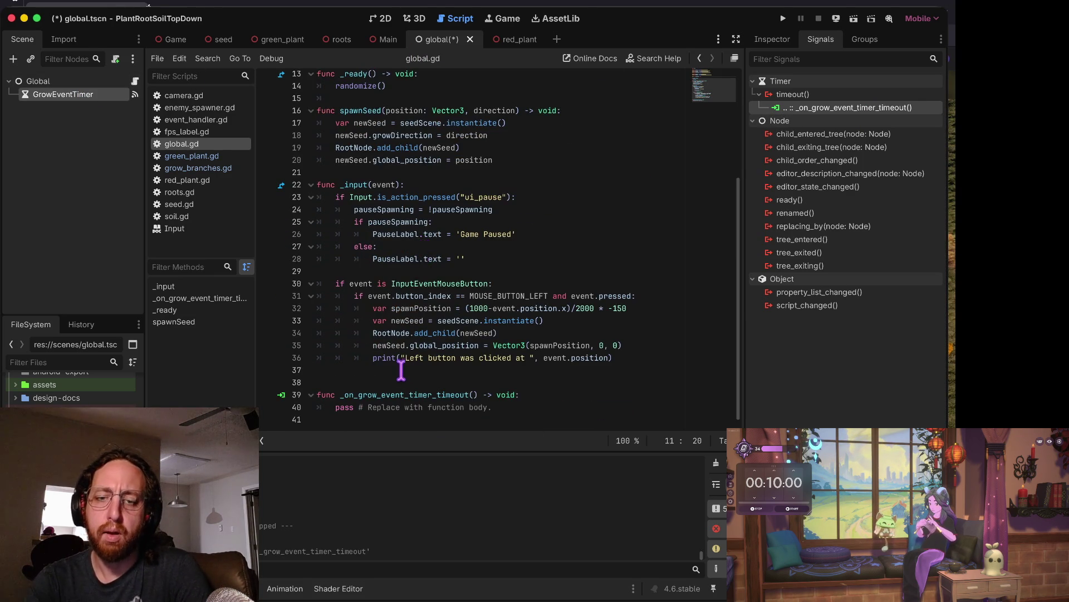
Move the generated timeout function below _ready and clear its placeholder pass line
click(401, 372)
key(Down)
key(Down)
key(shift+Down)
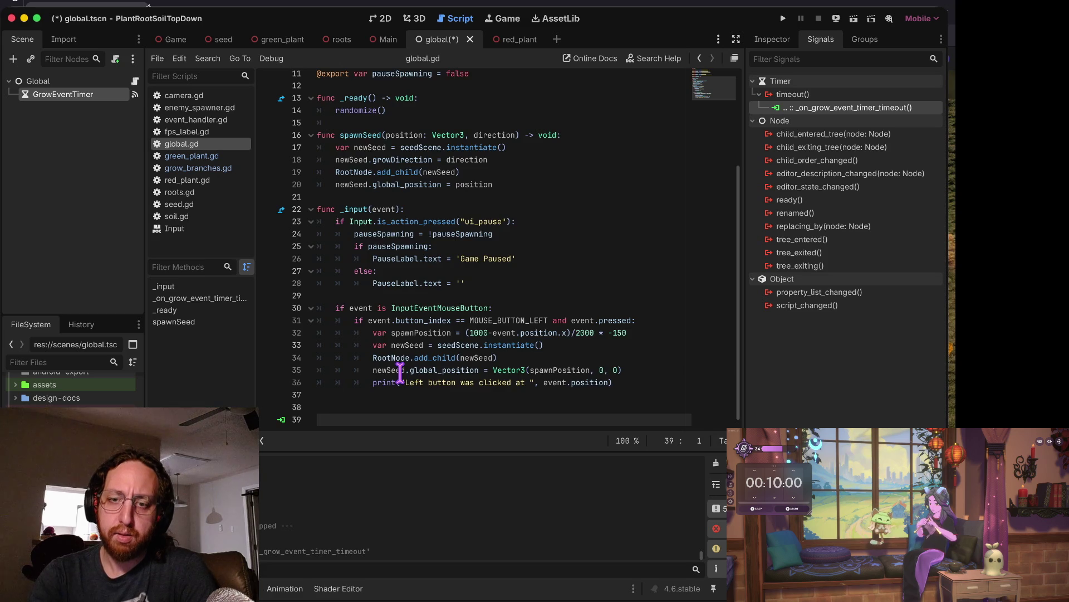
key(ctrl+z)
key(Down)
key(Down)
key(Down)
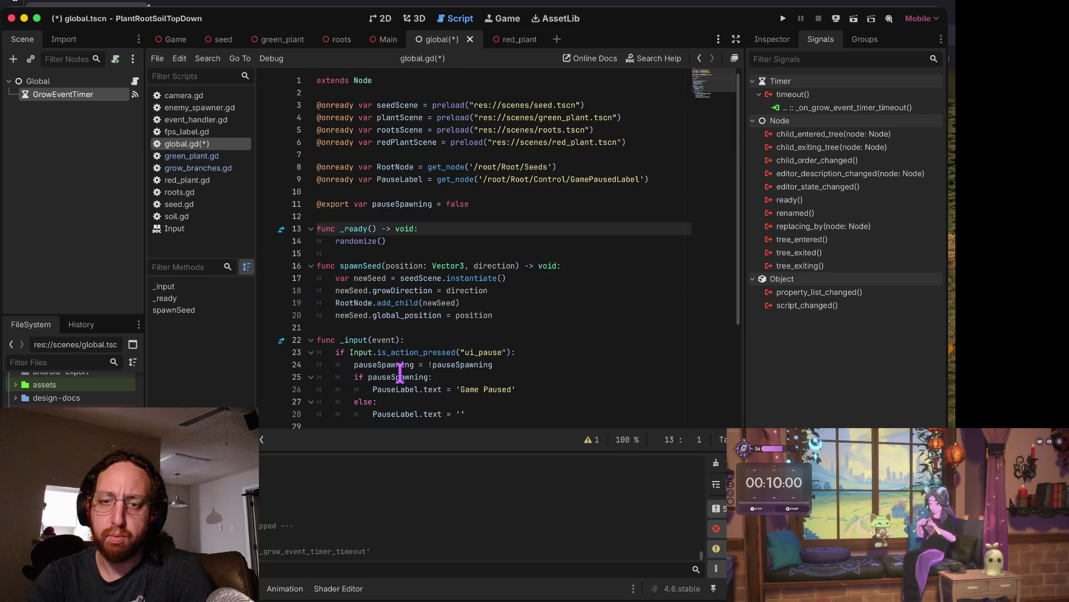
key(Down)
key(Down)
key(ctrl+shift+z)
key(shift+Home)
key(BackSpace)
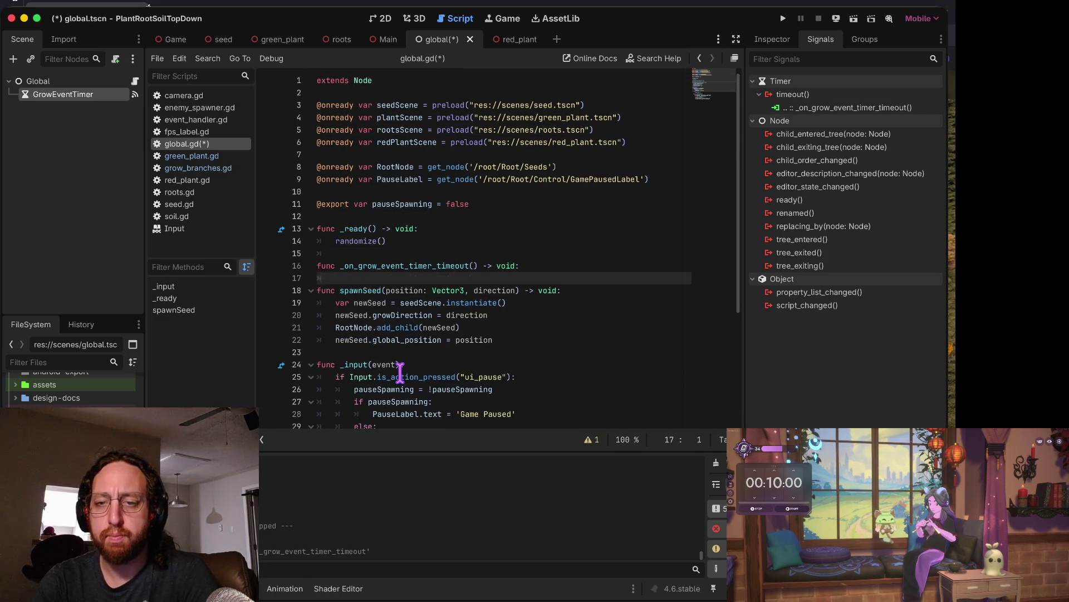
key(Up)
key(End)
key(Up)
key(Up)
key(Up)
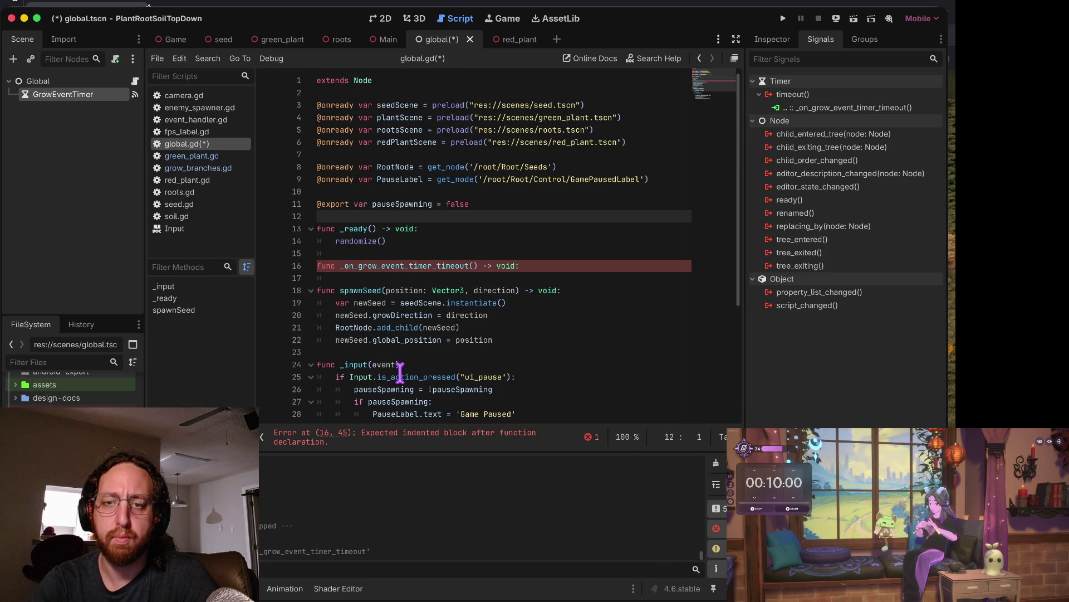
key(Return)
text(@export va)
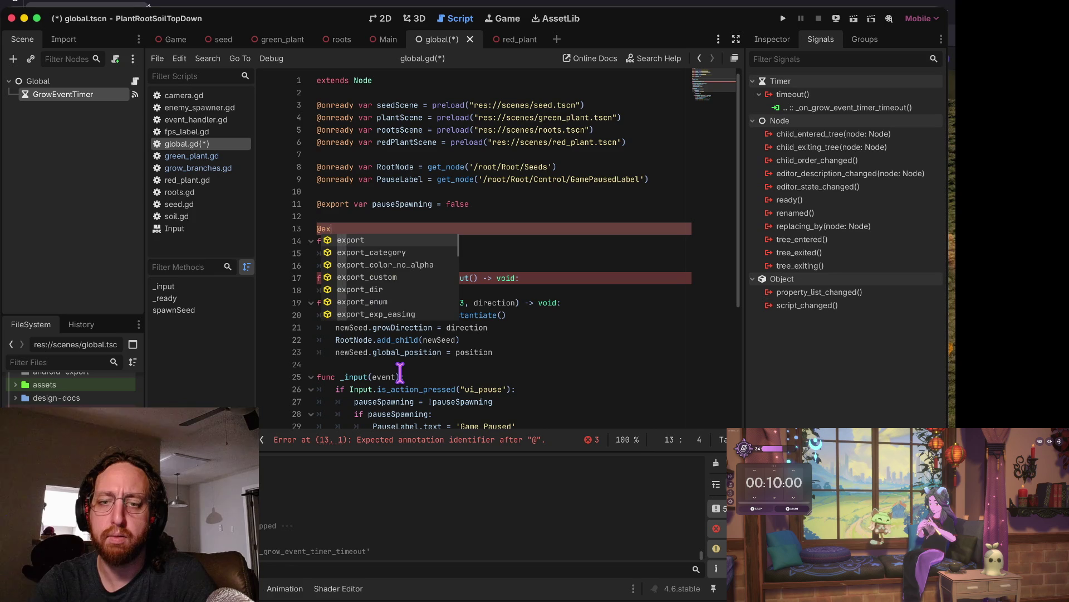
text(r)
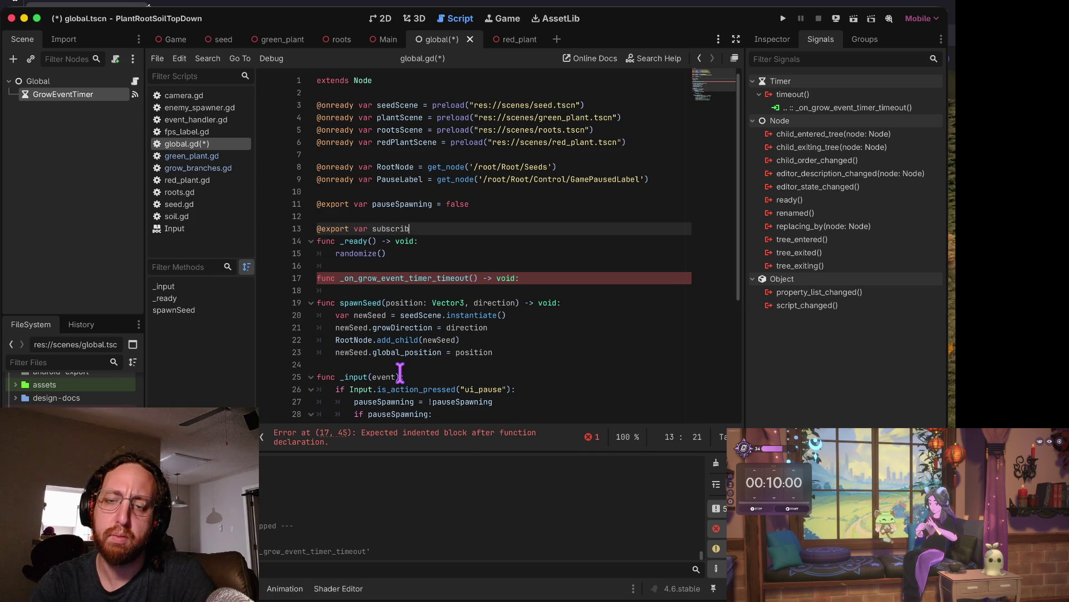
key(Return)
key(Down)
key(Down)
key(Down)
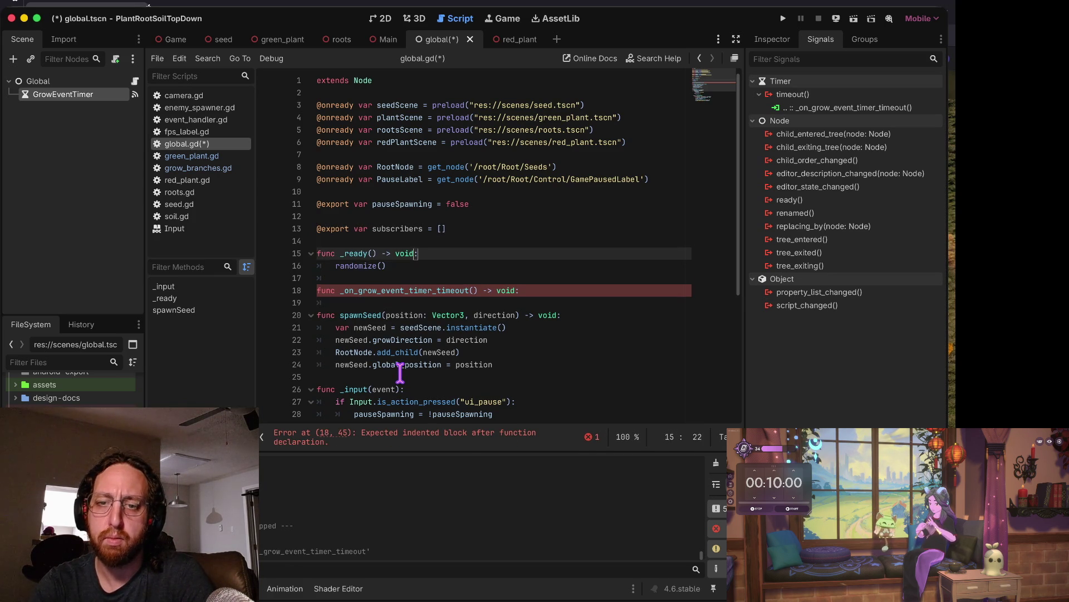
key(Up)
key(Up)
key(Up)
Make the timeout handler loop over subscribers calling i.onGrowEvent(), and save global.gd
key(Down)
key(Down)
key(Down)
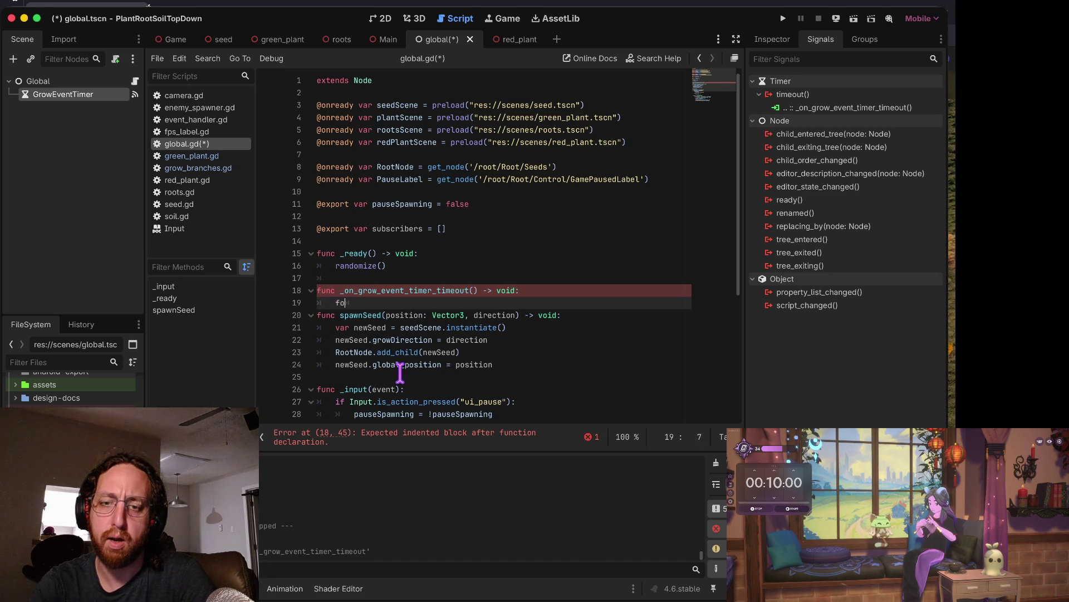
text(subscribers)
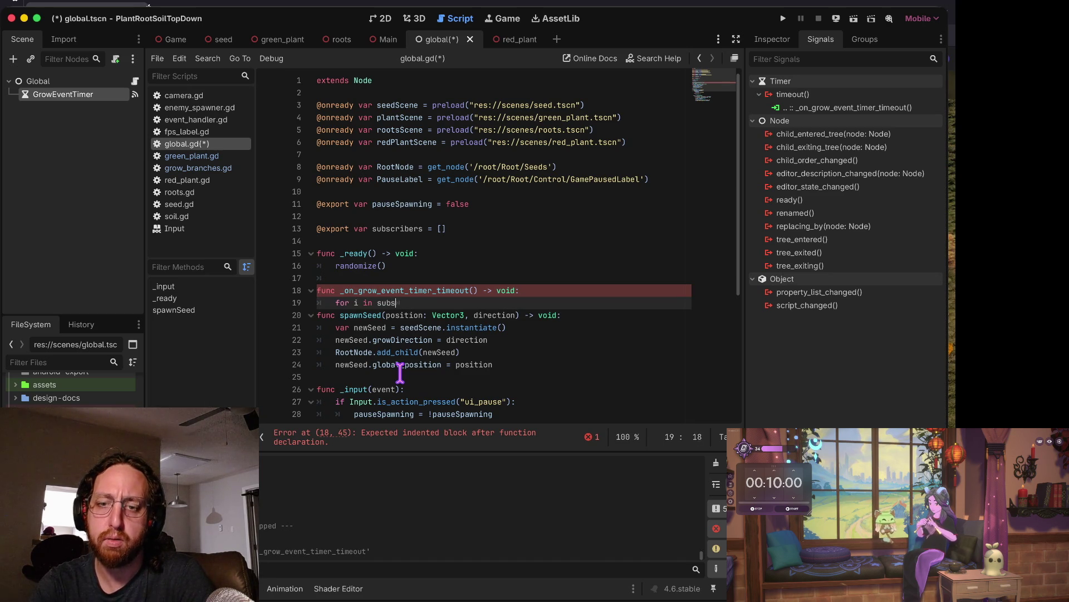
text(:)
key(Return)
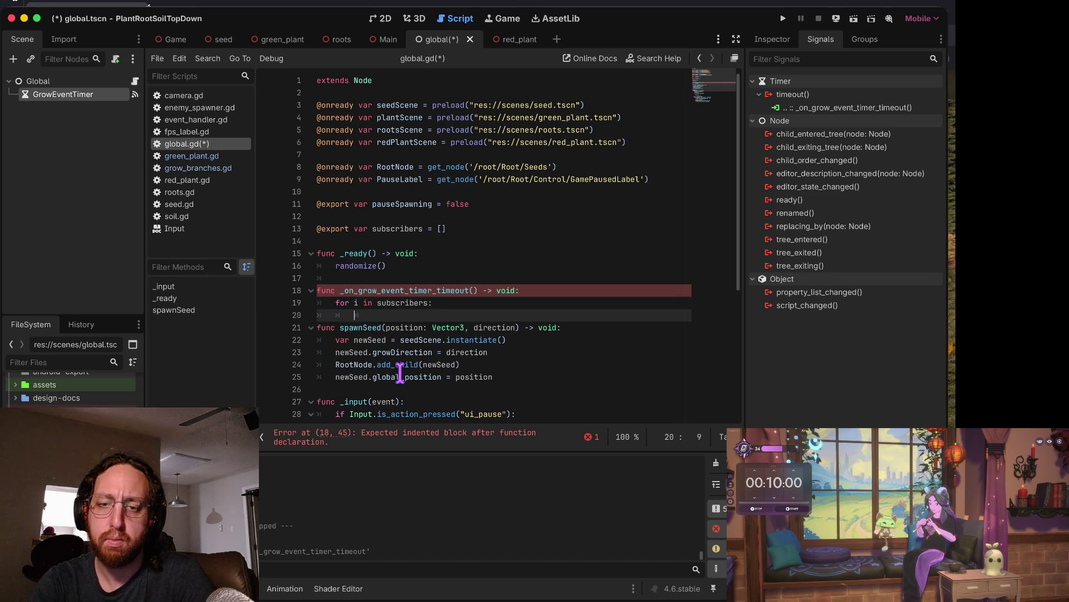
text(i.on)
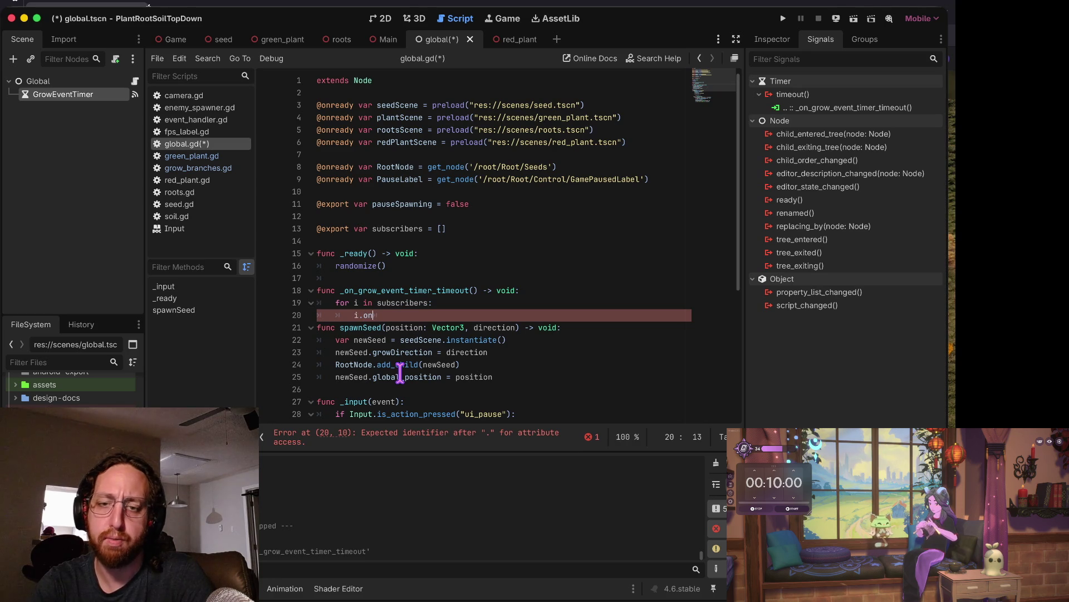
text(ent())
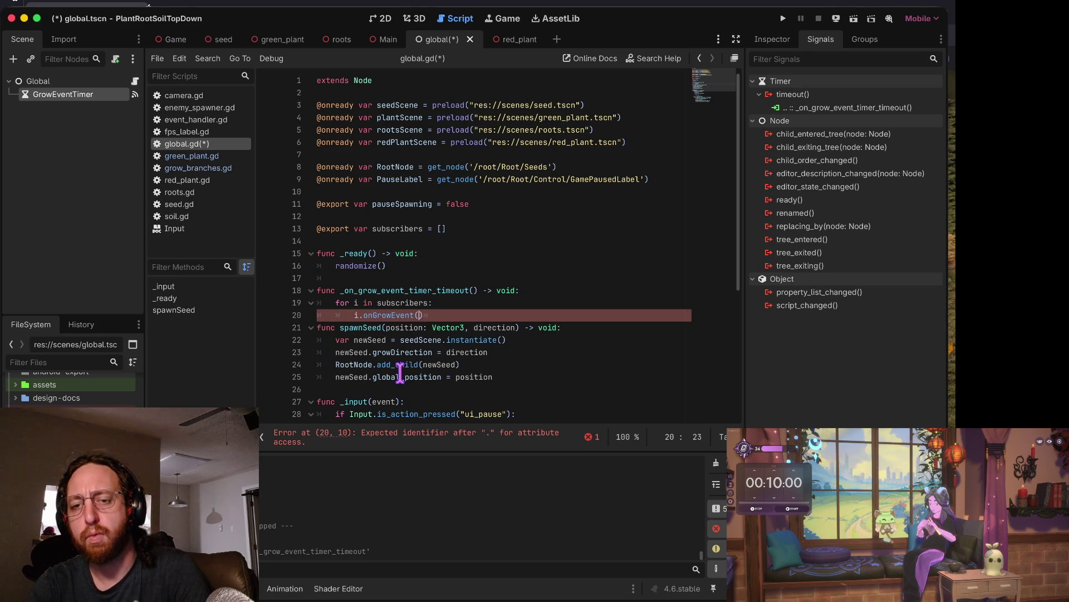
key(Return)
key(ctrl+s)
key(Up)
key(Up)
key(Down)
key(Home)
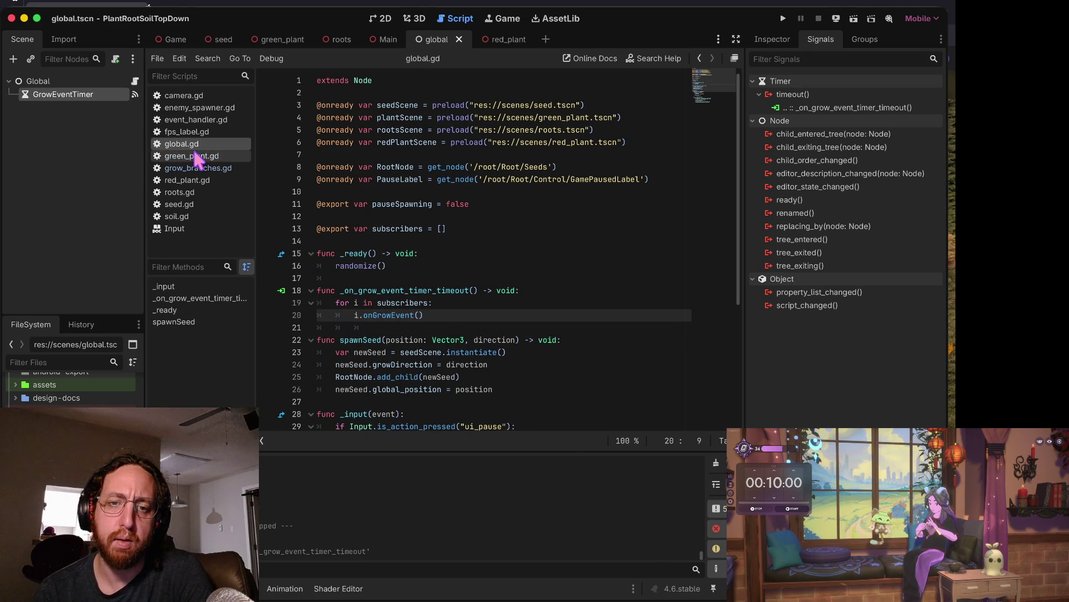
click(217, 168)
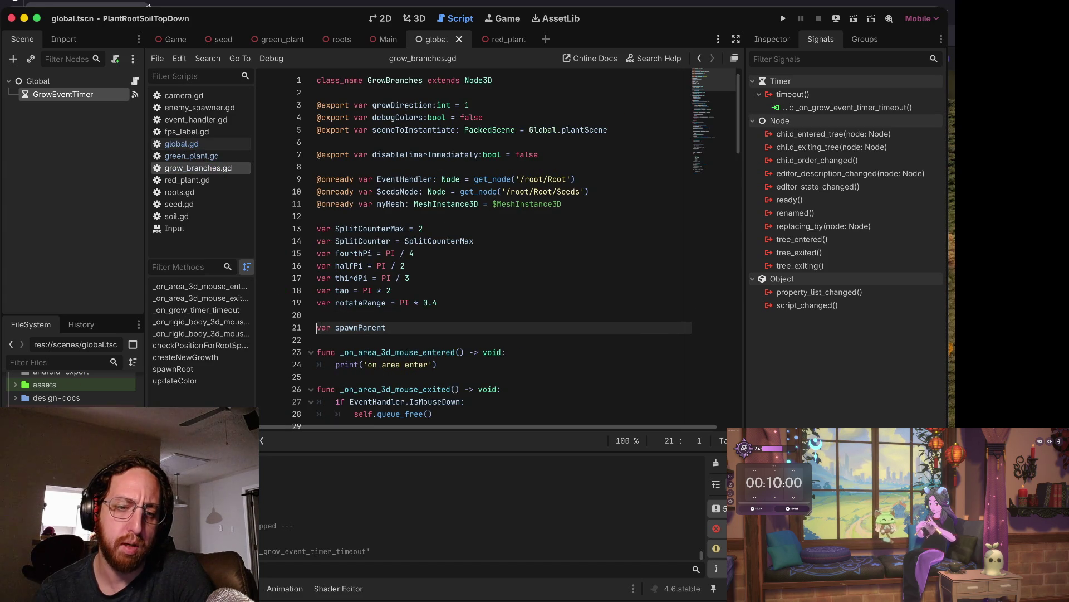
Delete the GrowTimer and CompromiseTimer nodes from the green_plant scene
click(282, 39)
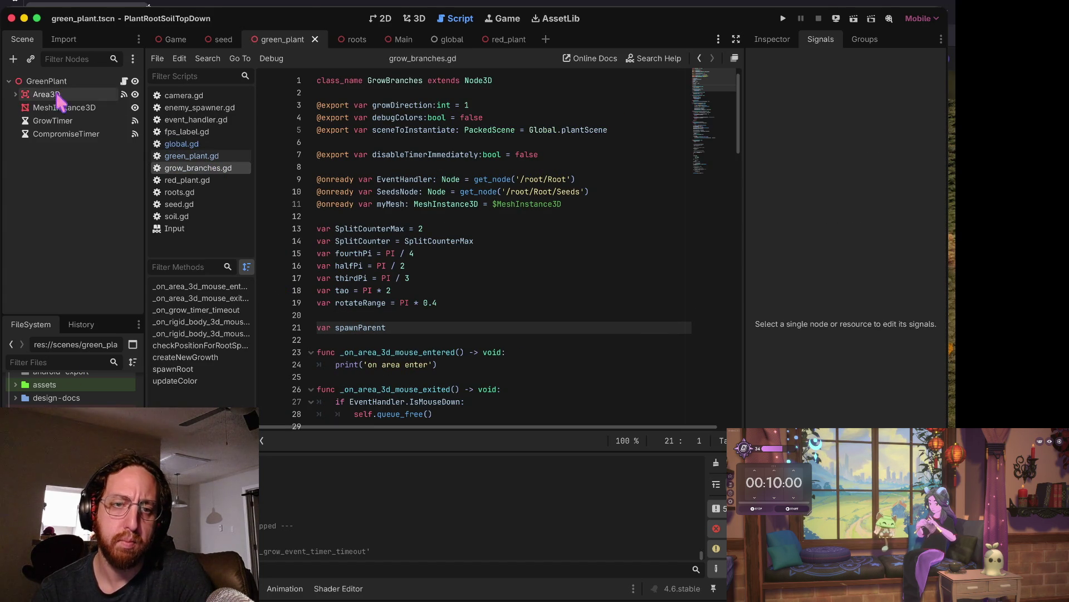
click(54, 121)
right_click(54, 122)
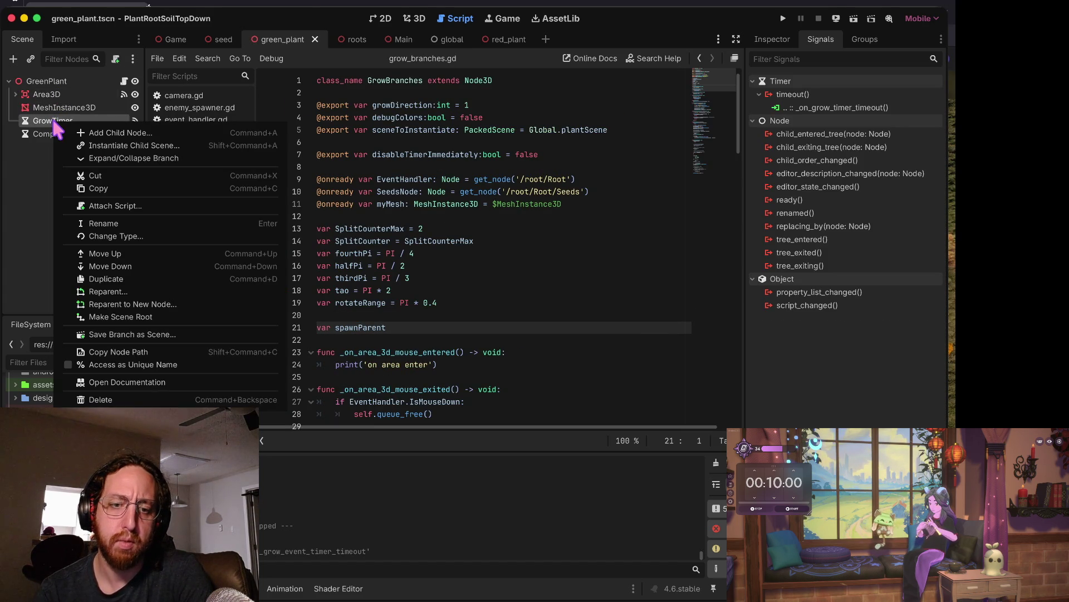
click(161, 398)
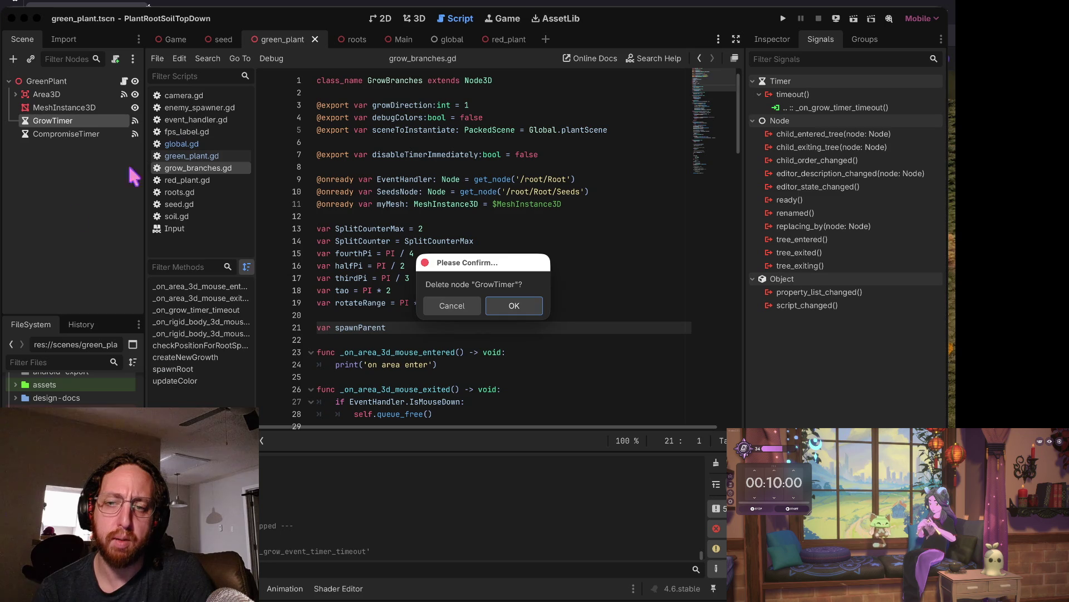
click(506, 306)
click(48, 123)
right_click(46, 123)
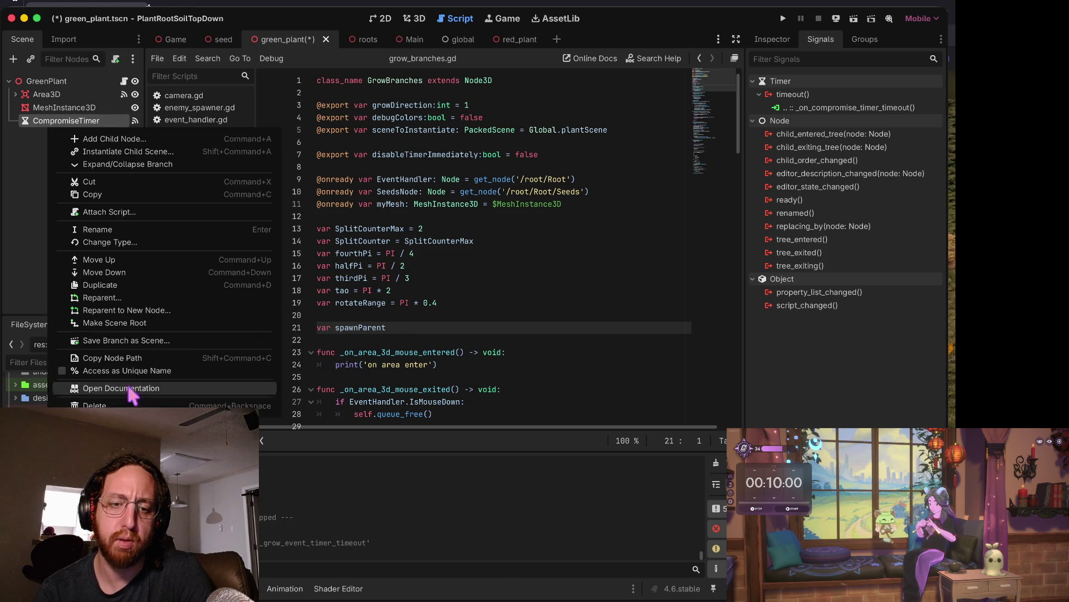
click(114, 402)
click(506, 305)
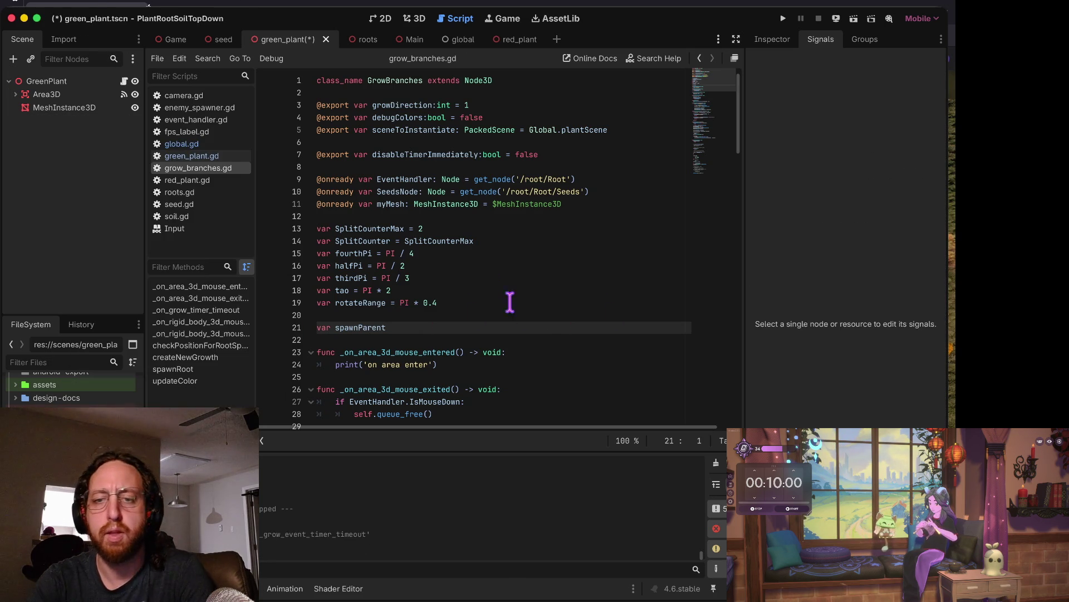
Begin declaring an isCompromised variable on a new line below the onready variables
click(467, 218)
key(Down)
key(Up)
key(Up)
key(Down)
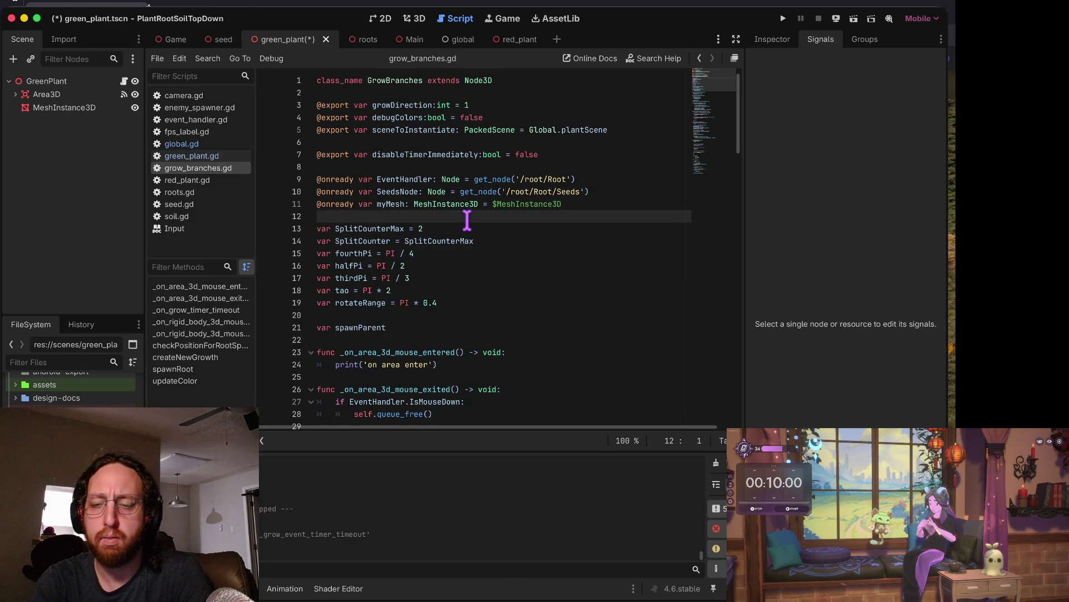
key(Return)
text(var is)
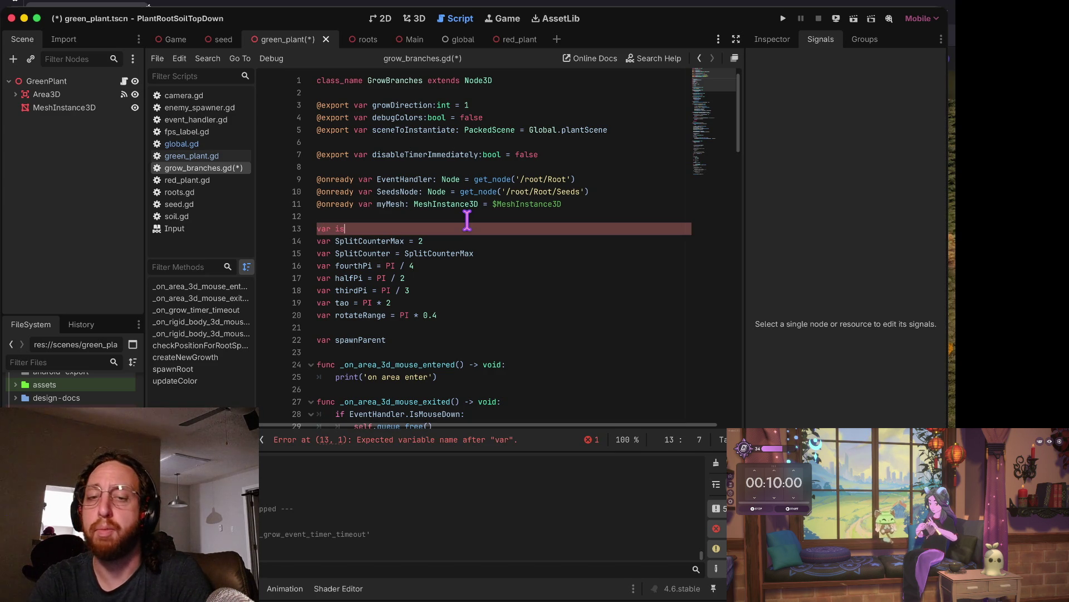
text(Compromi)
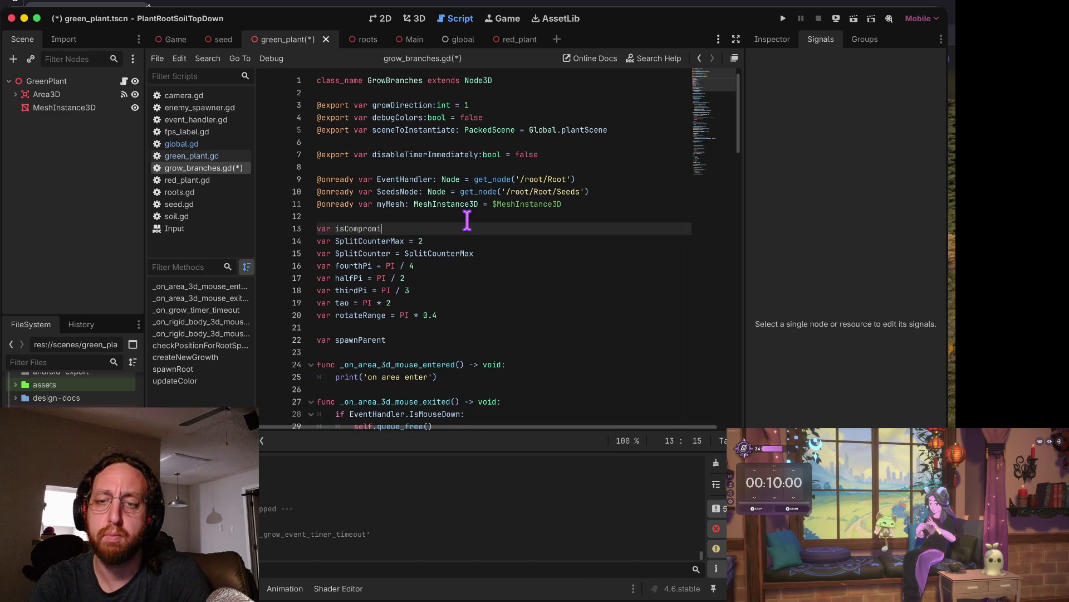
text(lse)
Move the isCompromised = false declaration out of grow_branches.gd into green_plant.gd above the timer callback
key(Return)
key(ctrl+s)
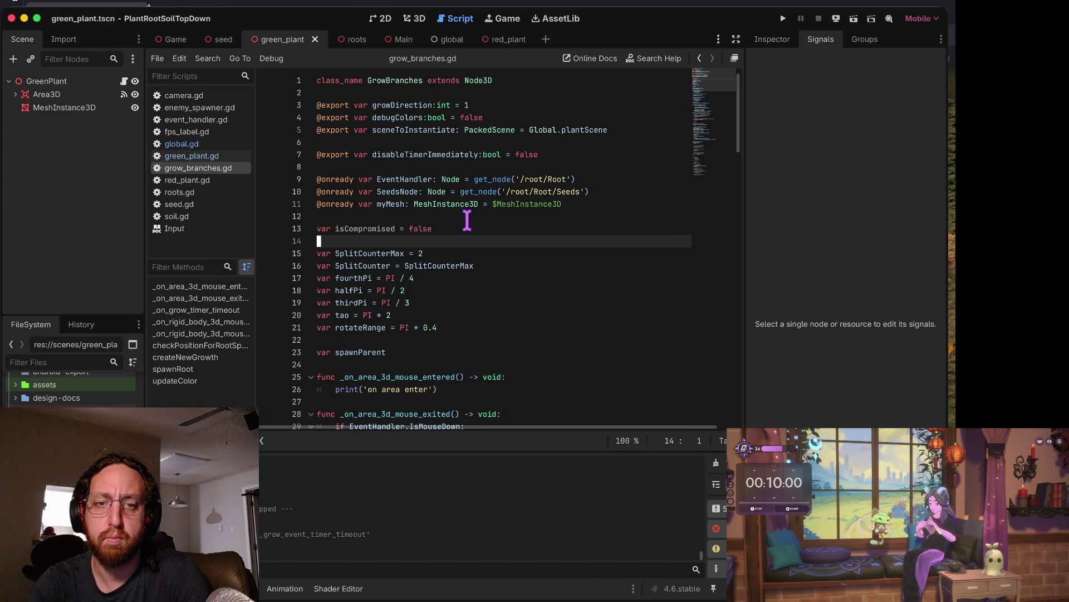
key(BackSpace)
key(BackSpace)
key(BackSpace)
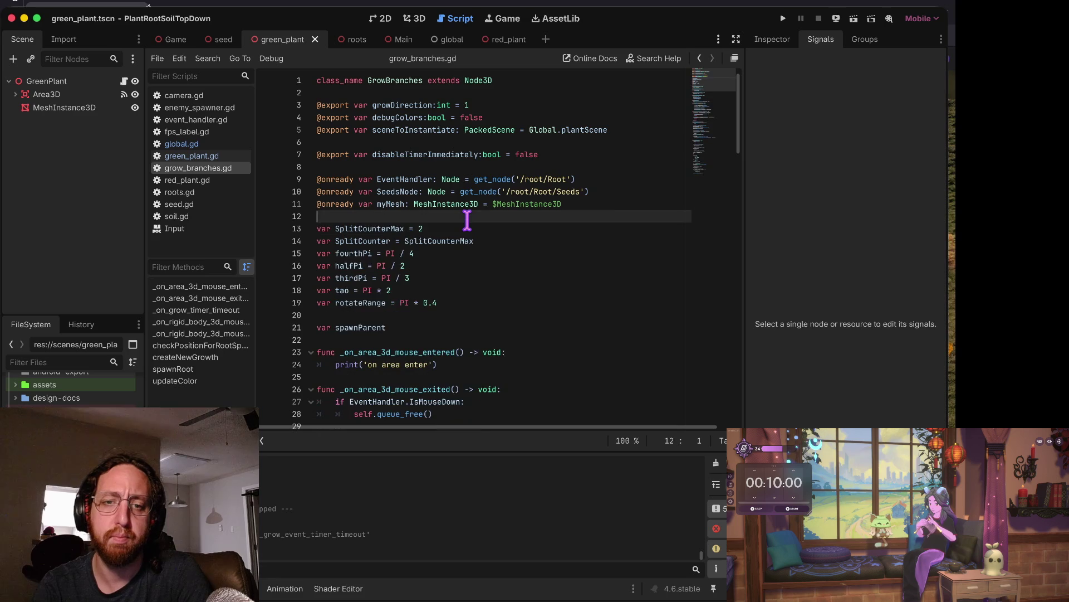
click(192, 156)
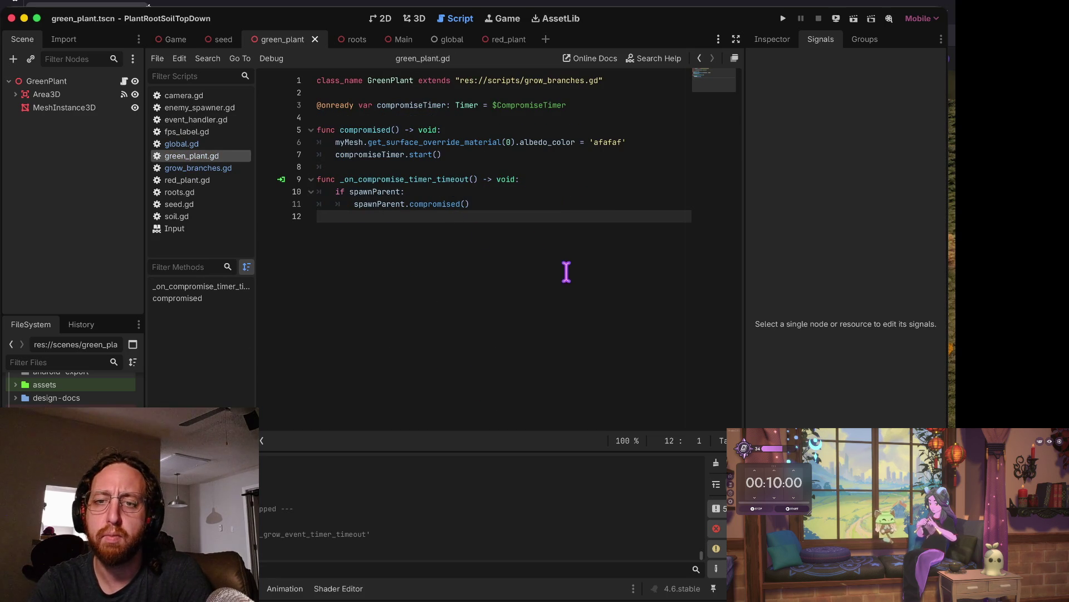
key(Up)
key(Up)
key(Up)
key(Home)
key(Return)
key(Up)
text(var isCompromised = false)
Locate the _on_grow_timer_timeout function in grow_branches.gd
click(192, 168)
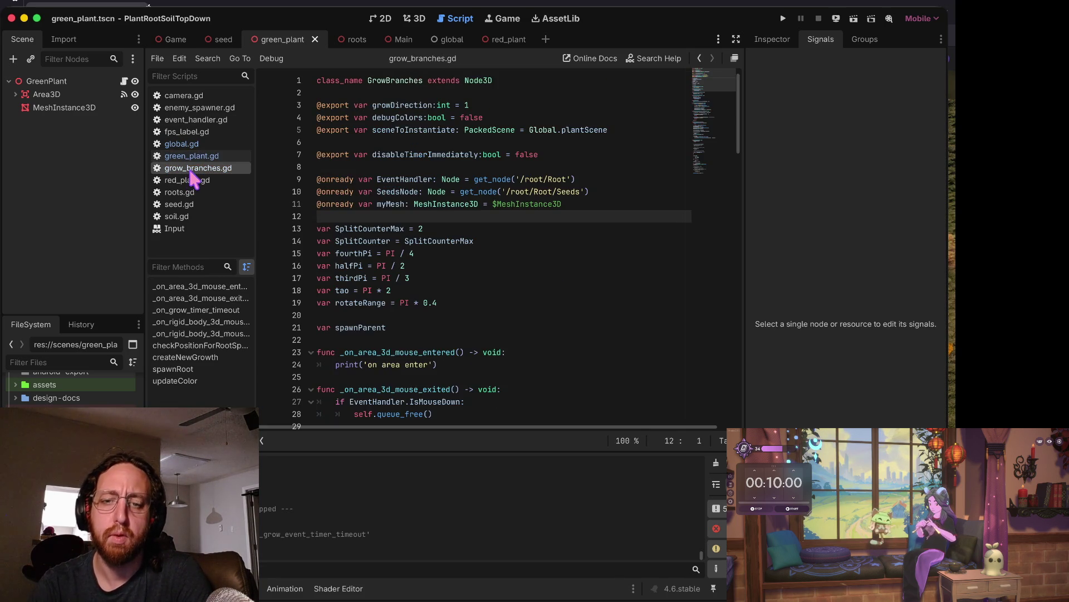
key(Page_Down)
key(Page_Down)
key(Page_Down)
key(Up)
key(Up)
key(Up)
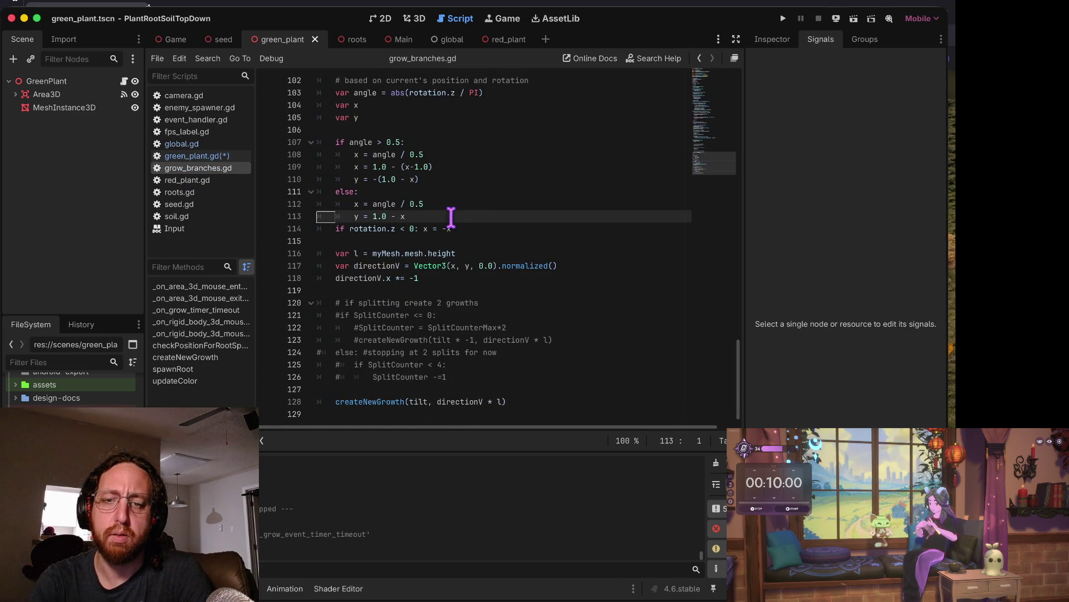
key(Page_Up)
key(Up)
key(Page_Up)
key(Down)
key(Down)
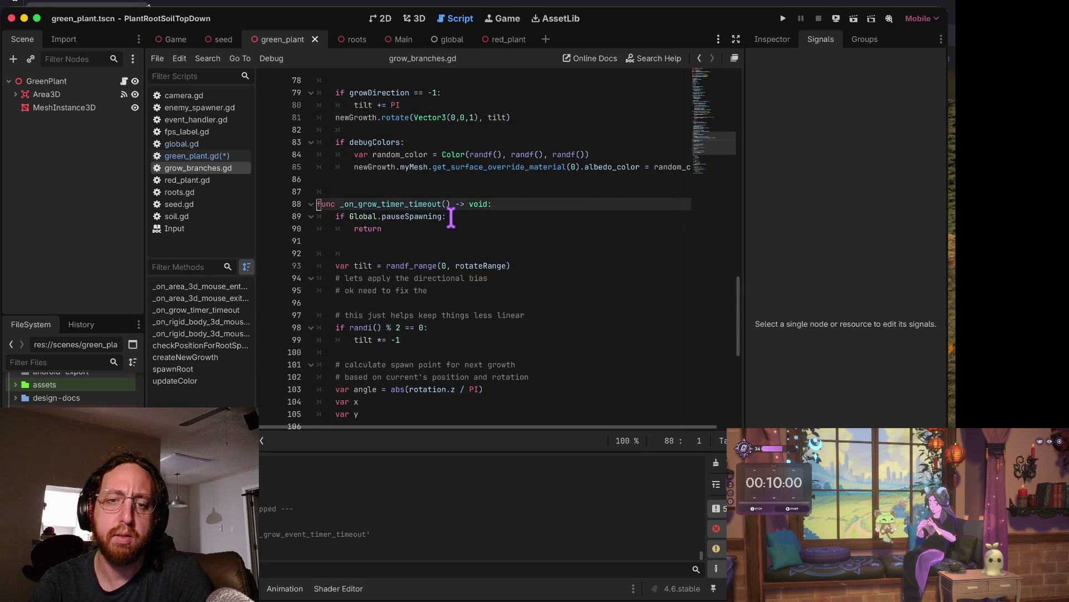
key(Down)
click(209, 155)
Rejoin the split isCompromised declaration onto one line, leaving a blank line below it
key(Down)
key(Return)
key(Down)
key(End)
key(ctrl+shift+k)
key(Up)
key(Home)
key(BackSpace)
key(End)
key(Return)
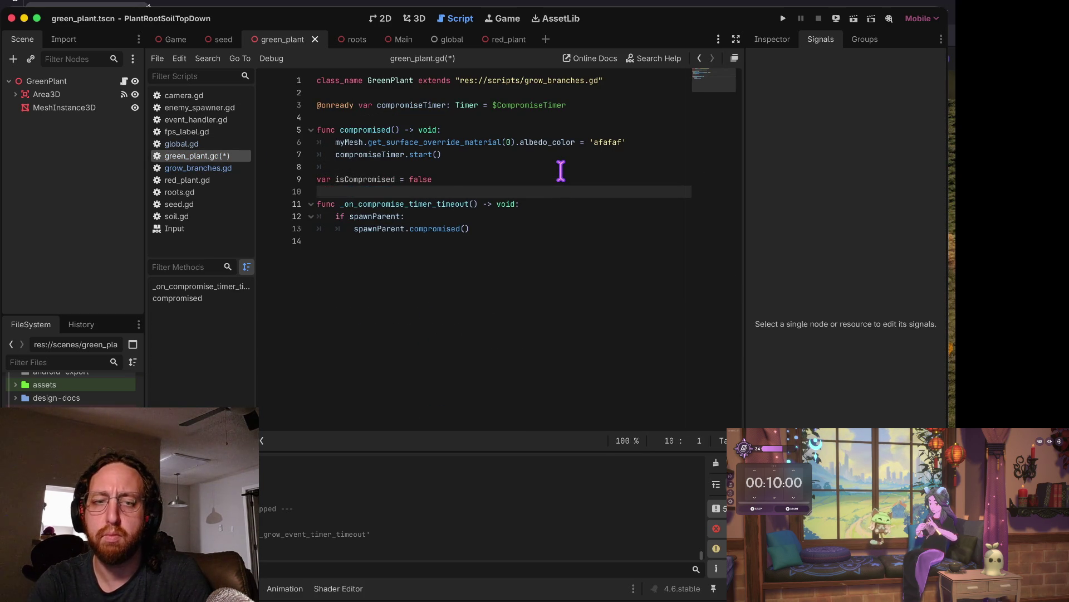
Copy the _on_grow_timer_timeout header from grow_branches.gd into green_plant.gd
text(func _on_grow_timer_timeout() -> void:)
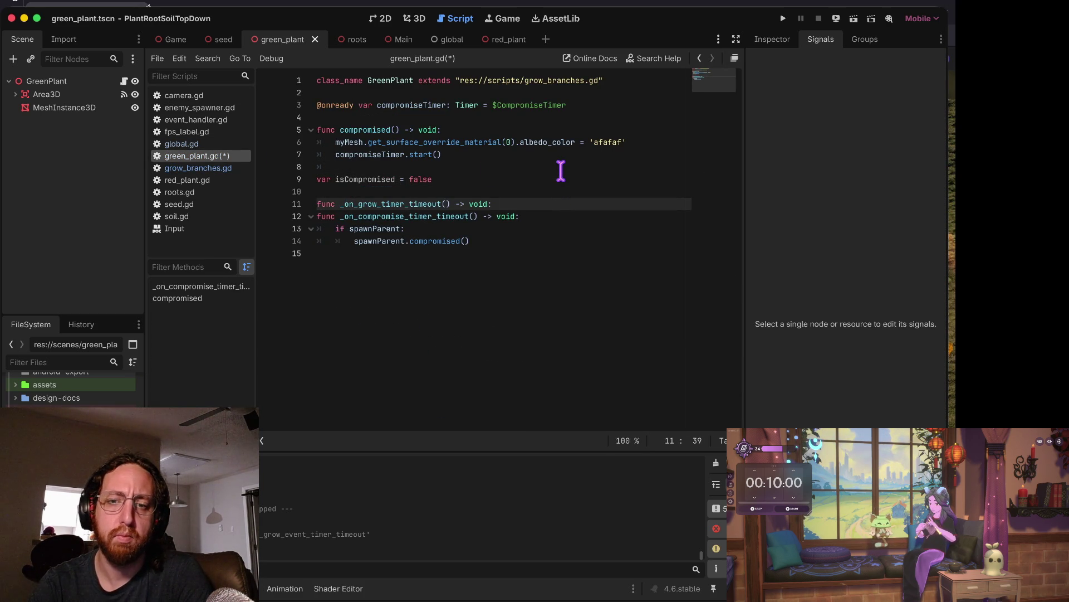
click(217, 168)
click(397, 216)
triple_click(386, 209)
key(super+c)
click(210, 158)
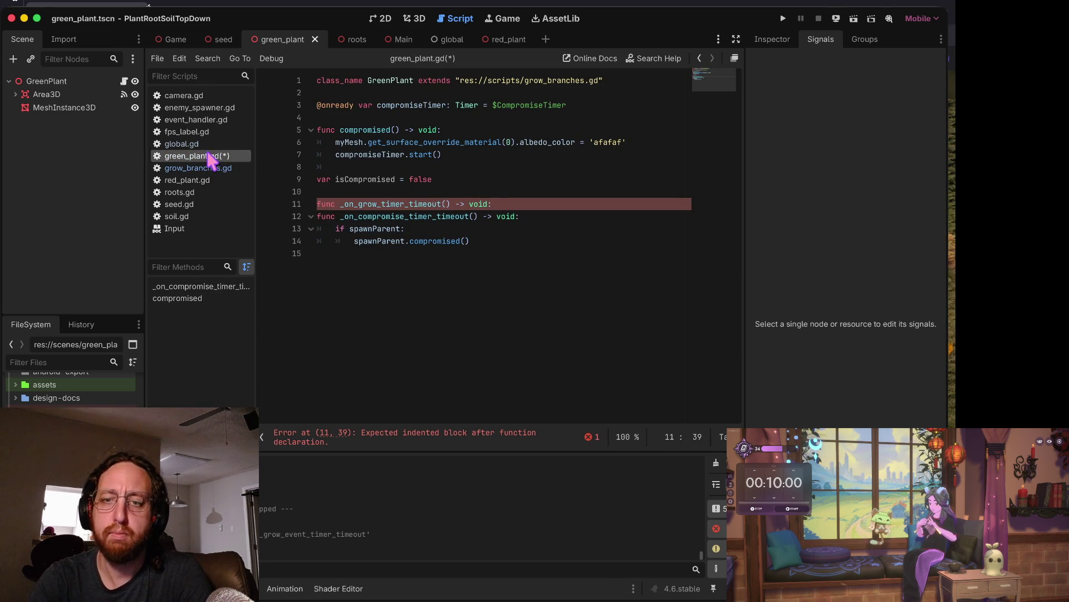
key(Up)
key(Up)
key(Down)
key(Down)
key(Left)
key(super+v)
key(Return)
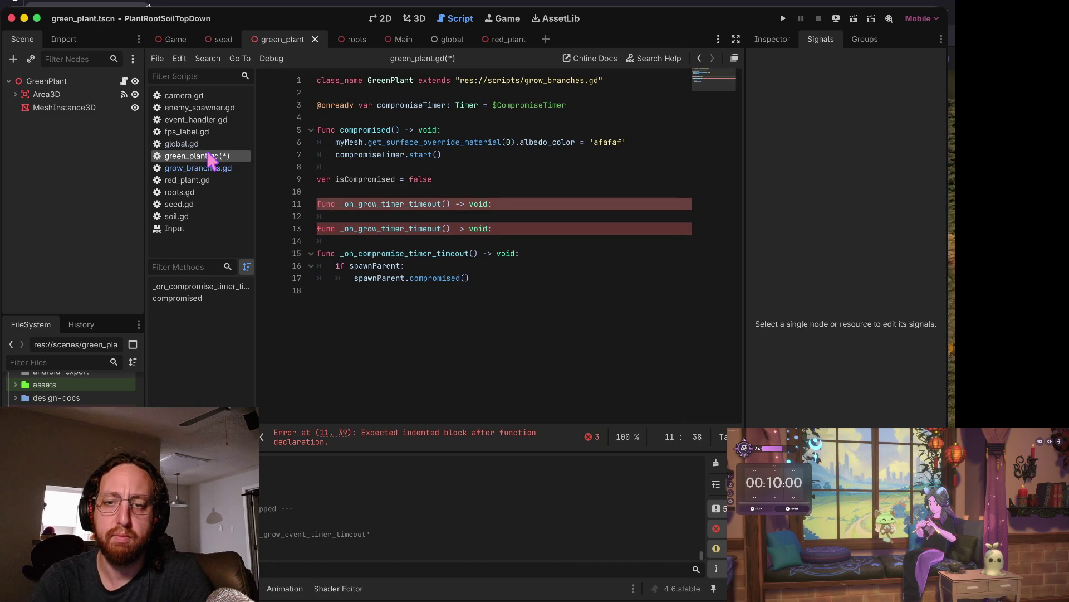
key(super+z)
key(super+z)
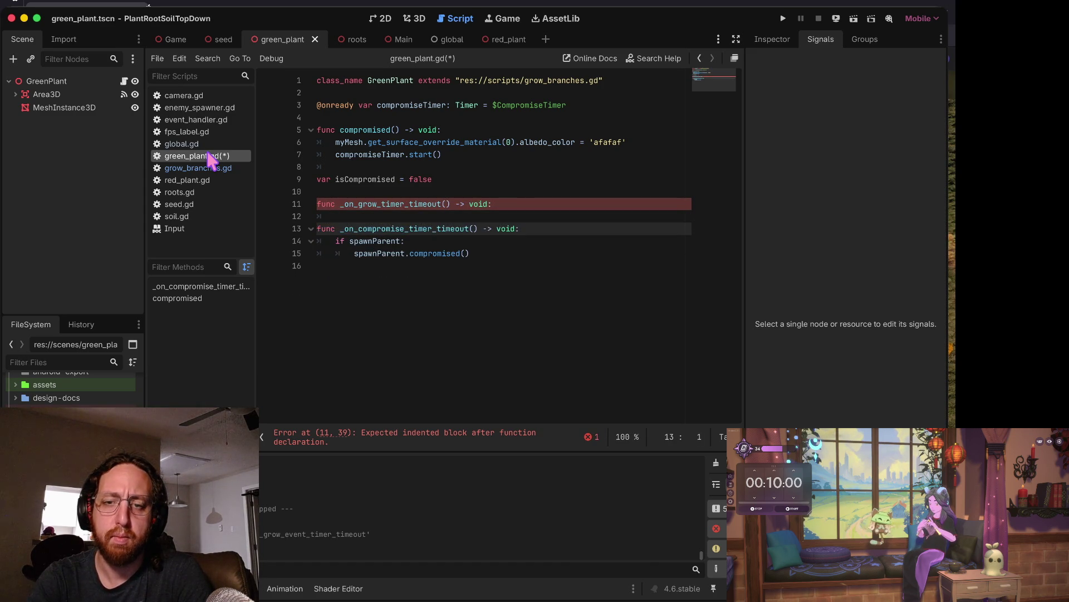
Merge the compromise body into the grow timer handler as one 'isCompromised and' spawnParent condition, then save
key(super+shift+k)
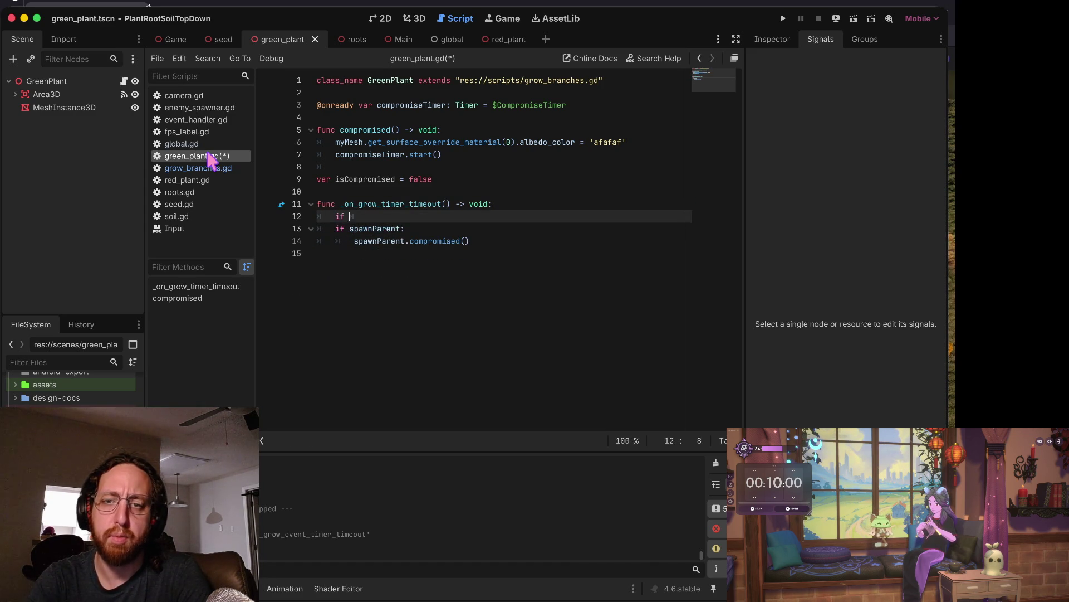
text(iscomp)
key(Return)
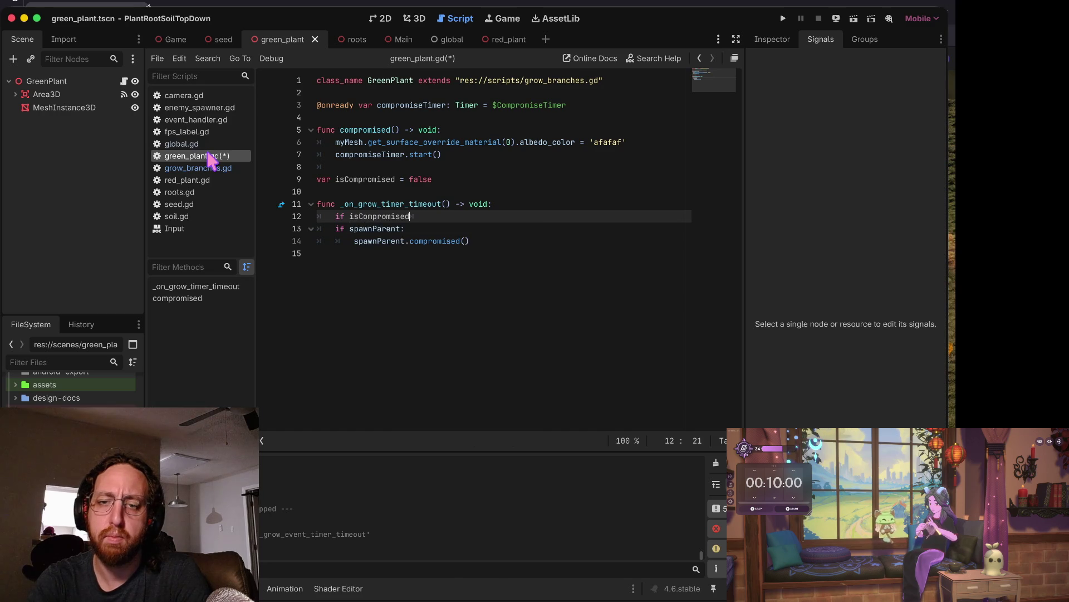
key(Down)
key(Home)
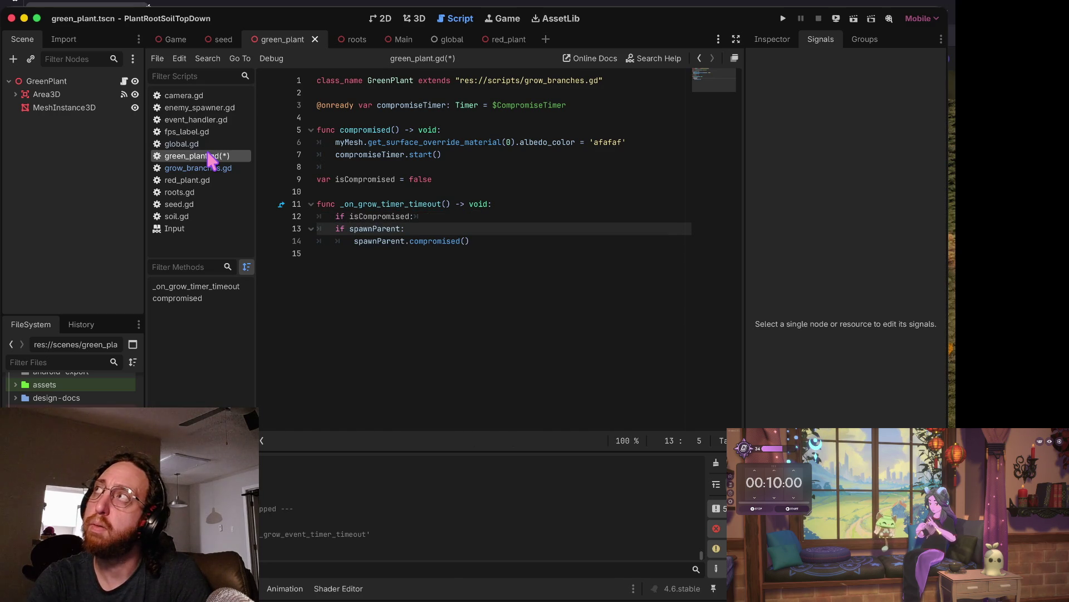
key(Up)
key(End)
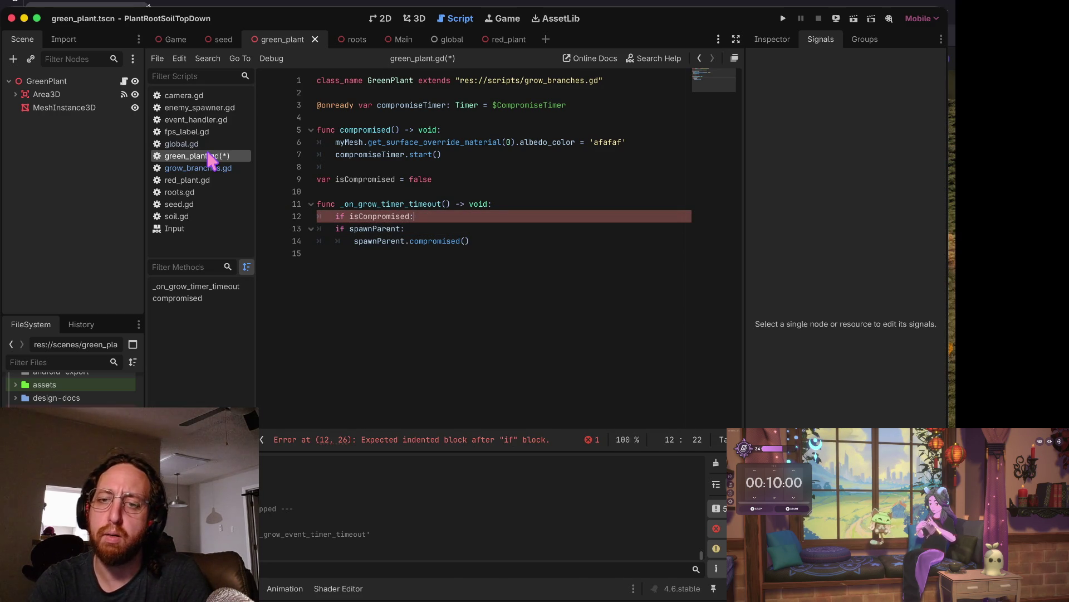
text(nd)
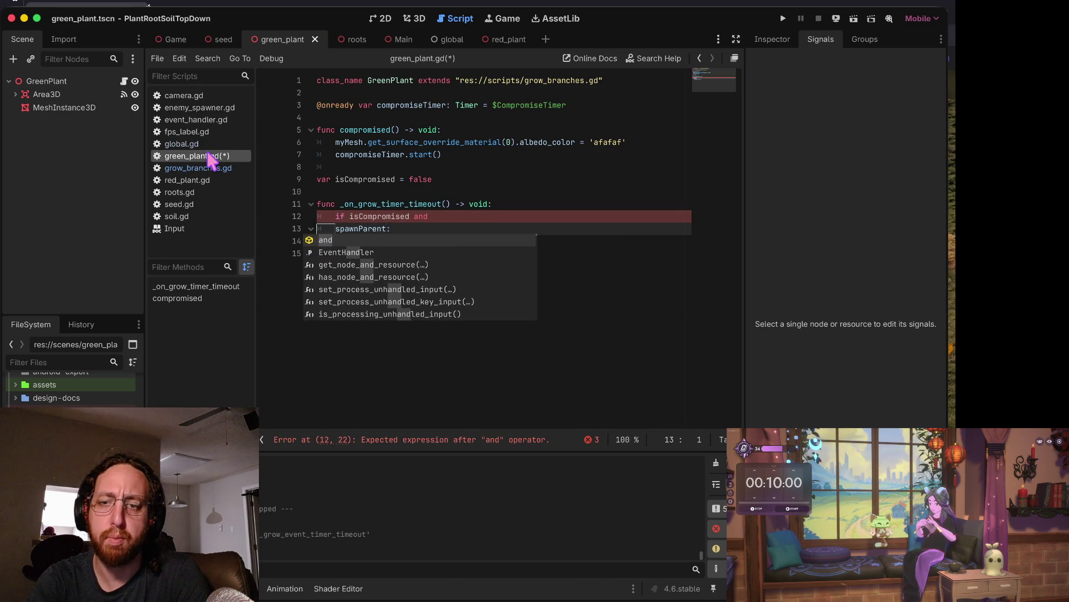
key(Delete)
key(ctrl+s)
Declare var isCompromised = false above compromised() and remove the duplicate declaration
key(Up)
key(Up)
key(Up)
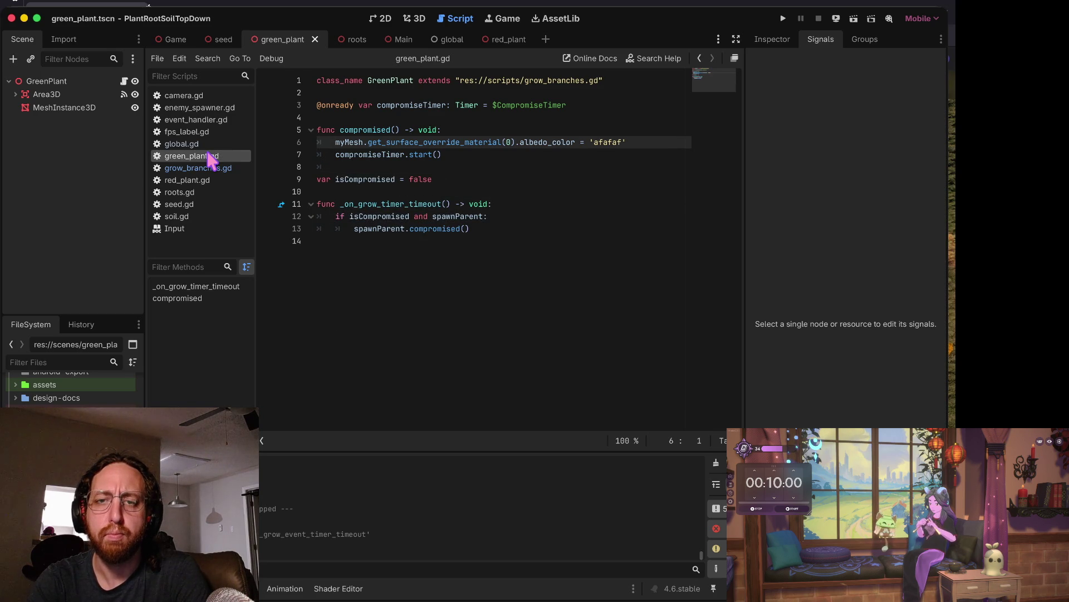
key(Up)
key(Up)
key(Up)
key(Down)
key(Down)
key(Down)
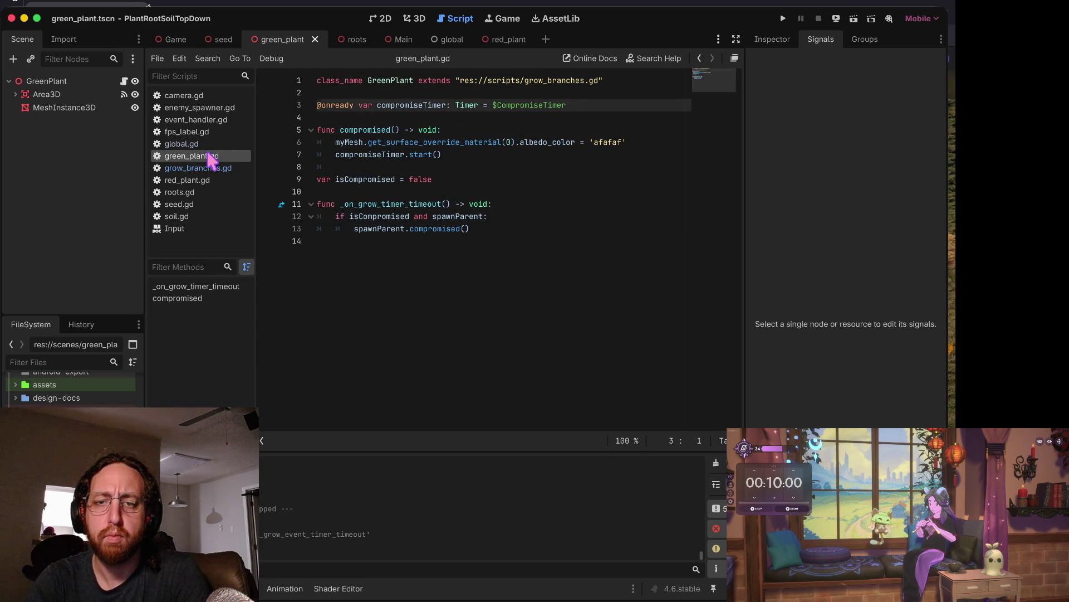
key(Return)
text(var isCompromi)
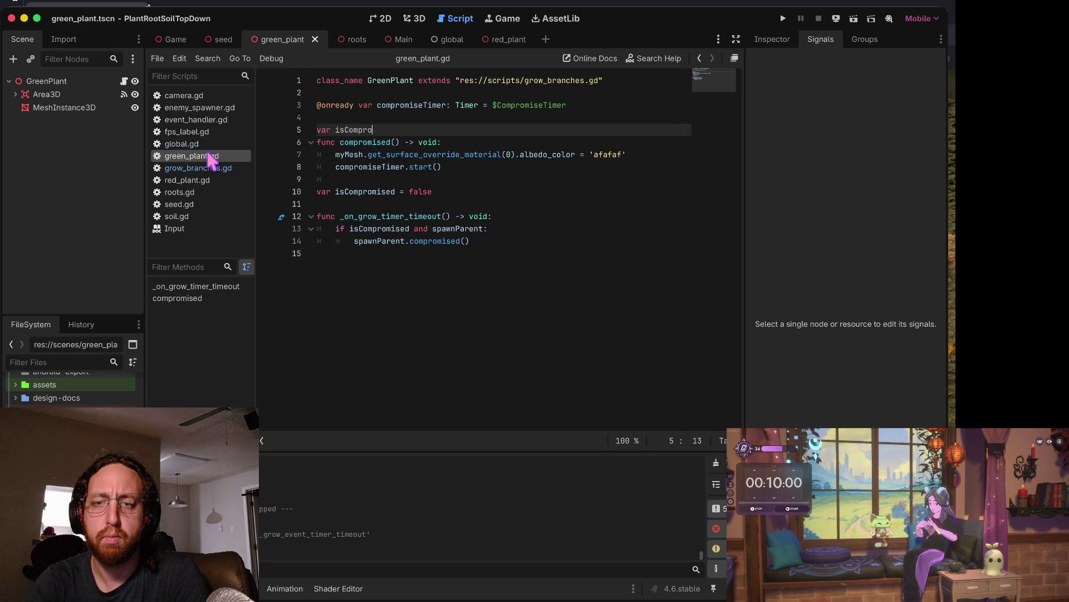
text(sed = fal)
key(Return)
key(Down)
key(Down)
key(Down)
key(ctrl+shift+k)
key(ctrl+shift+k)
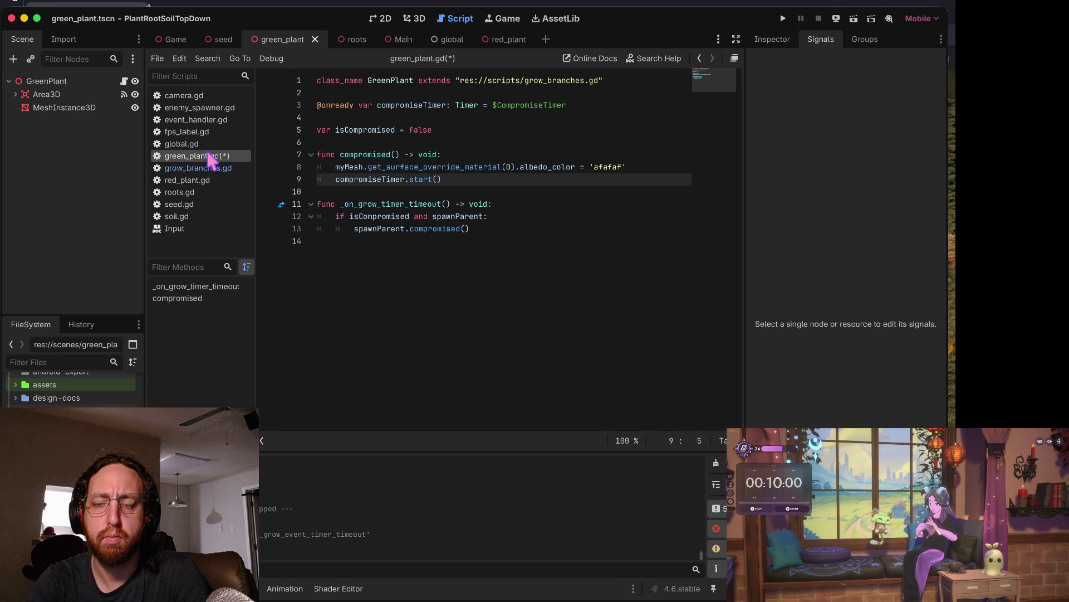
key(End)
key(Return)
Make compromised() set isCompromised = true instead of calling compromiseTimer.start(), and save
text(iscompr)
key(Return)
text(true)
key(Up)
key(ctrl+shift+k)
key(ctrl+s)
key(Down)
key(Down)
key(Down)
key(Down)
key(Up)
key(Up)
key(Up)
key(Up)
key(Up)
key(Down)
key(Down)
key(Down)
key(Down)
key(Up)
key(ctrl+s)
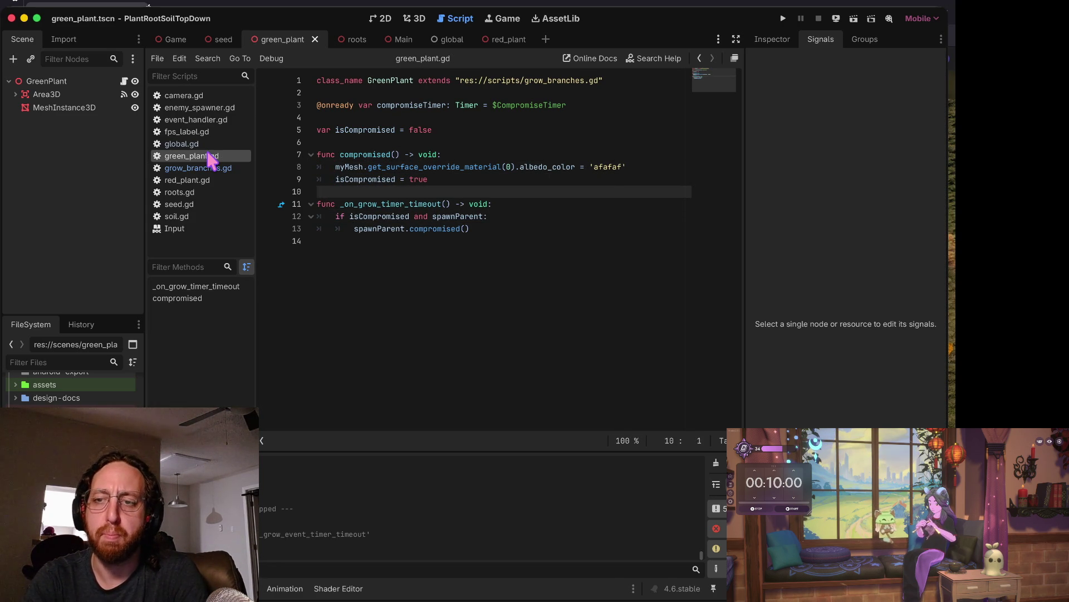
Check the edited lines and run the game to test the plant
key(Up)
key(End)
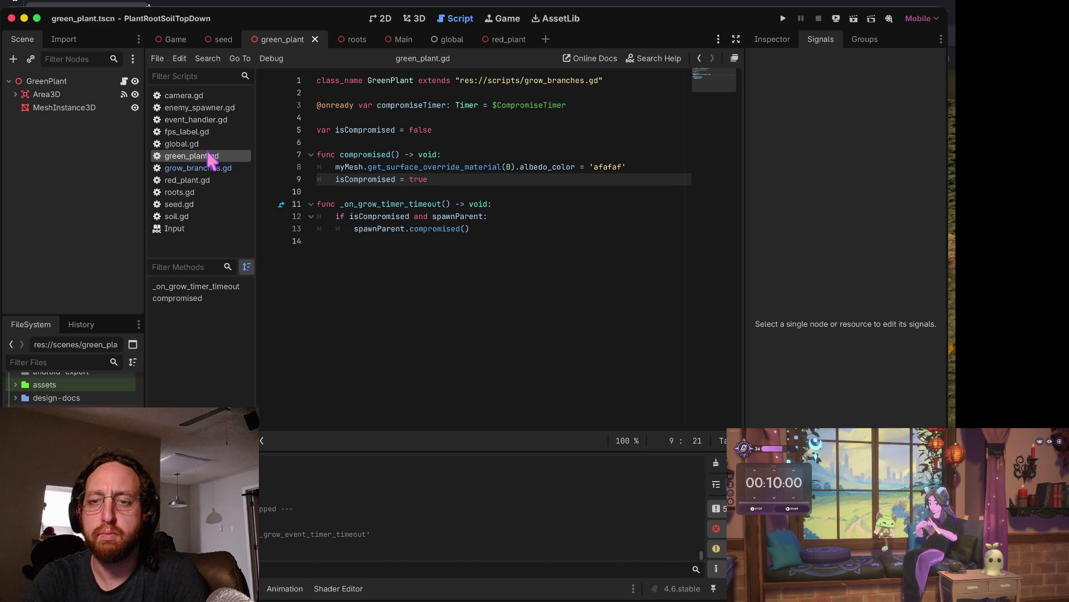
key(Down)
key(Down)
key(Down)
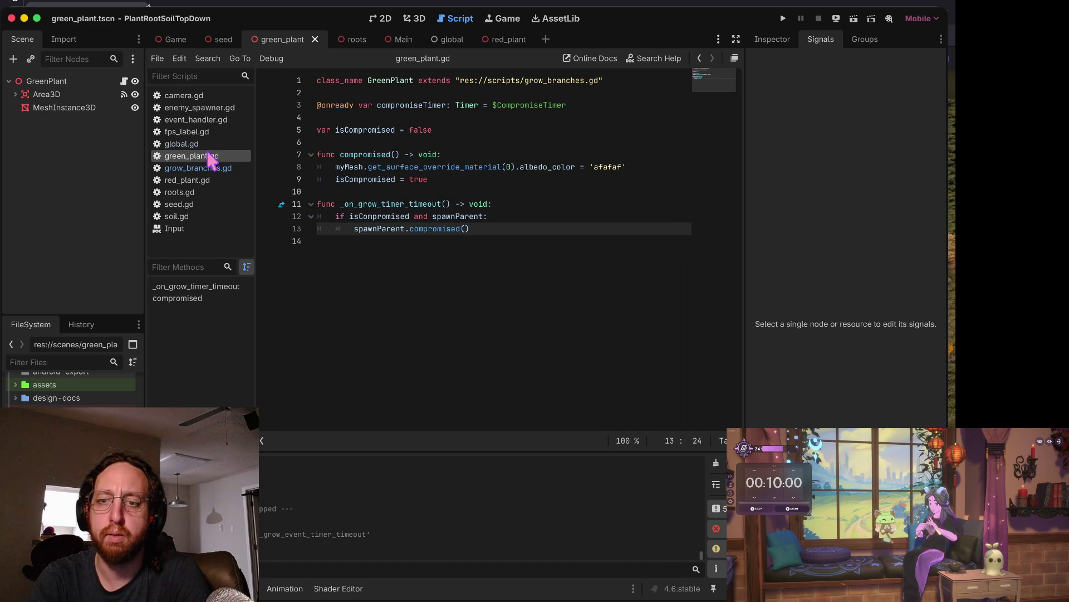
key(super+b)
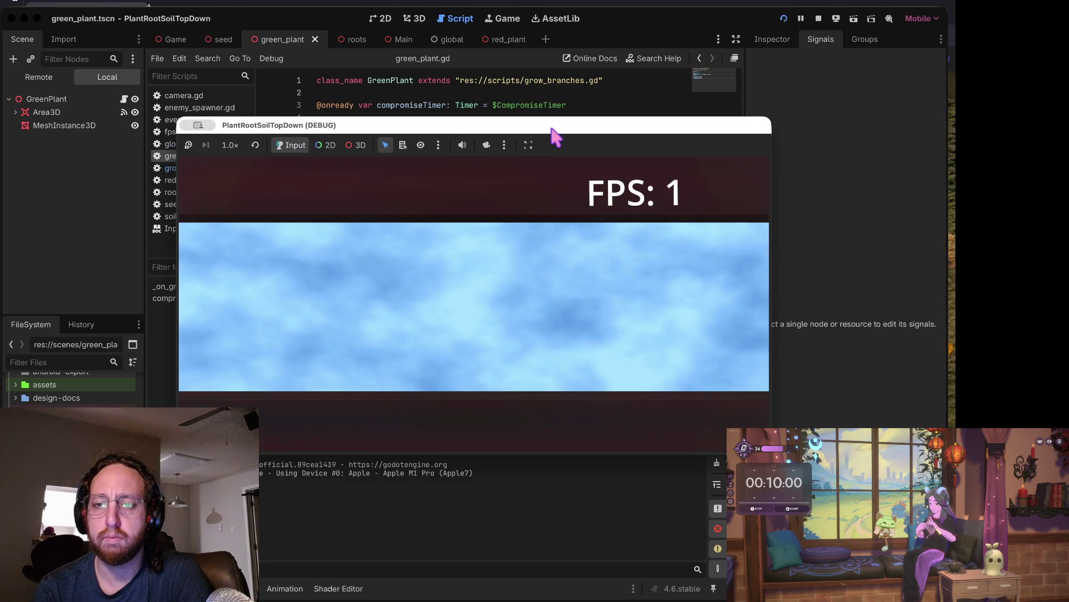
Plant a seed in the running game, watch it sprout, then stop the test run
click(453, 332)
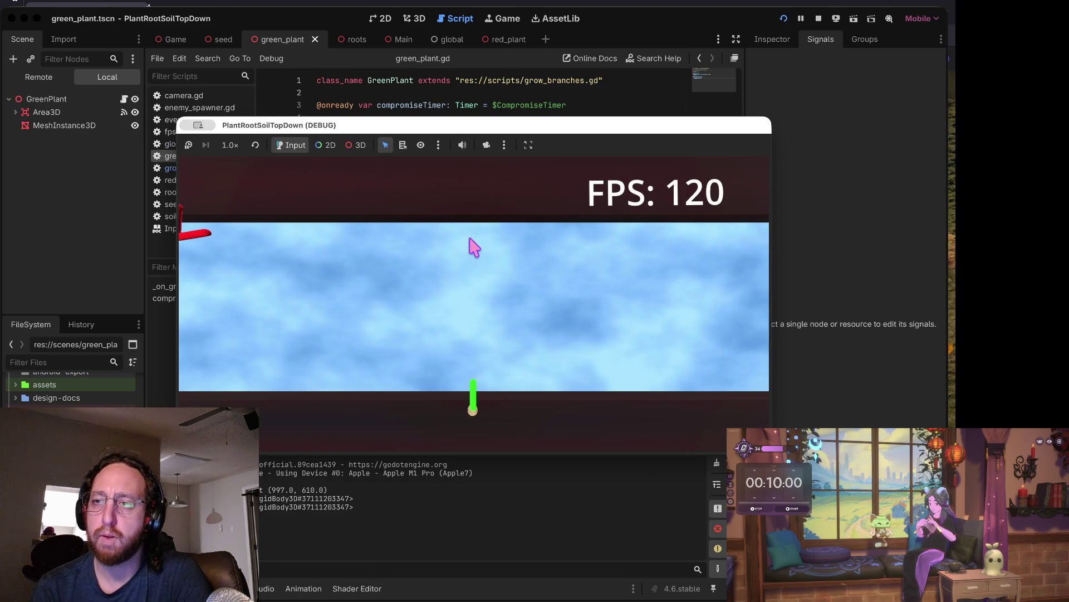
click(819, 18)
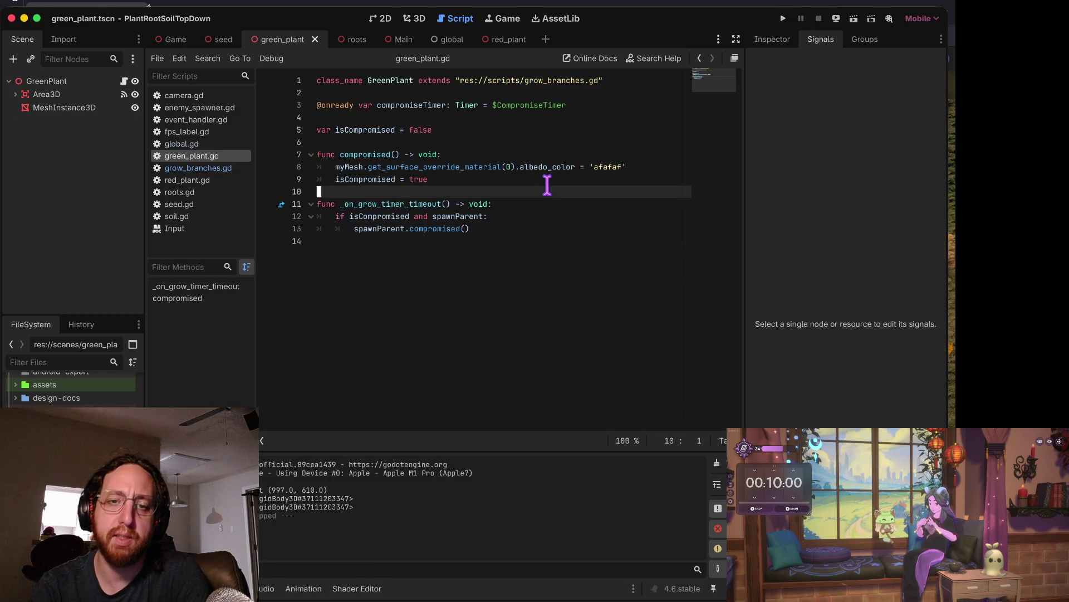
click(217, 168)
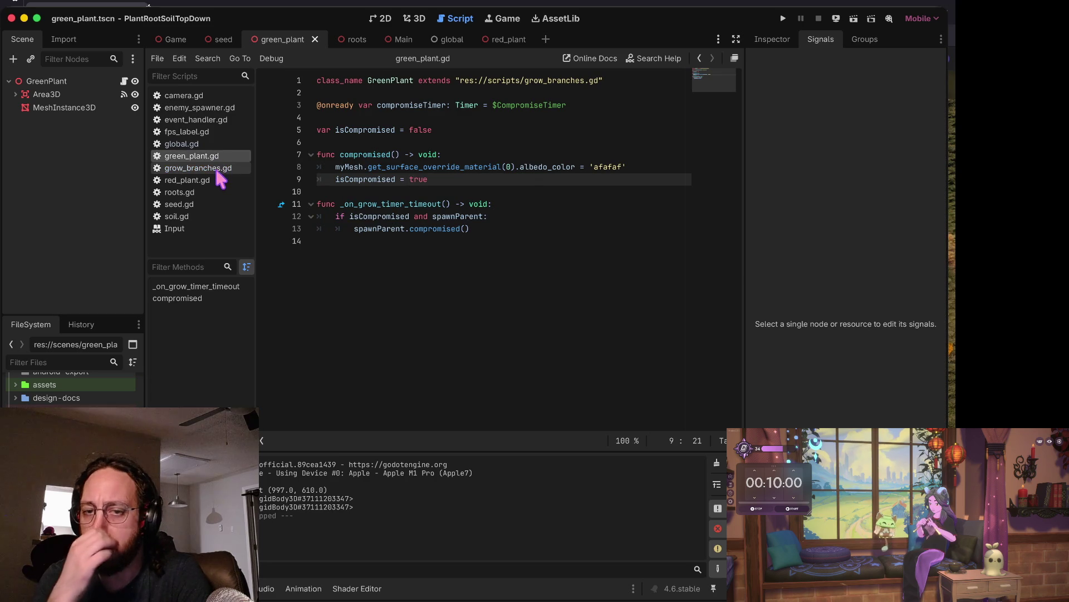
Delete the extra blank line in the grow timer handler and search grow_branches.gd for ready
key(Down)
key(Down)
key(Delete)
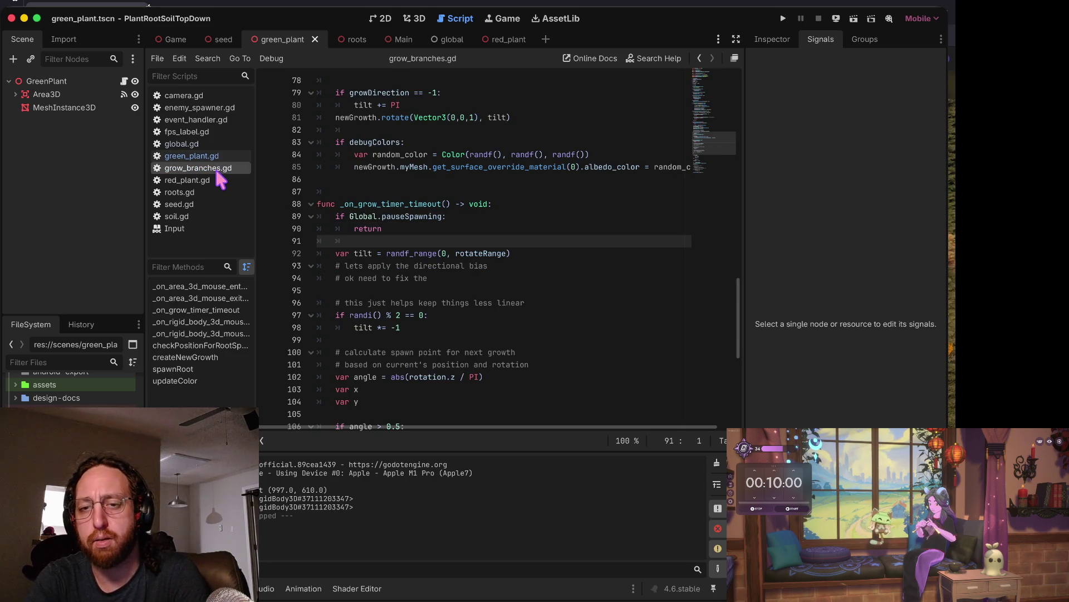
key(super+Up)
key(Down)
key(Down)
key(Down)
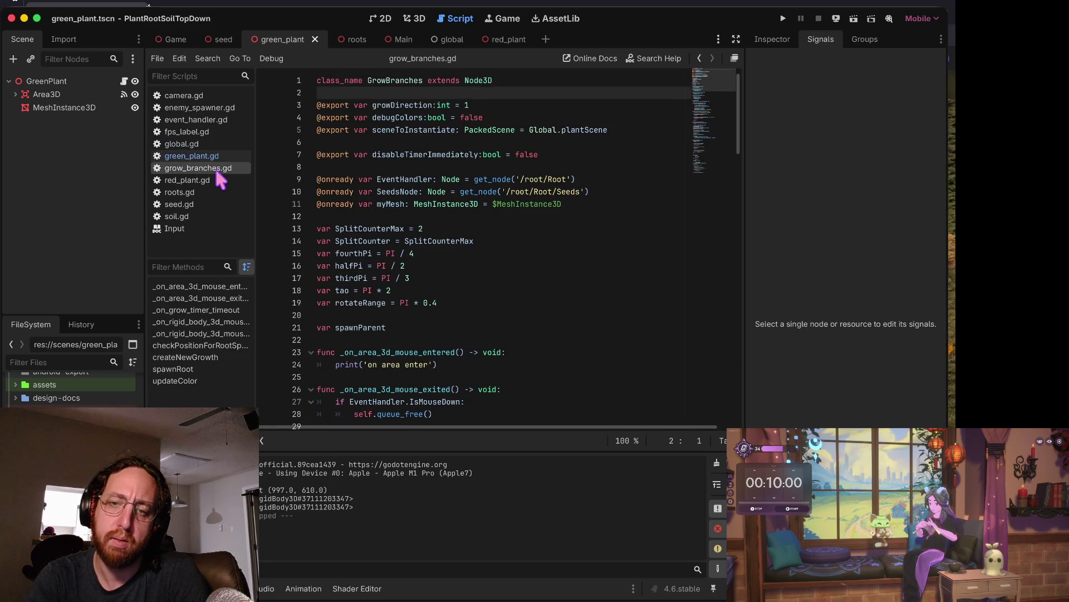
key(Down)
key(Down)
key(Down)
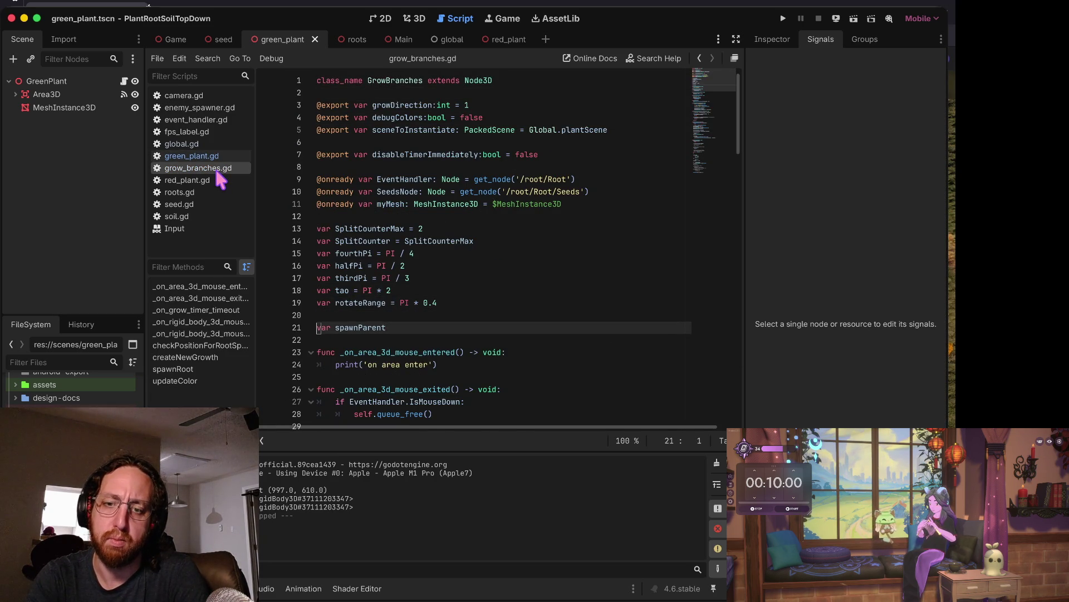
key(super+f)
text(readyn)
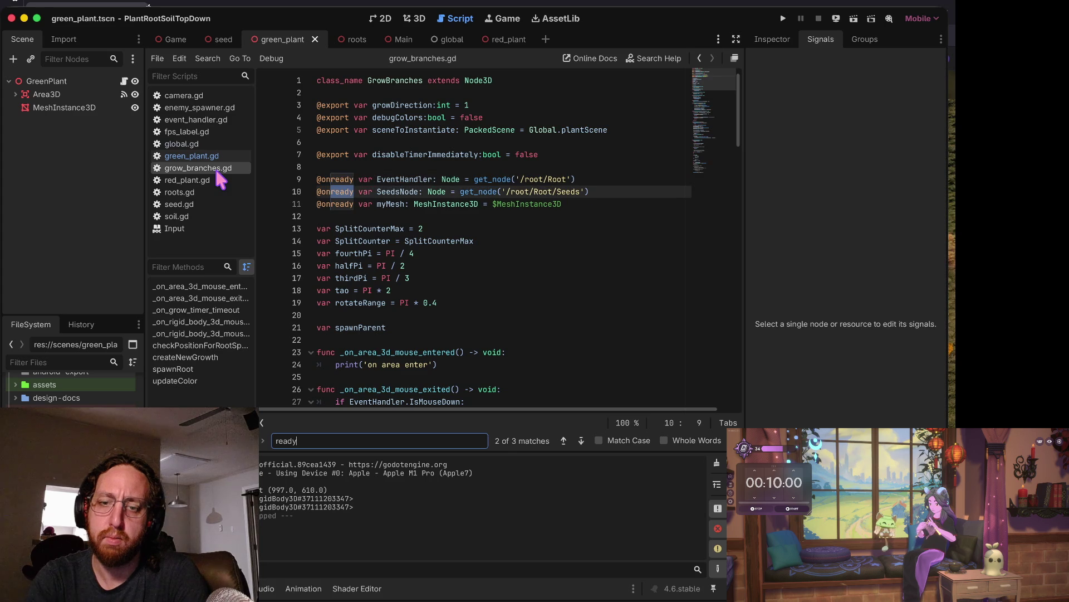
key(BackSpace)
key(BackSpace)
key(shift+Return)
key(shift+Return)
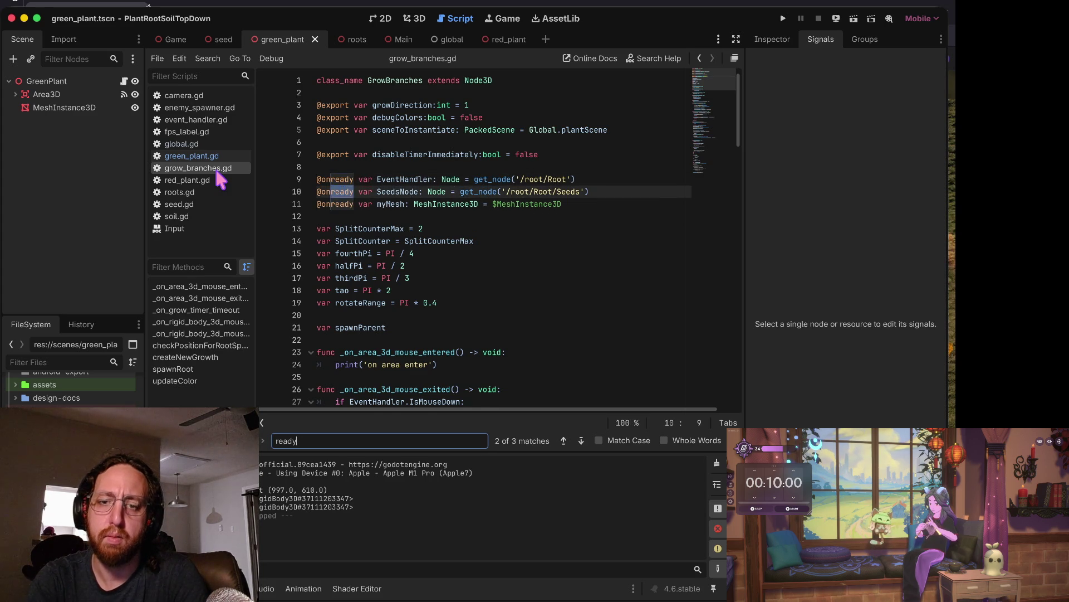
key(Escape)
Add a func _ready() -> void: declaration above the first function
key(shift+Down)
key(shift+Down)
key(shift+Down)
key(Down)
key(Up)
key(Up)
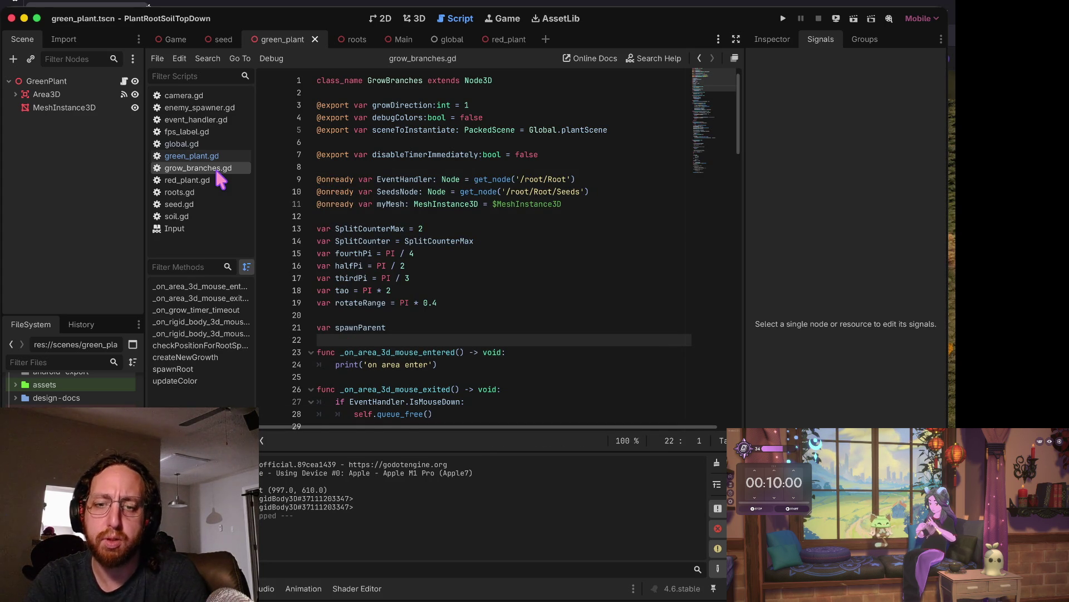
key(Return)
text(func _)
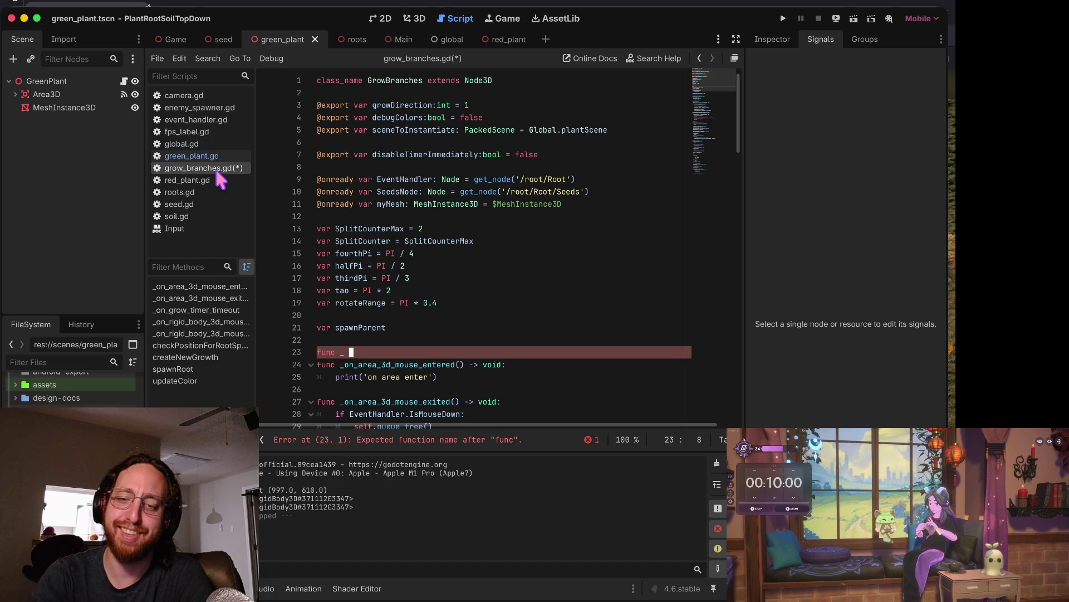
key(Left)
key(Left)
key(Left)
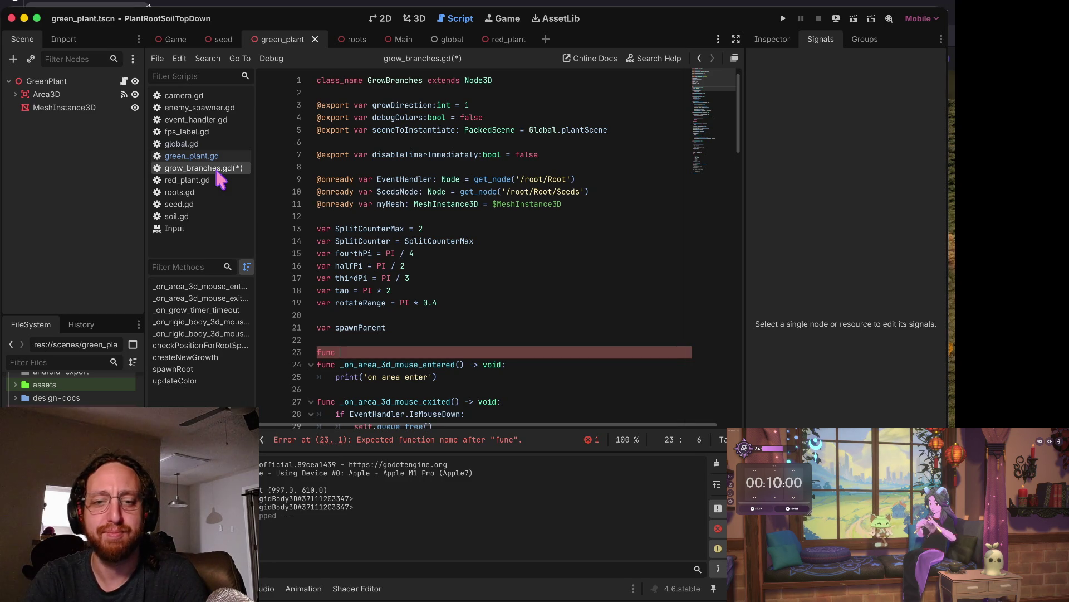
key(BackSpace)
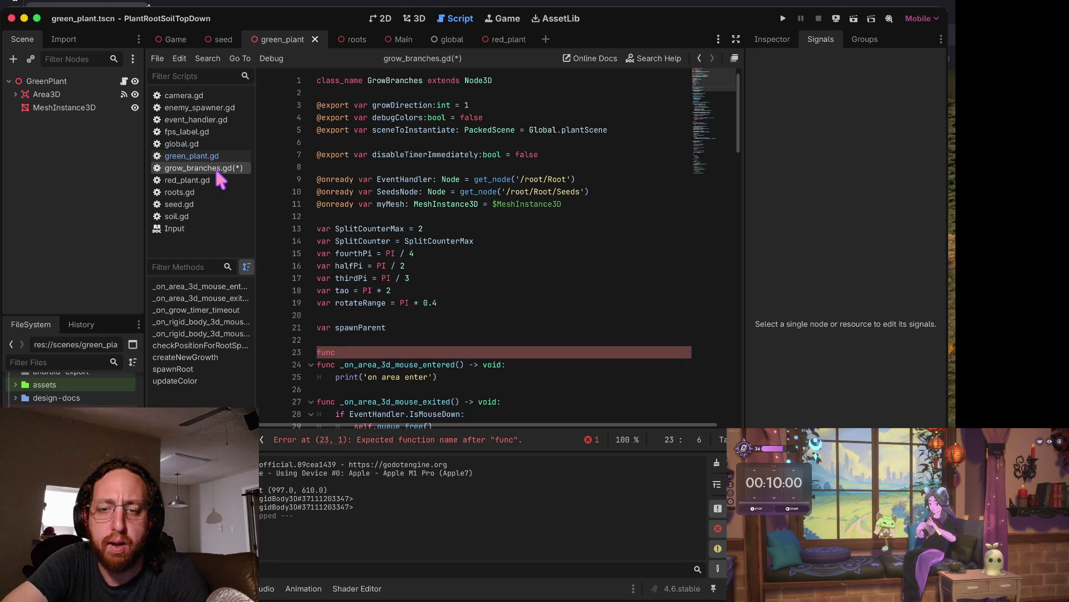
text(ready() -> v)
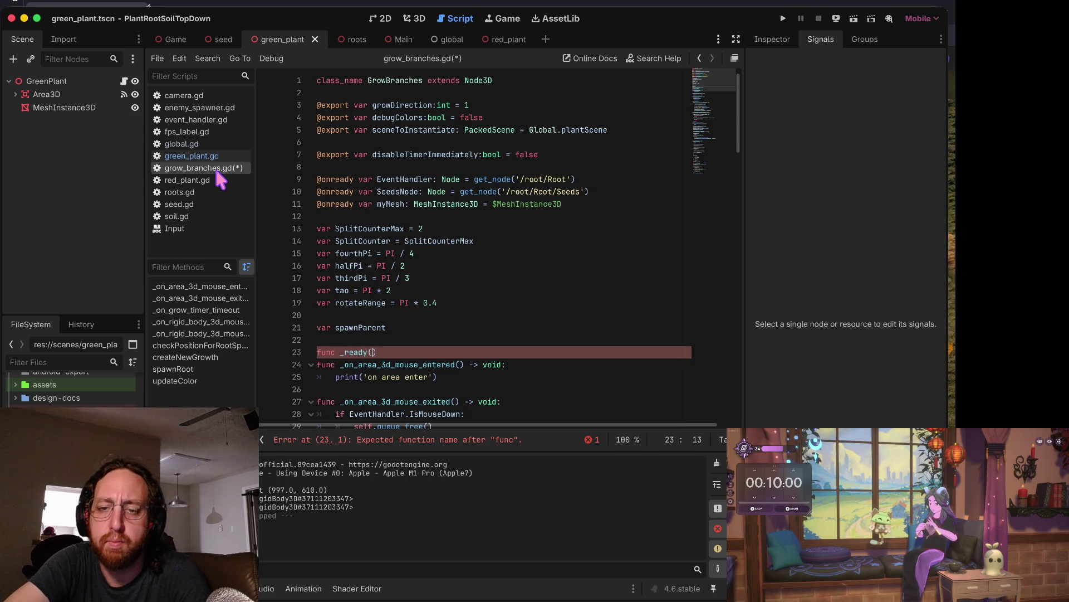
text(oid:)
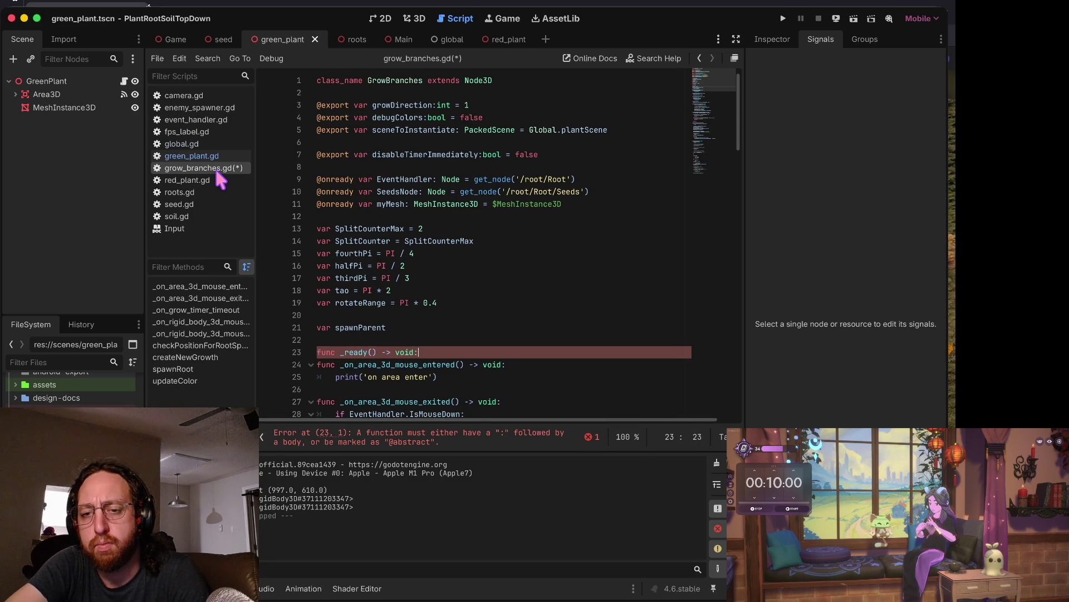
key(Return)
Write Global.subscribers.push_back(self) in _ready and save grow_branches.gd
text(lobal.sub)
text(.push()
key(BackSpace)
text(_bac)
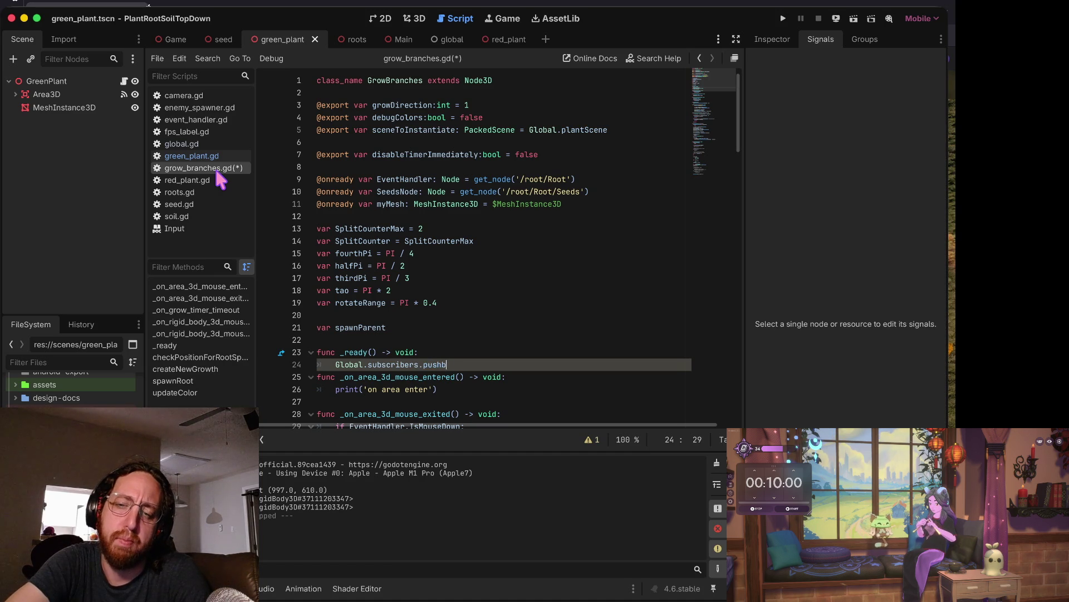
text(k()
key(Return)
text(lf))
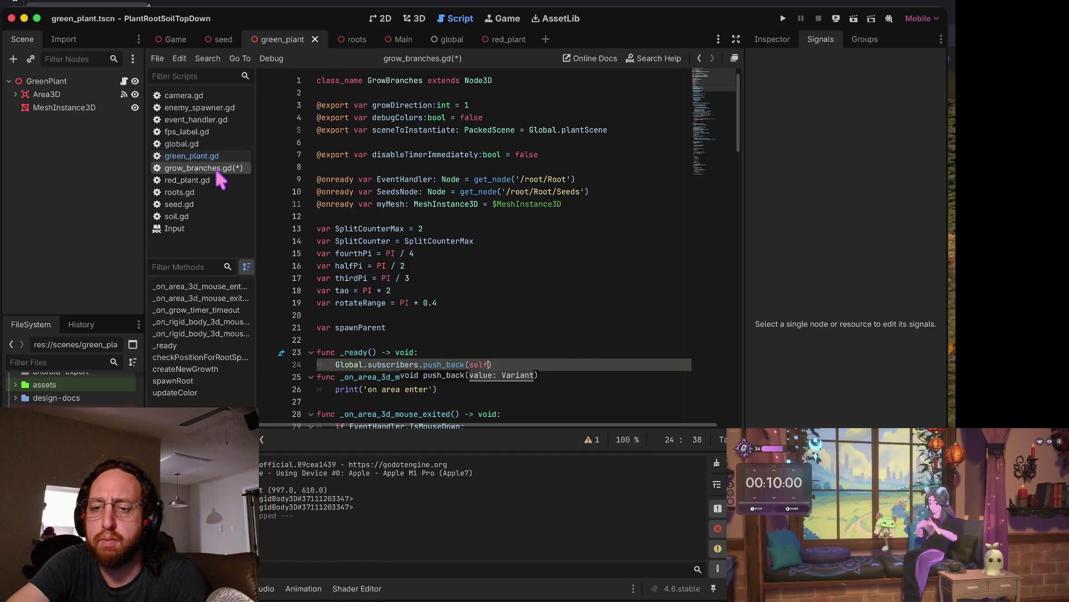
key(super+s)
key(Return)
Indent the empty line 25 below the _ready declaration
key(Up)
key(Up)
key(Up)
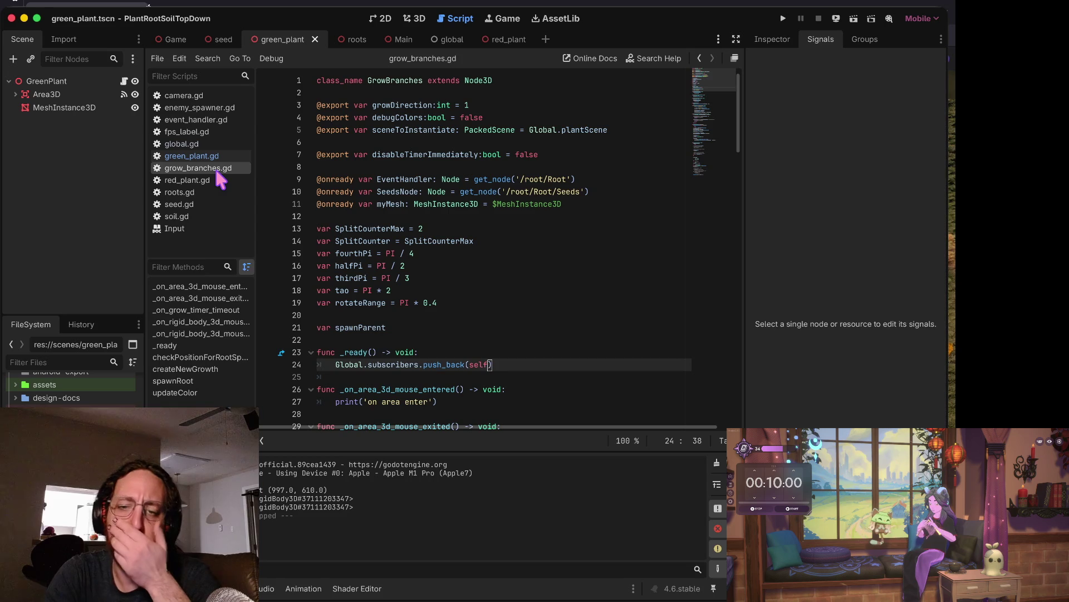
key(Down)
key(Down)
key(Down)
key(End)
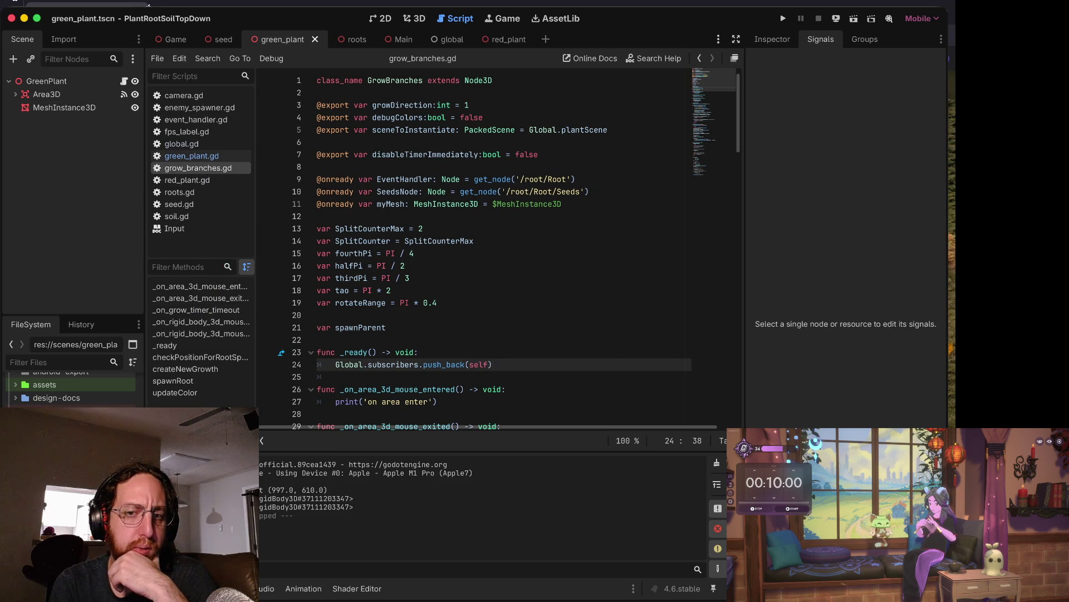
scroll(420, 239, down, 3)
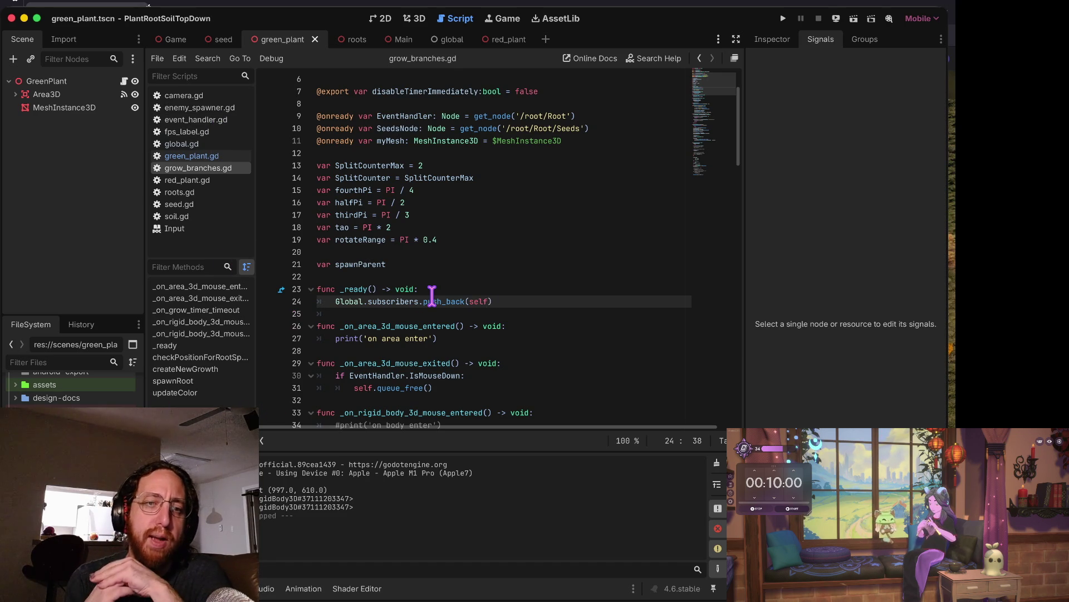
mouse_move(432, 295)
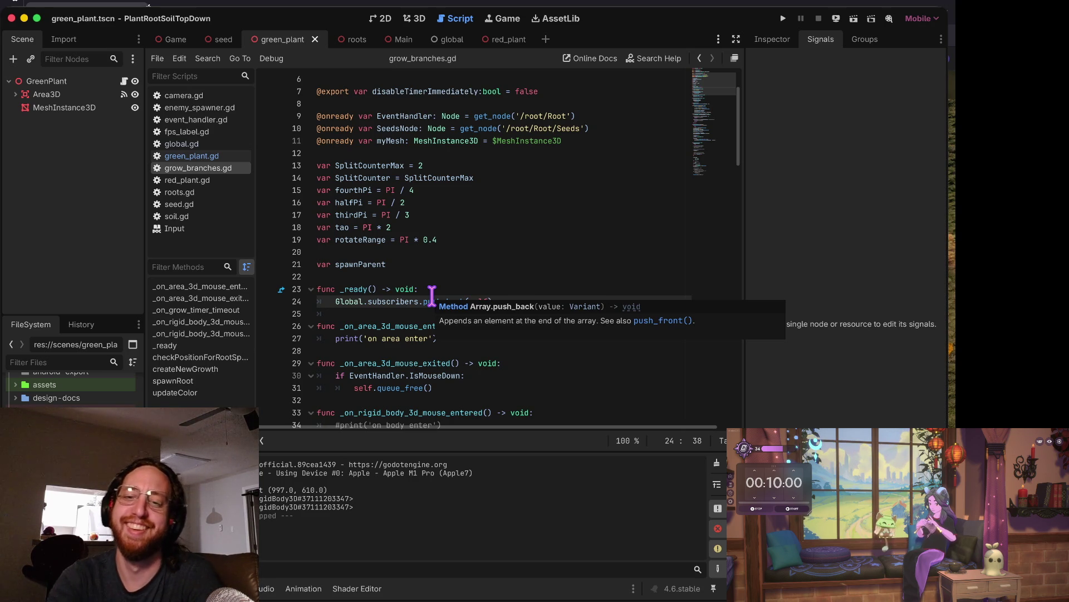
click(432, 292)
key(Down)
key(Down)
key(Tab)
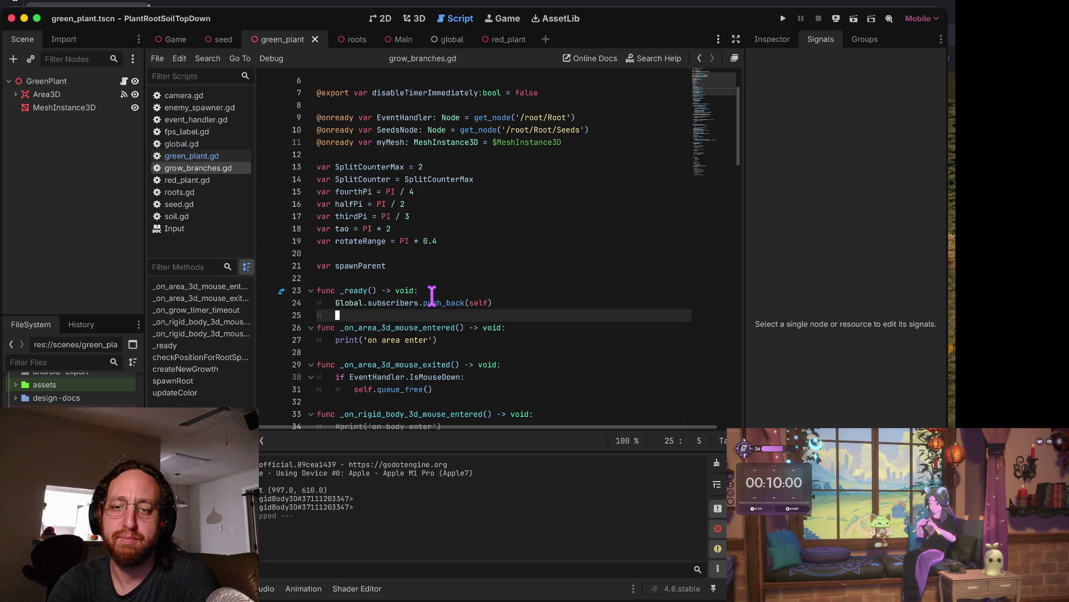
Review the script down to the queue_free call on line 41, then launch the game
key(Down)
key(Down)
key(Down)
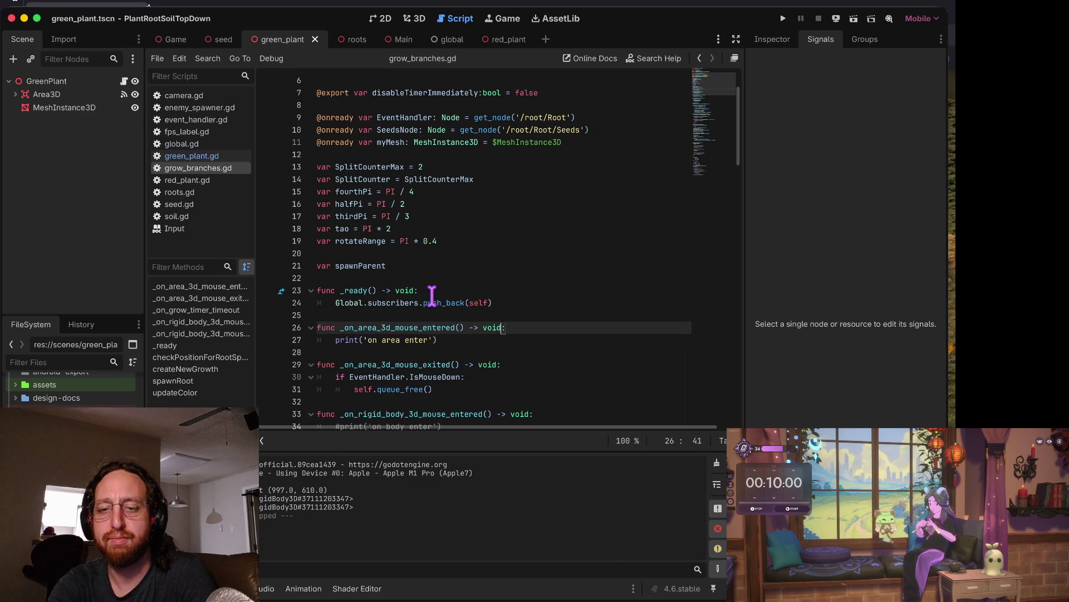
key(Down)
key(Down)
key(Down)
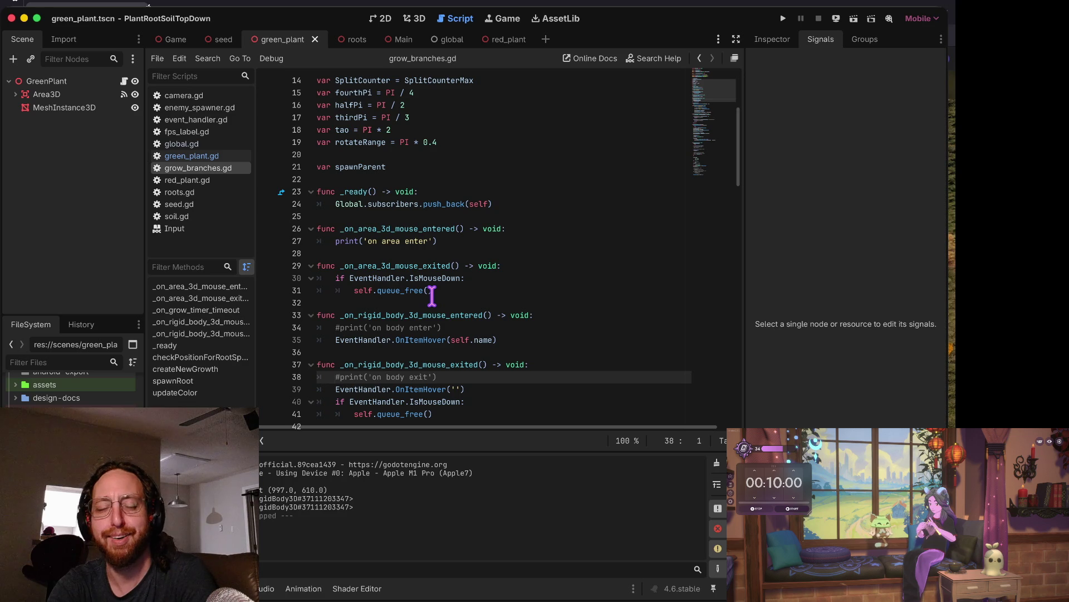
key(Down)
key(Down)
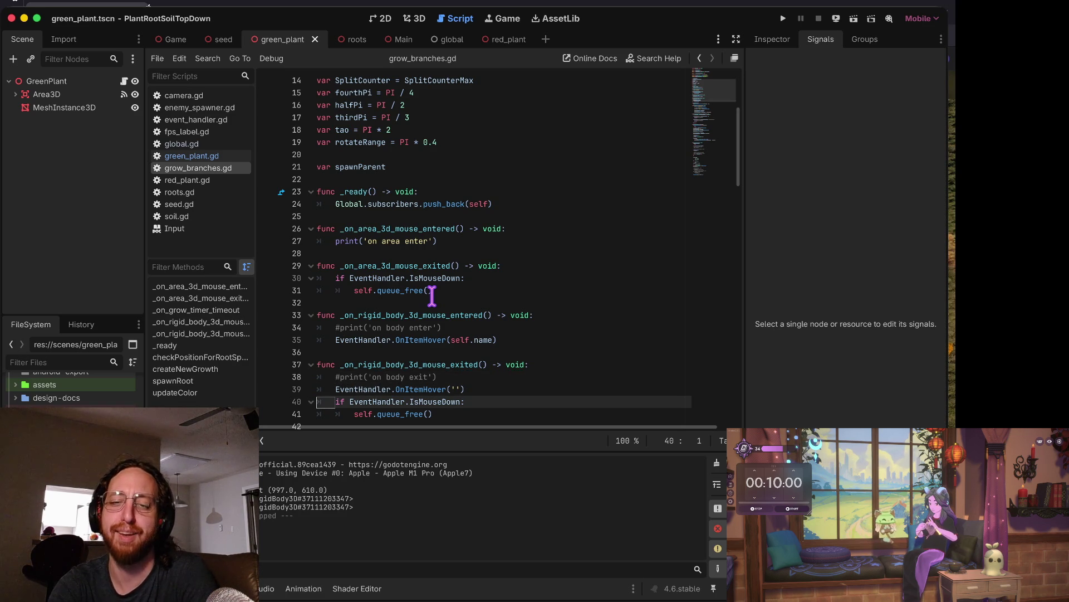
scroll(433, 295, down, 3)
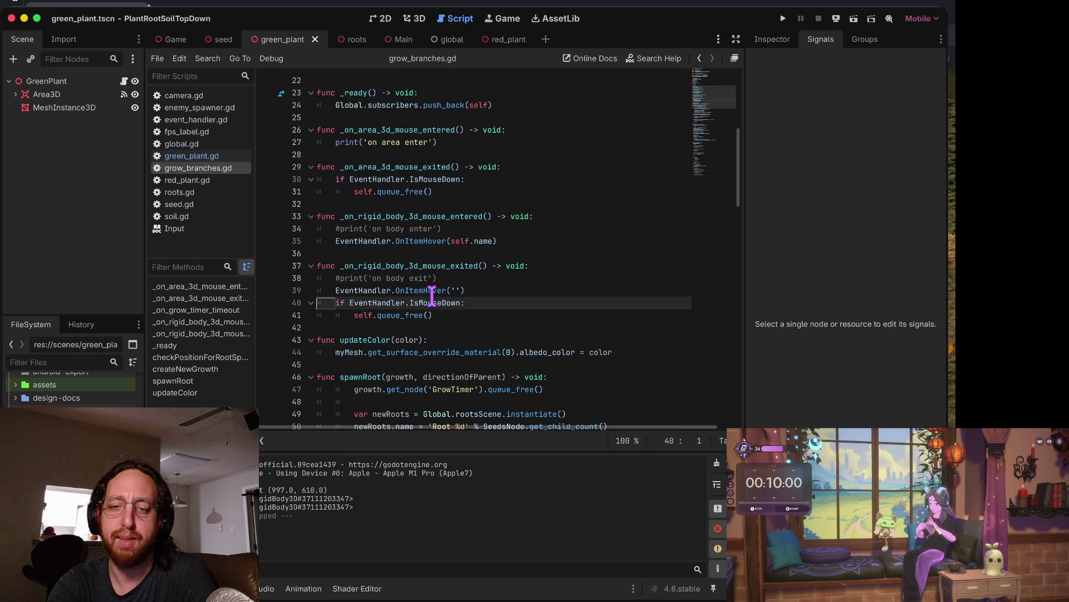
key(Down)
key(Up)
key(End)
key(Down)
key(Home)
key(Home)
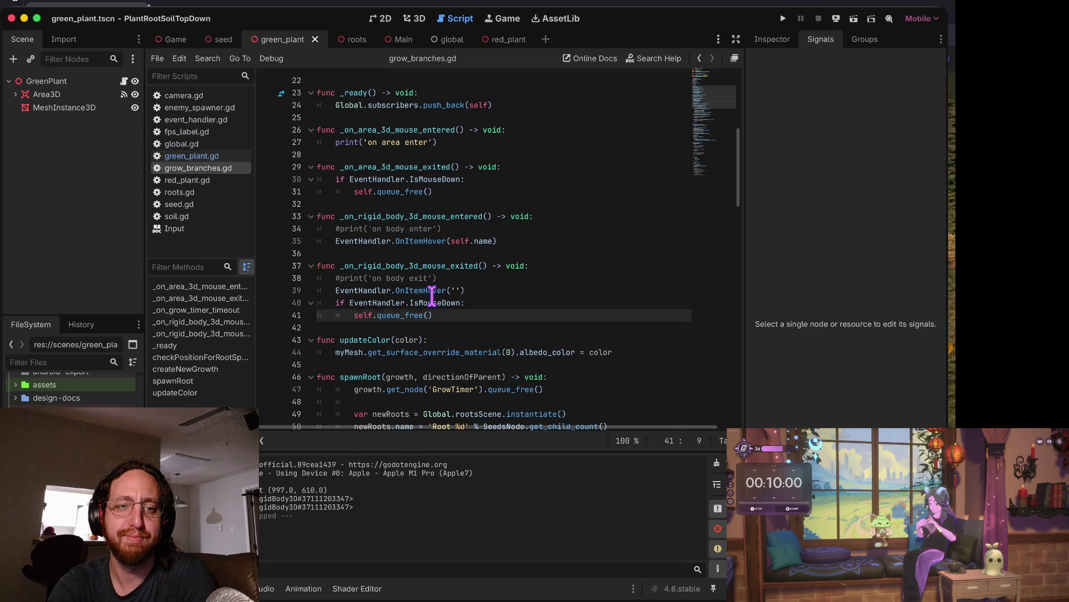
key(Down)
key(Down)
key(Up)
key(Up)
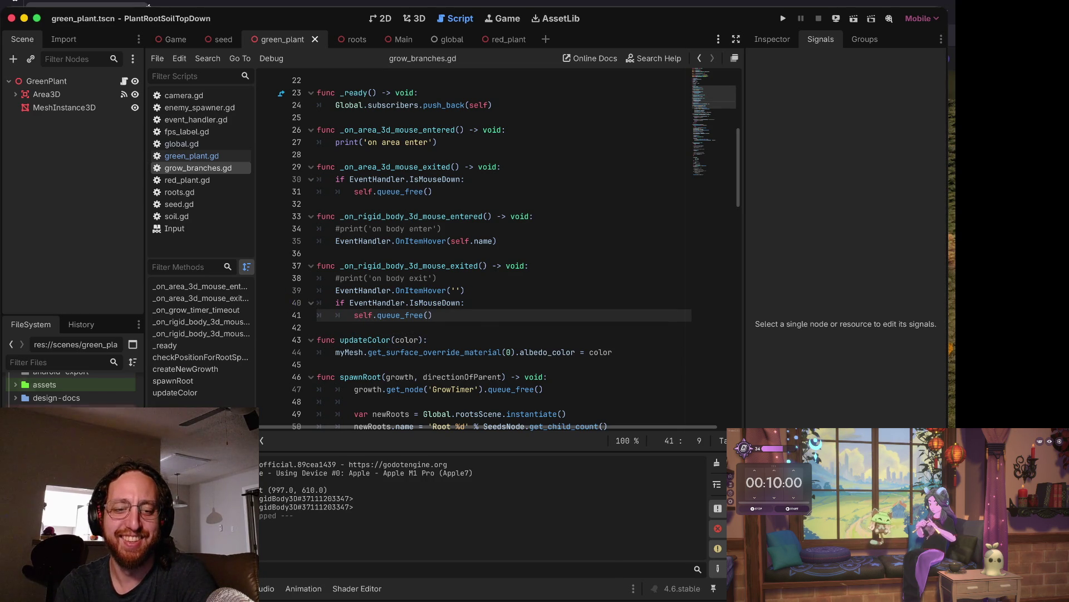
scroll(72, 390, down, 5)
scroll(73, 390, up, 5)
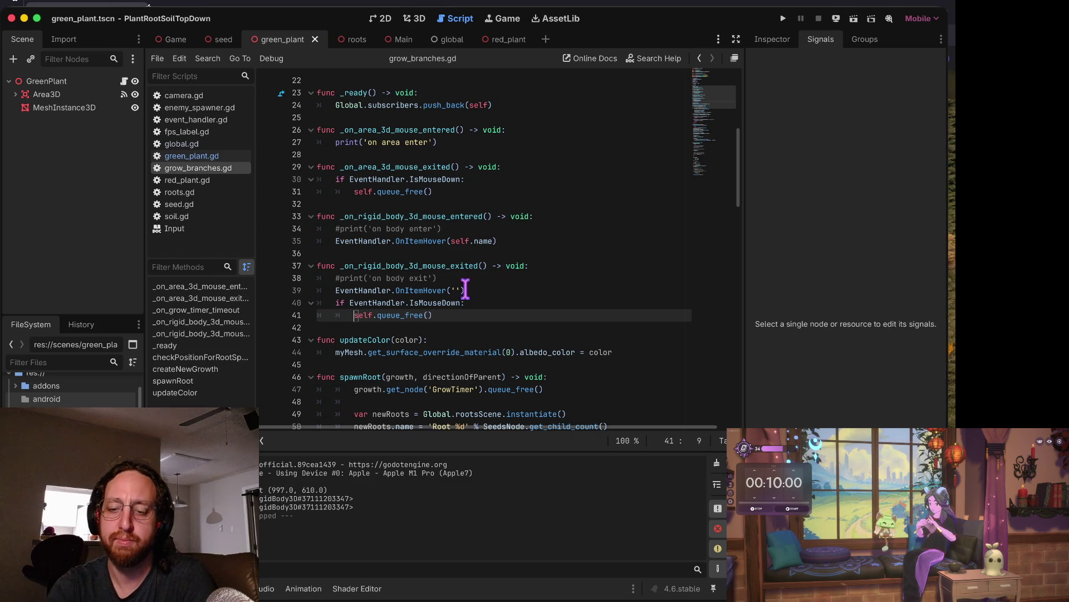
key(super+b)
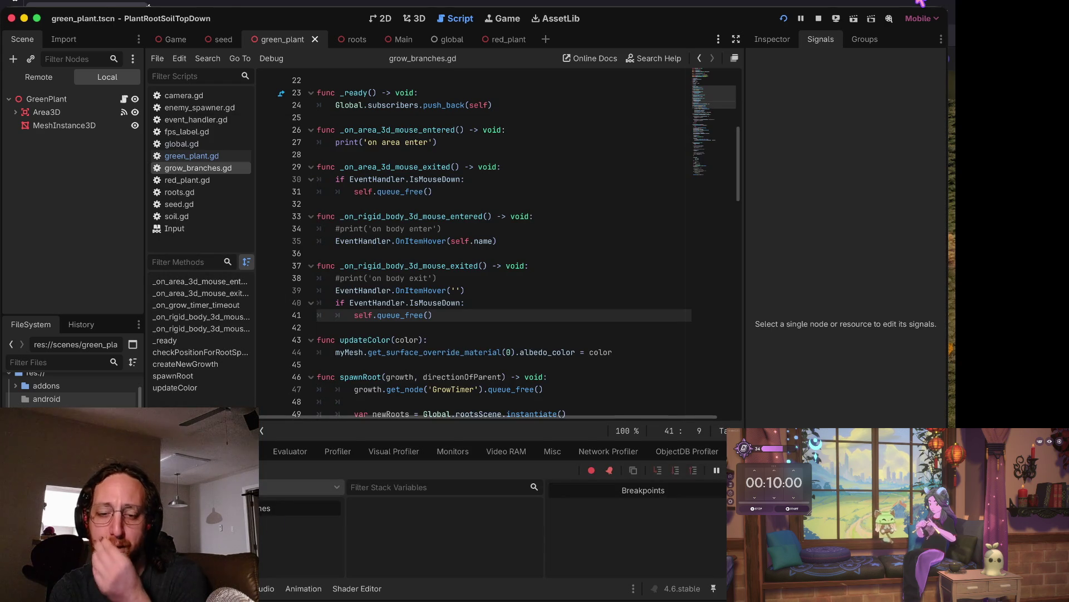
Follow the debugger's CompromiseTimer error to delete the compromiseTimer declaration, then rerun and stop the game
click(225, 588)
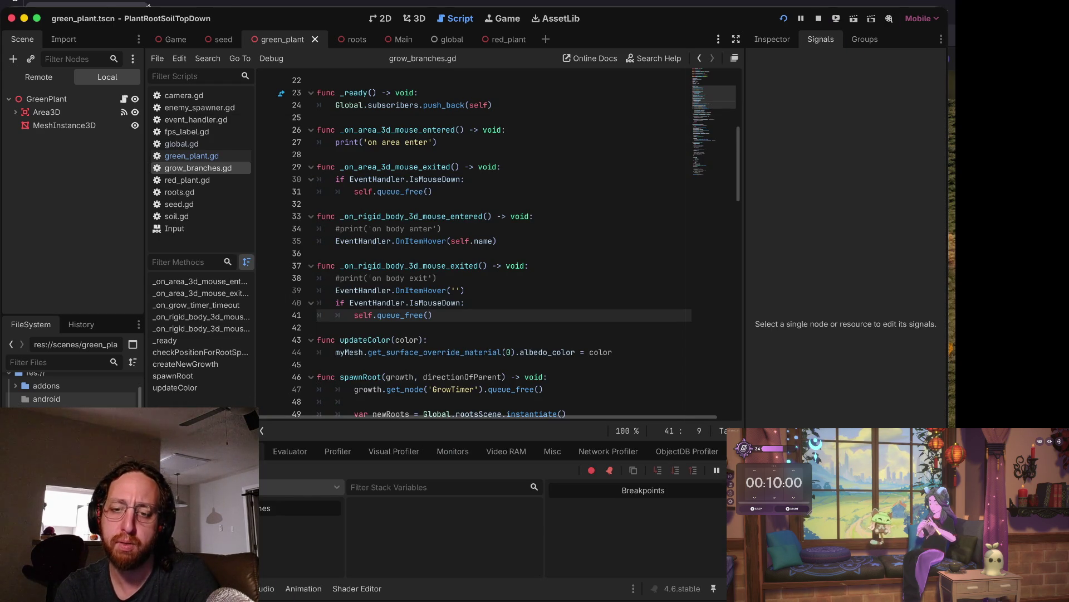
click(380, 496)
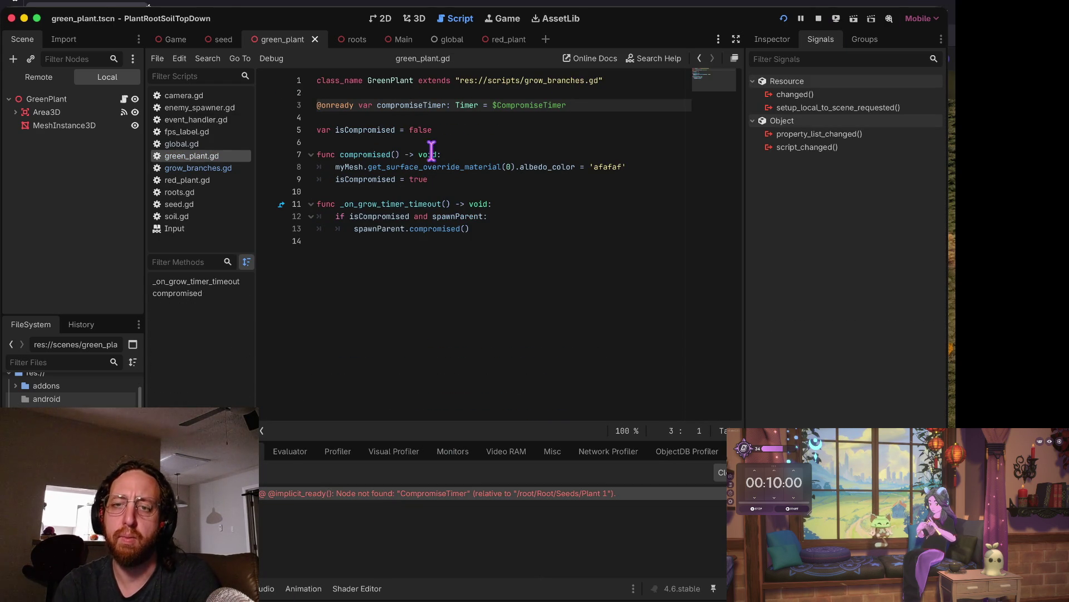
key(ctrl+shift+k)
key(ctrl+shift+k)
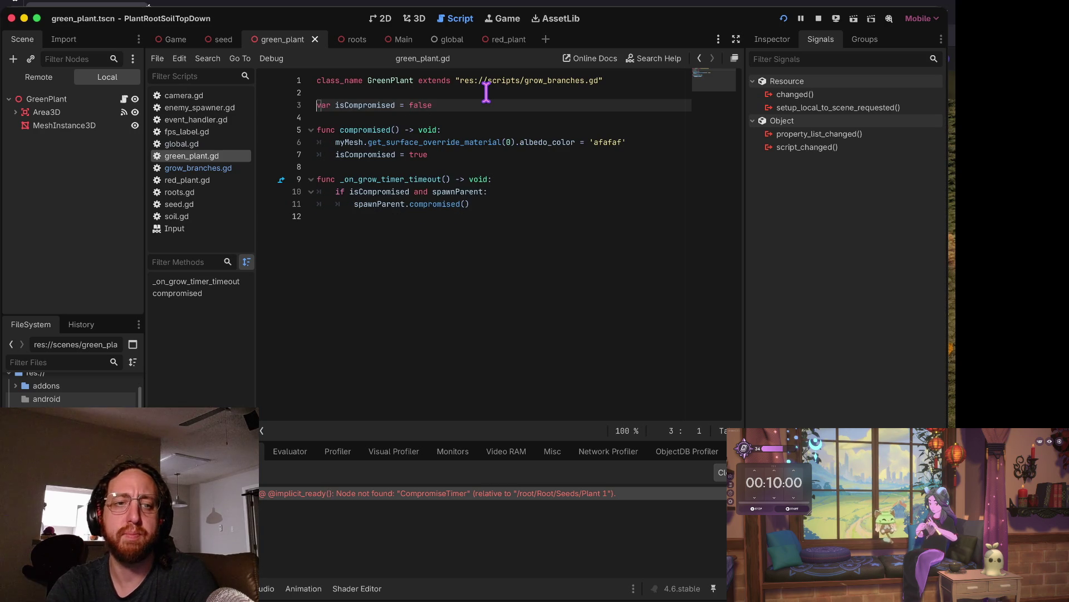
key(super+b)
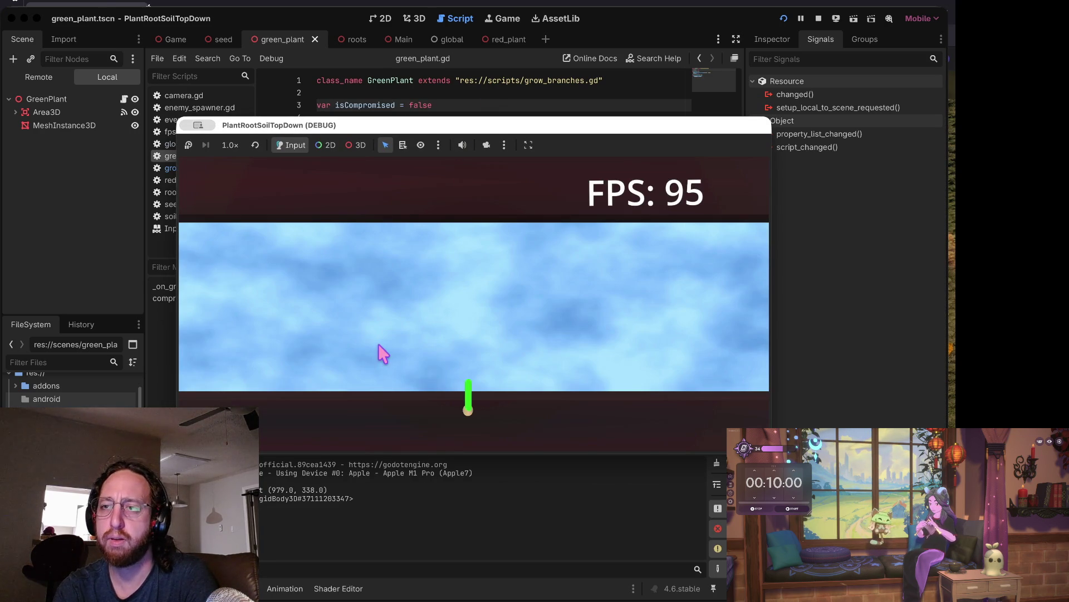
click(818, 19)
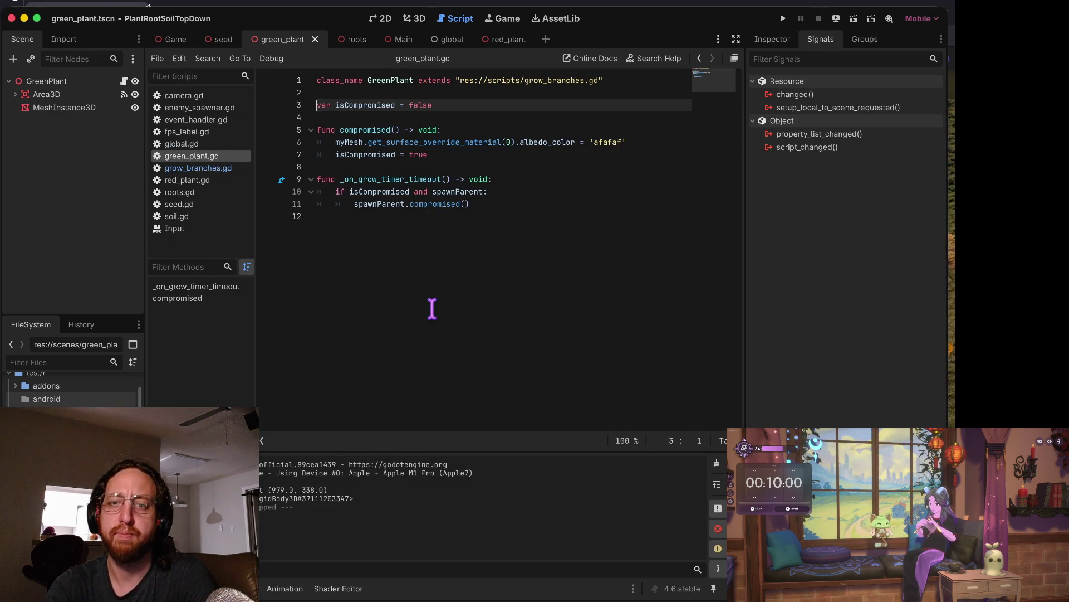
Look over green_plant.gd's grow timer function, then switch to global.gd's listener loop
key(Down)
key(Down)
key(Down)
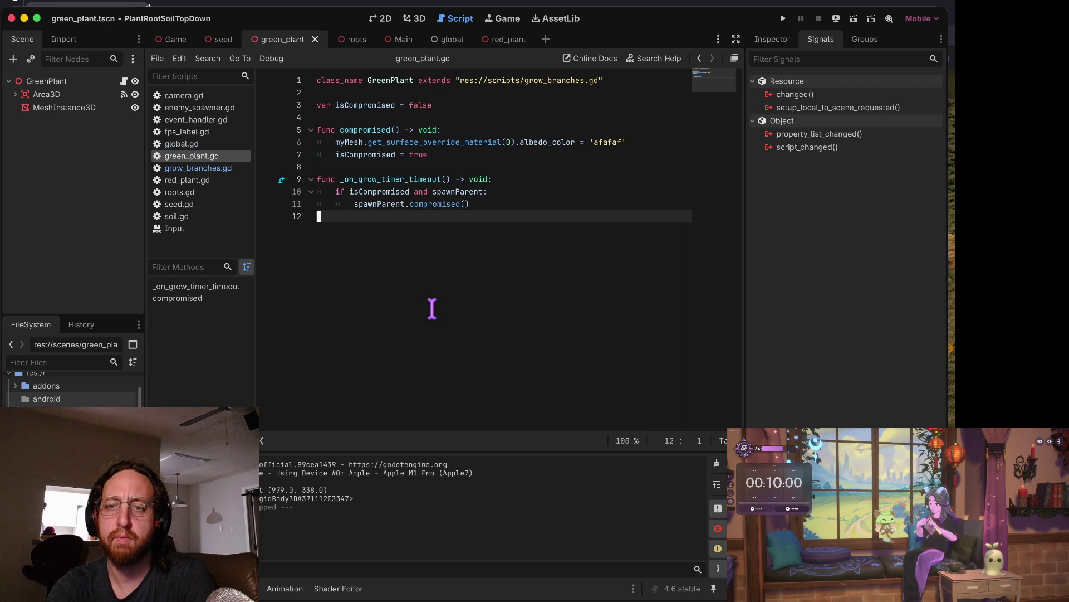
key(Left)
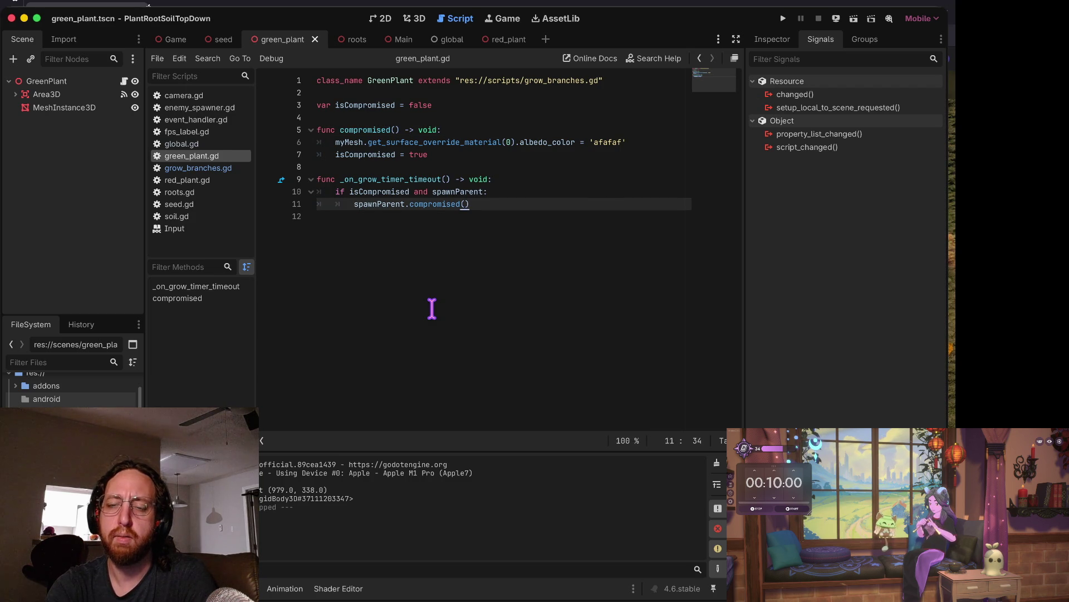
key(Up)
key(Up)
key(Up)
key(Down)
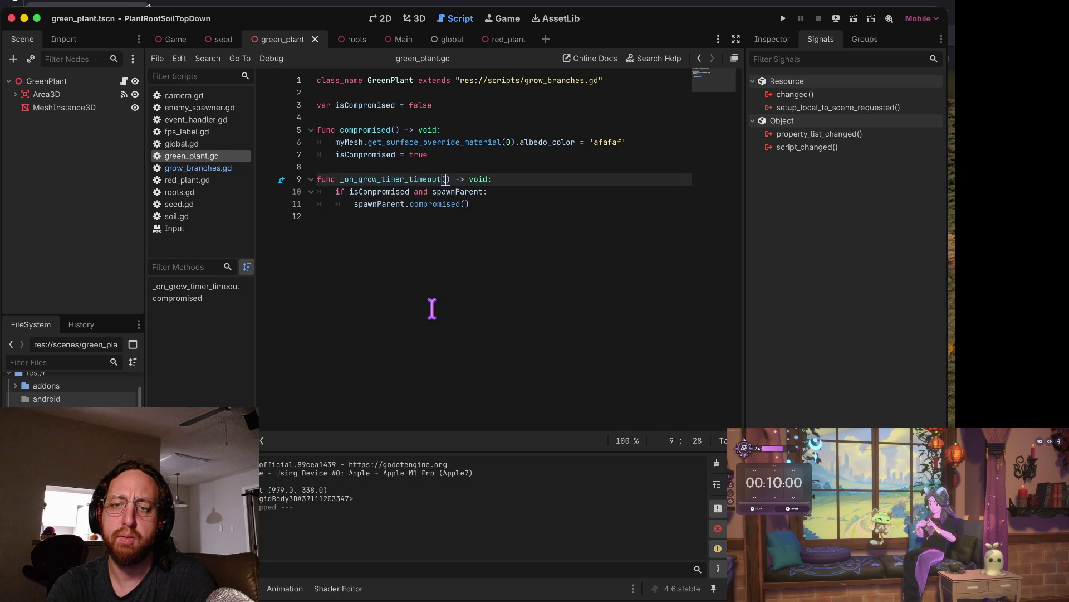
key(End)
key(Down)
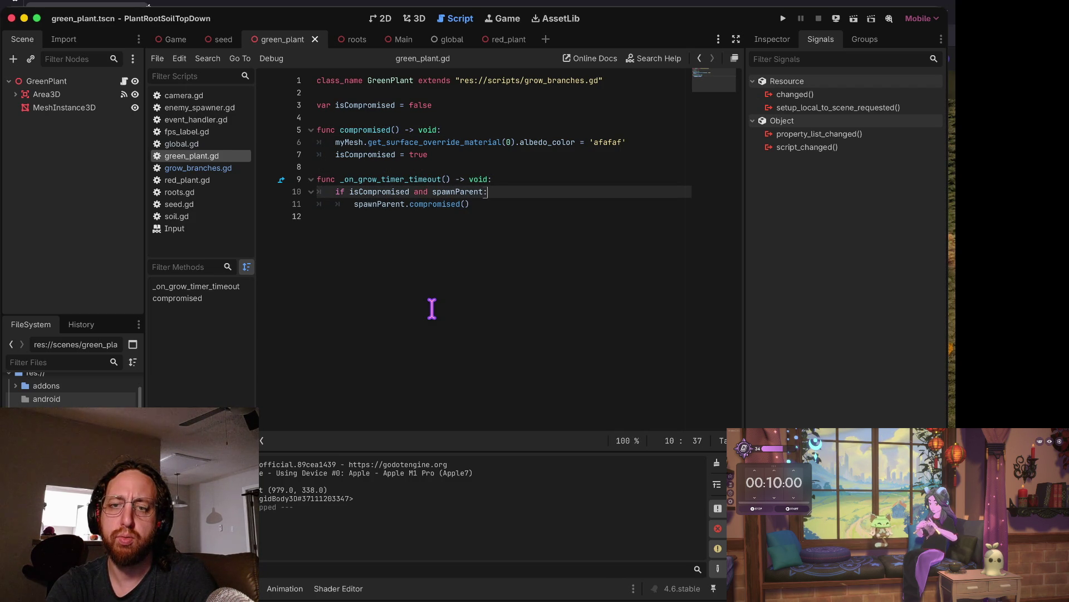
key(Up)
key(Left)
key(Left)
key(Left)
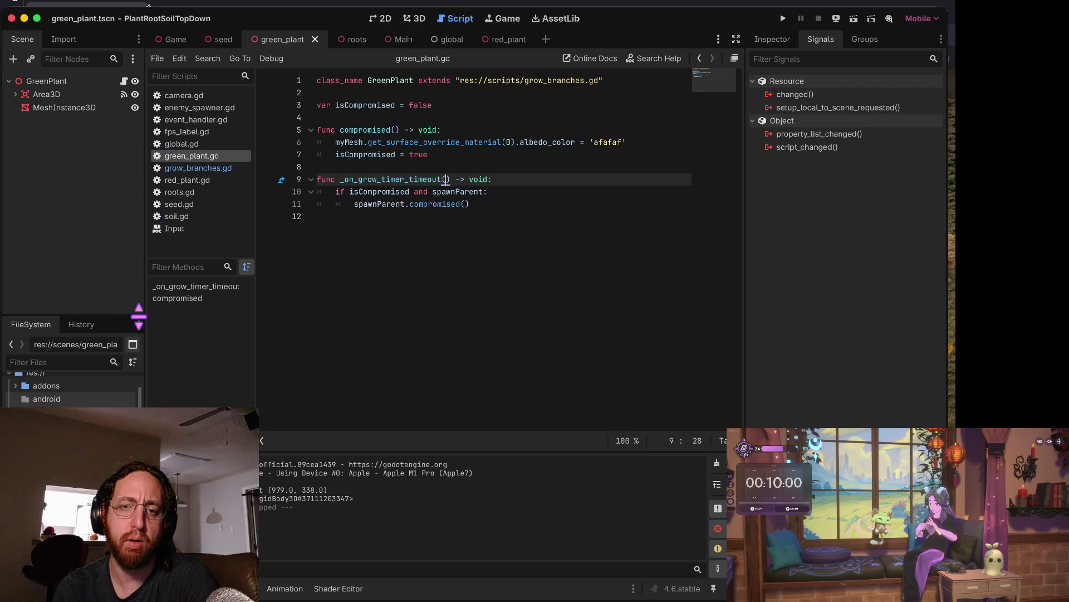
click(192, 134)
click(193, 142)
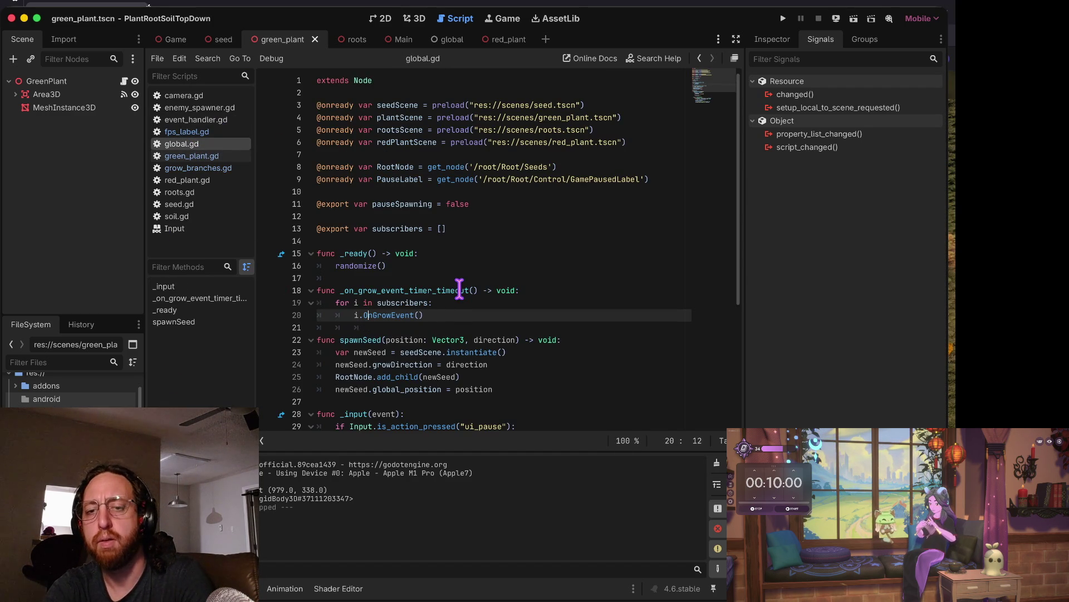
Copy the OnGrowEvent() call from global.gd and paste it into grow_branches.gd
key(shift+End)
key(ctrl+c)
key(Right)
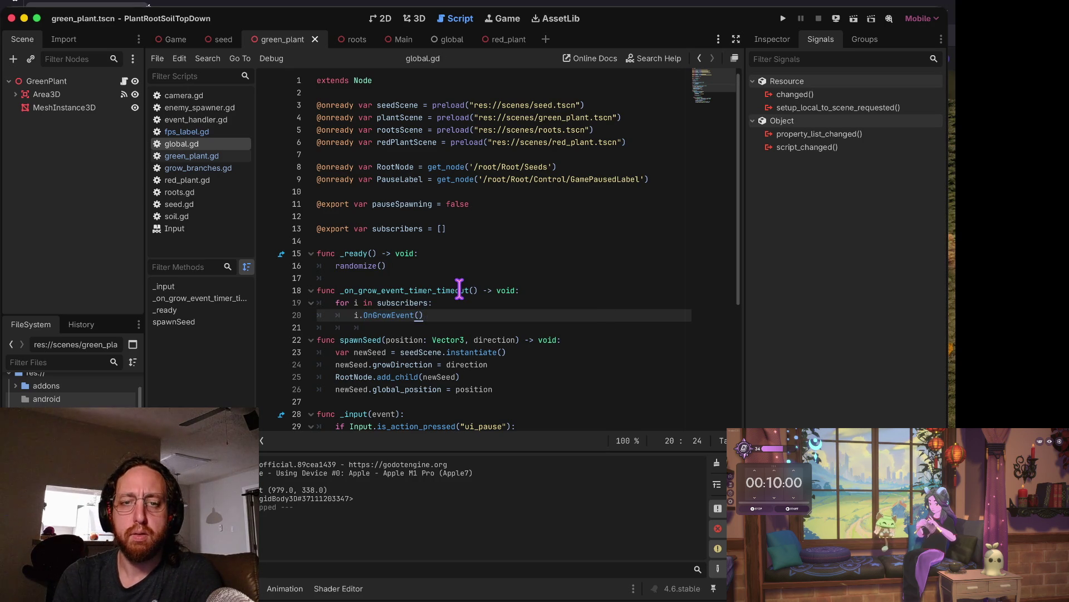
click(202, 168)
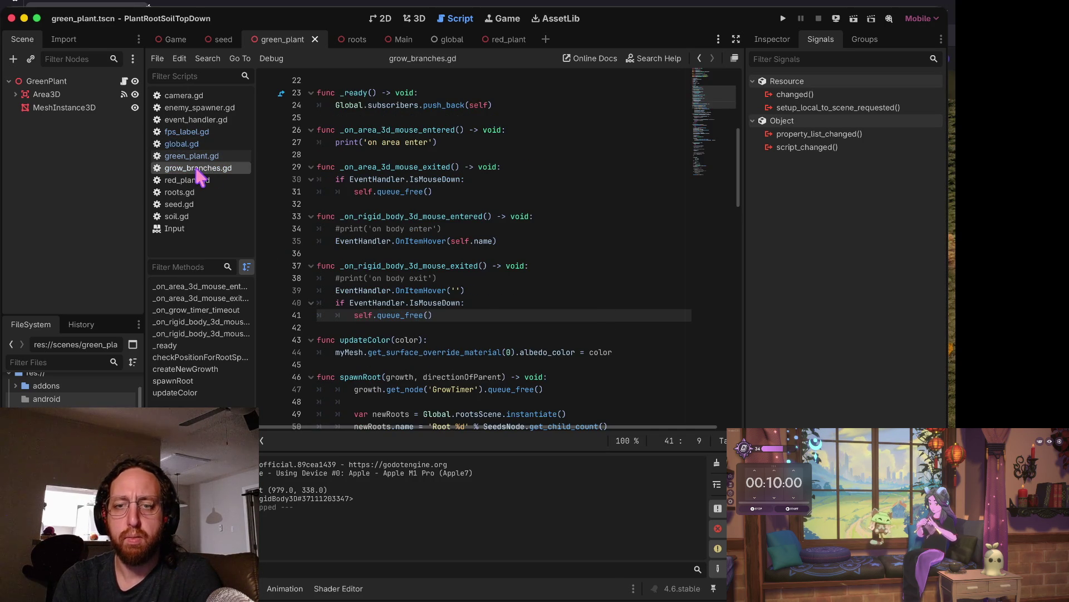
scroll(390, 250, up, 5)
double_click(330, 254)
key(Down)
key(Down)
key(Down)
key(ctrl+v)
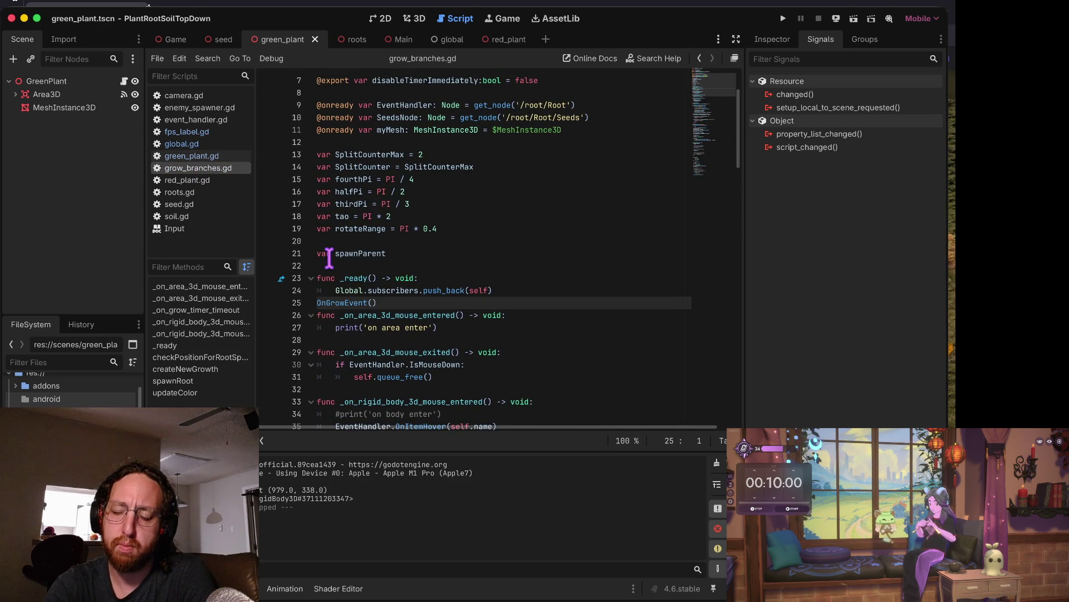
key(Return)
Turn the pasted text into a 'func OnGrowEvent() -> void:' header in grow_branches.gd
key(Up)
key(Up)
key(Up)
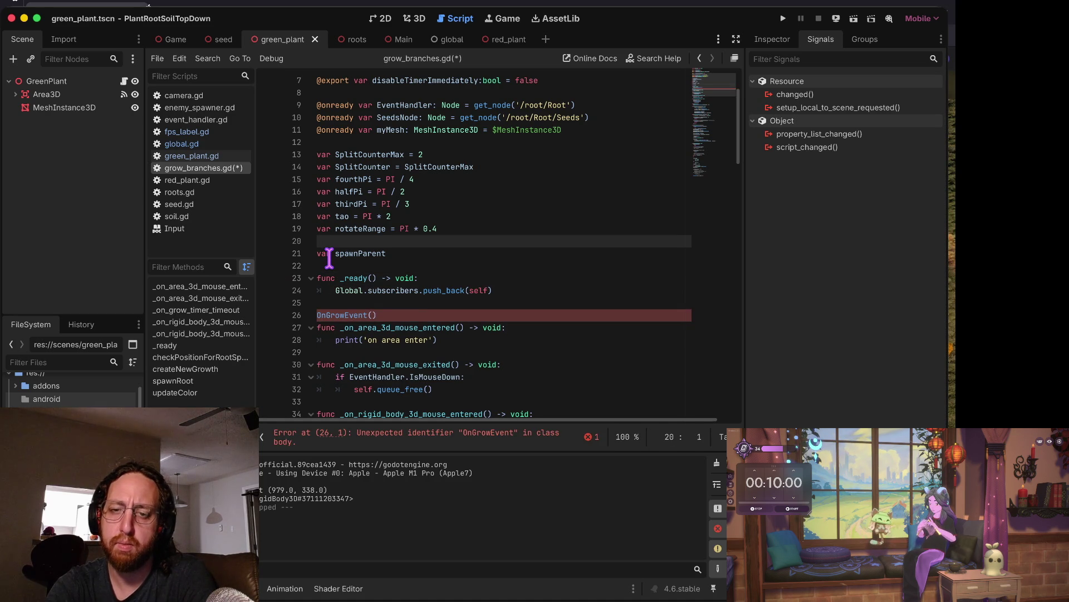
key(Return)
text(var)
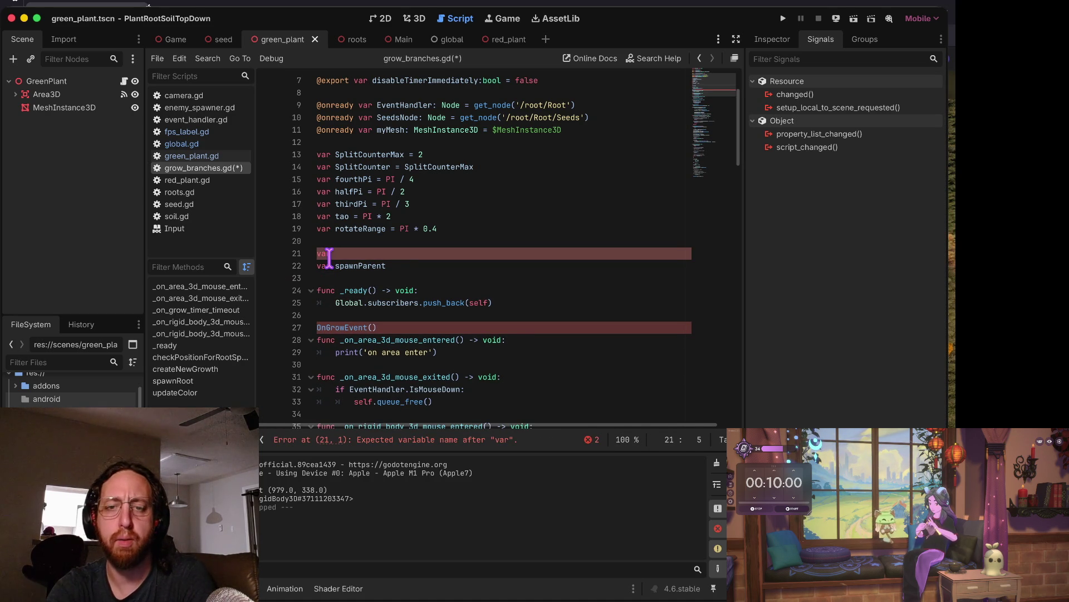
key(BackSpace)
key(BackSpace)
key(BackSpace)
key(Down)
key(Down)
key(Down)
text(func)
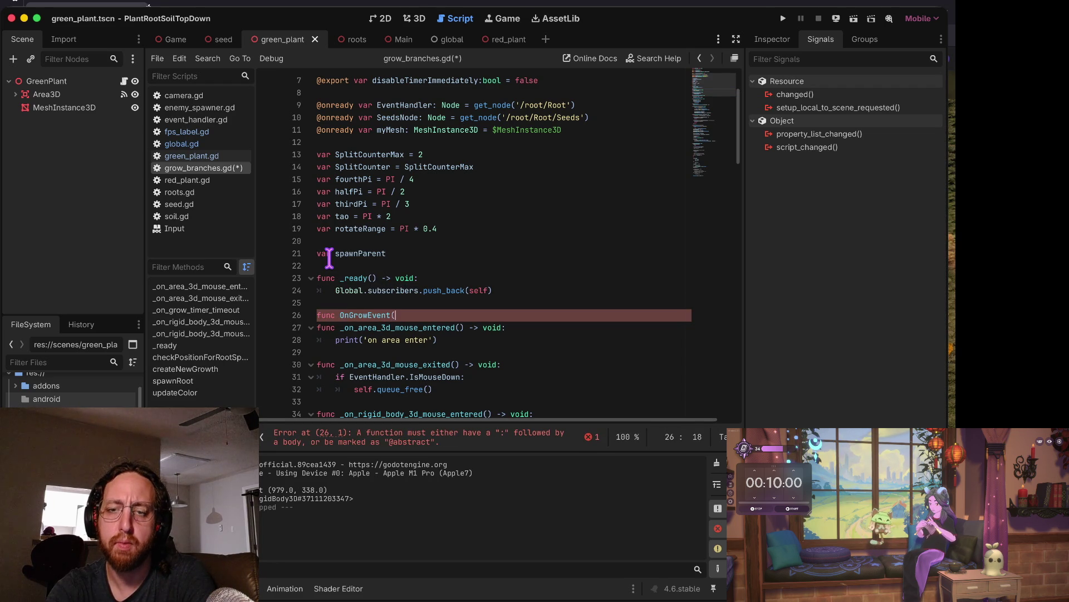
key(BackSpace)
text(() -> v)
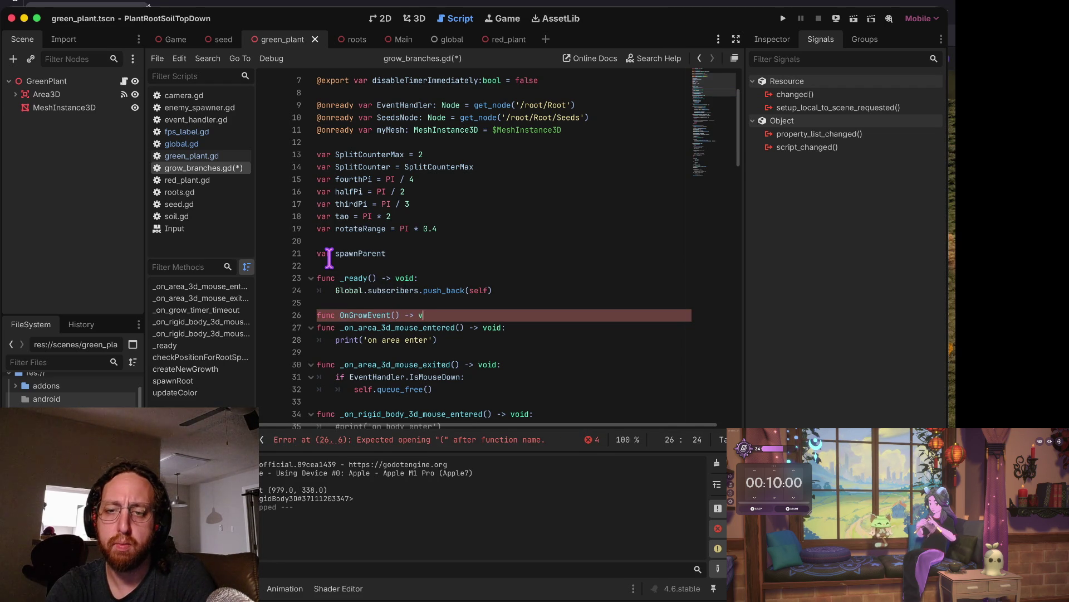
text(oid:)
key(alt+Left)
key(alt+Left)
key(alt+Left)
key(alt+Left)
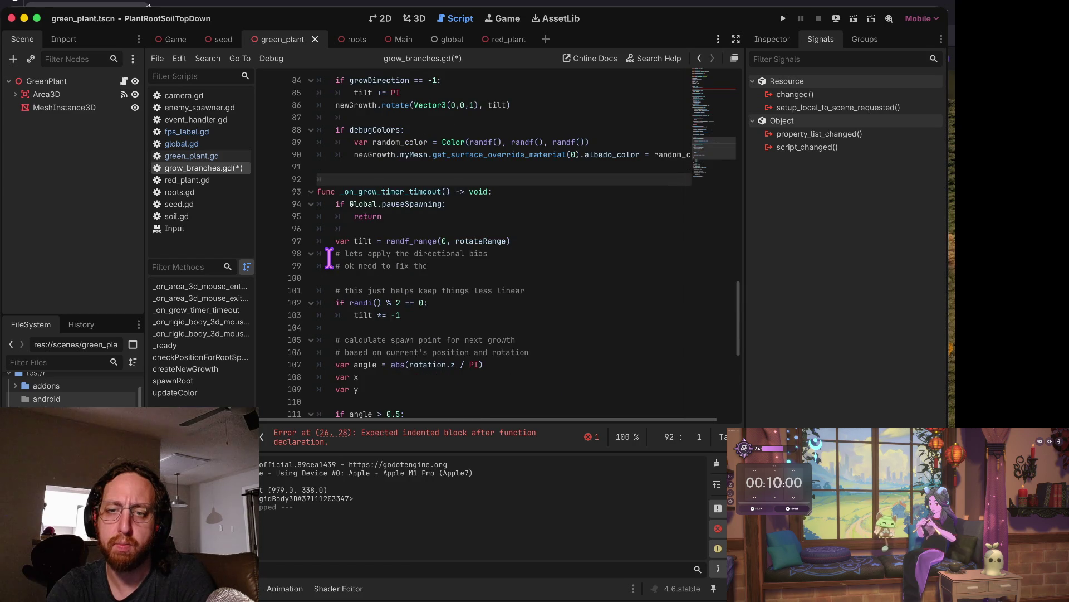
key(alt+Left)
key(alt+Left)
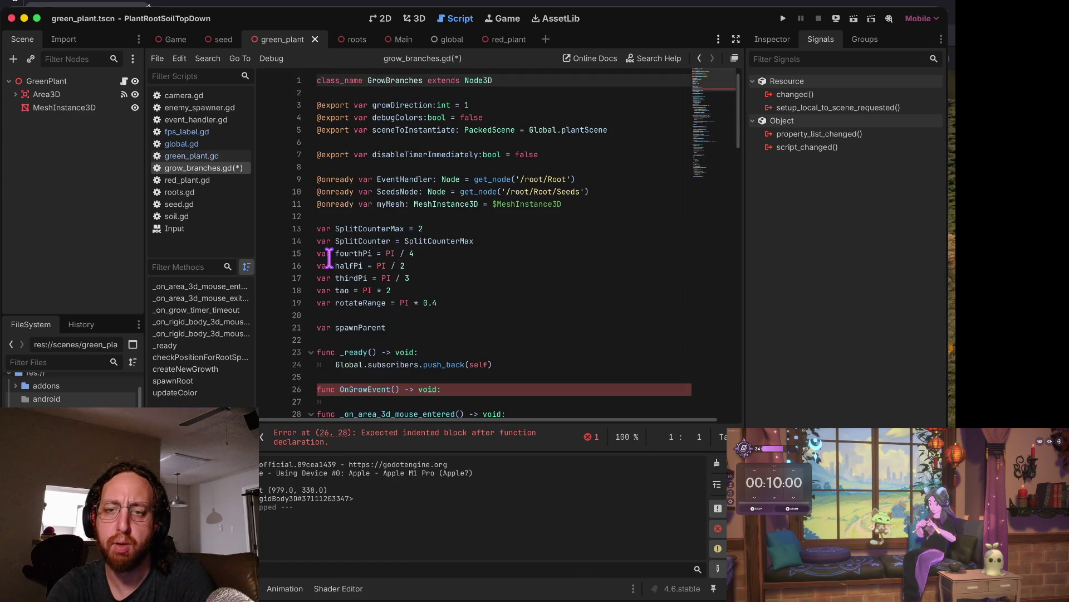
key(alt+Left)
key(Down)
key(Down)
key(Down)
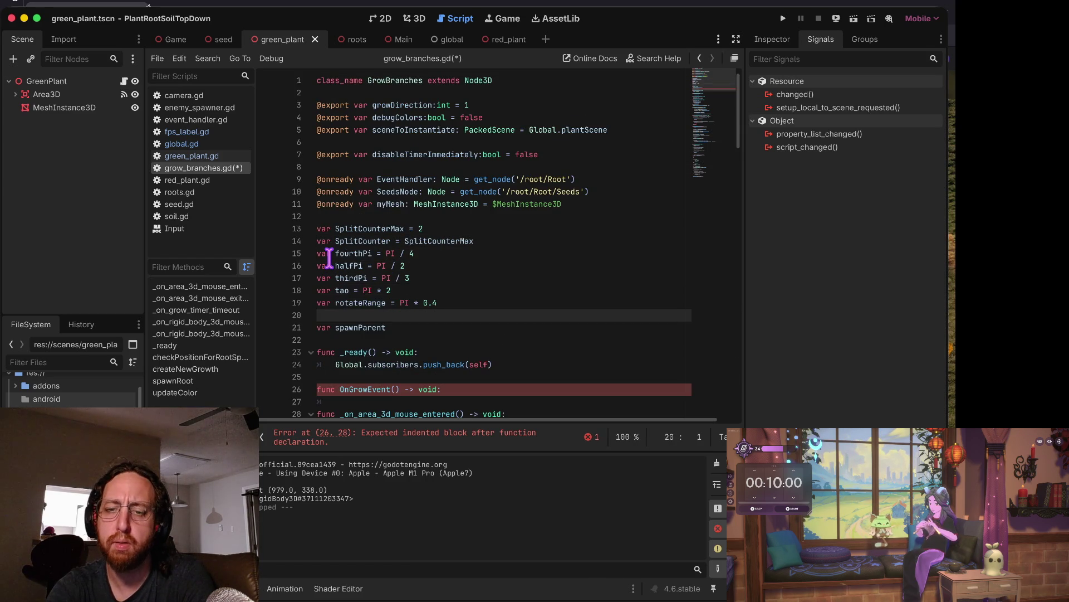
Give OnGrowEvent a body calling _on_grow_timer_timeout() and save grow_branches.gd
key(End)
key(Return)
text(_on_grow_timer_timeout()
key(Left)
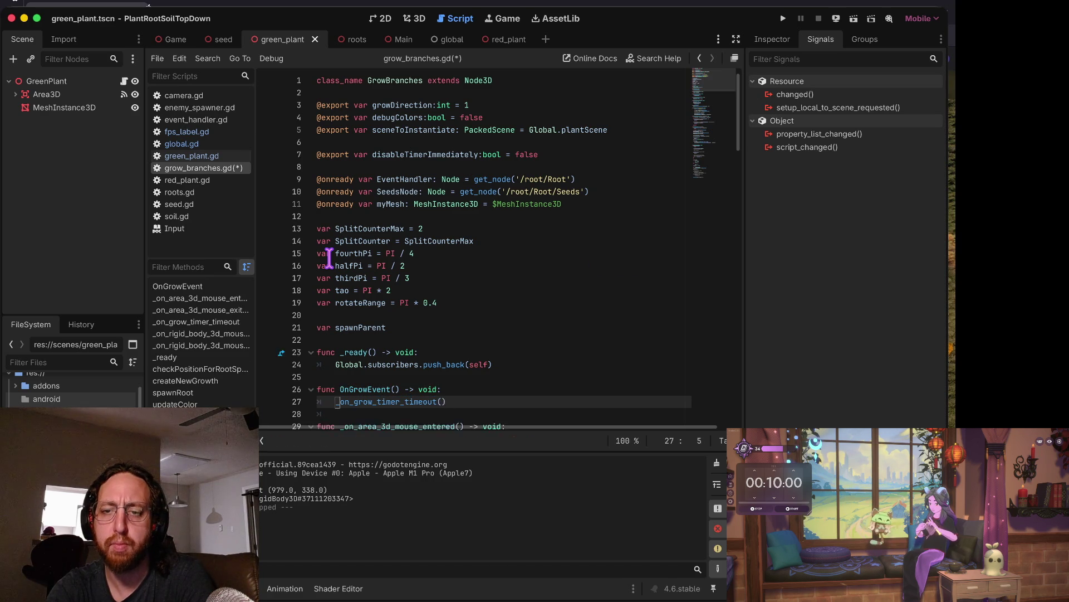
key(ctrl+alt+space)
key(alt+Left)
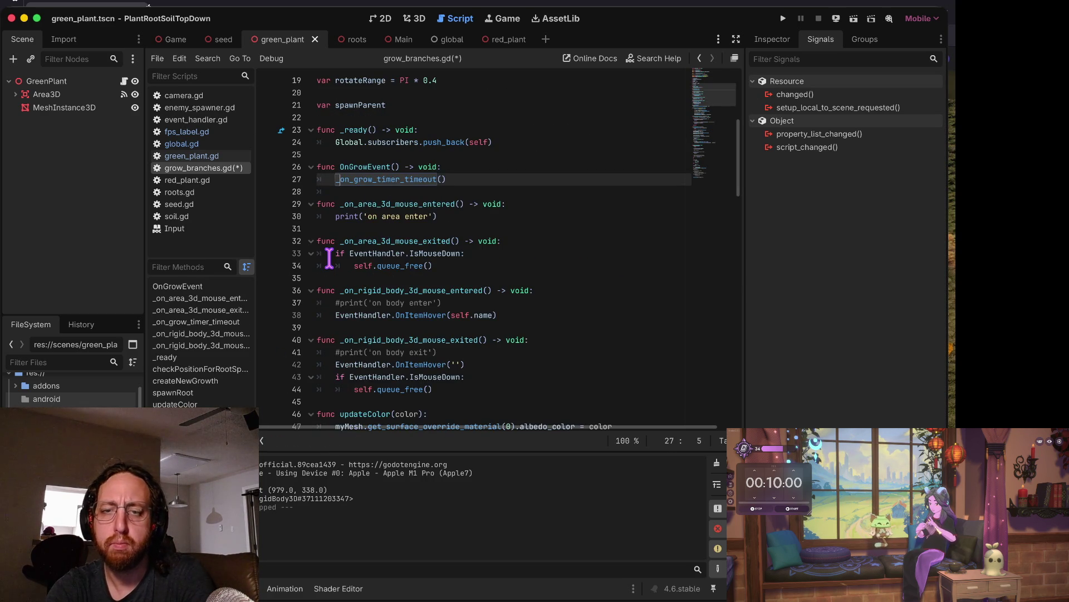
key(ctrl+z)
key(Up)
key(Up)
key(Up)
key(Down)
key(Down)
key(Down)
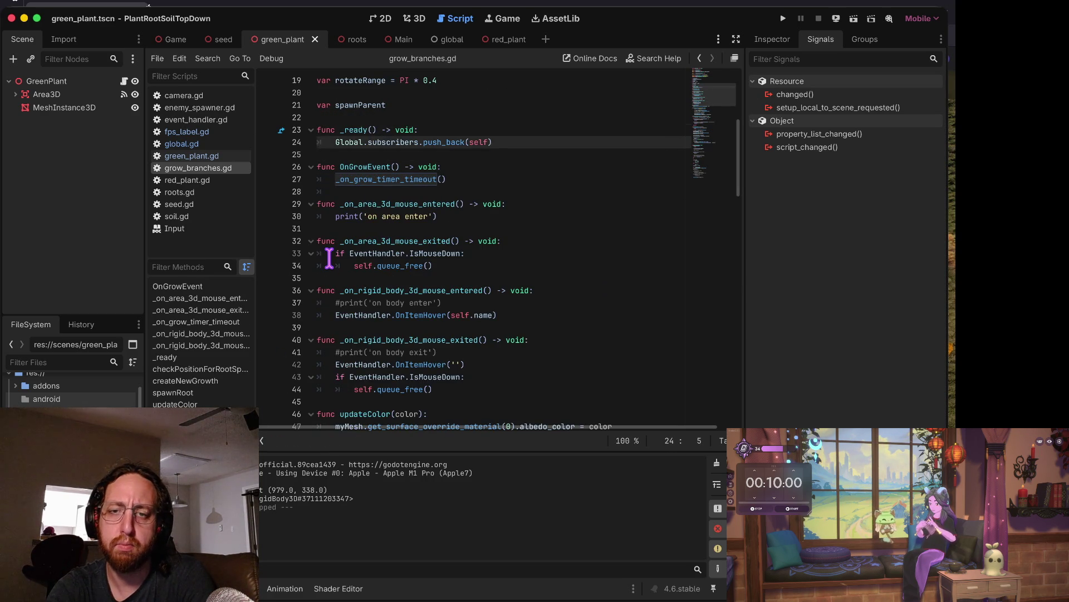
key(Up)
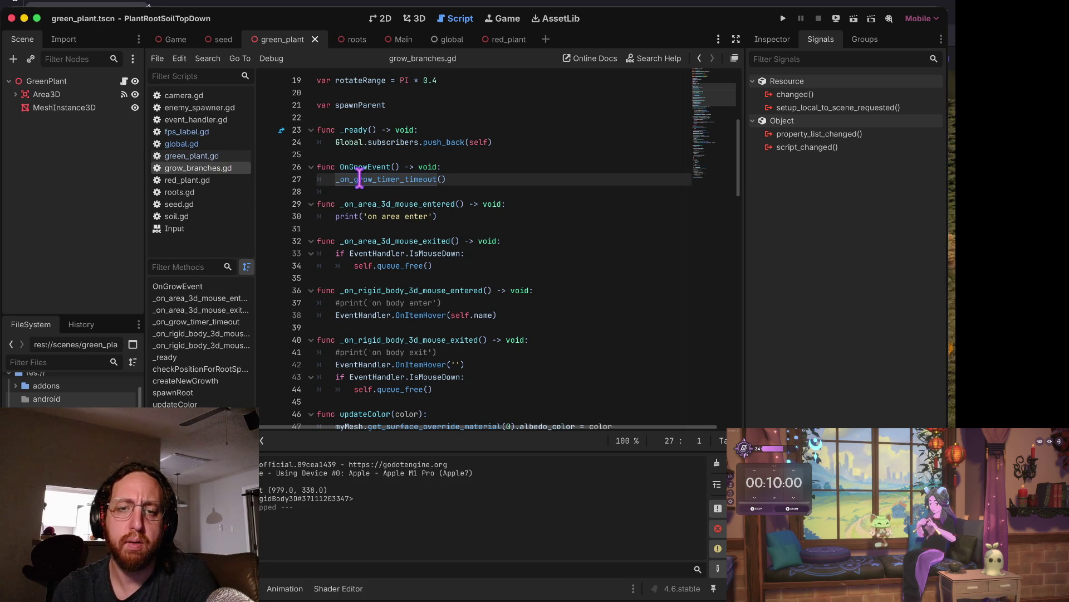
In green_plant.gd, add a 'func OnGrowEvent() -> void:' header near line 8
click(219, 158)
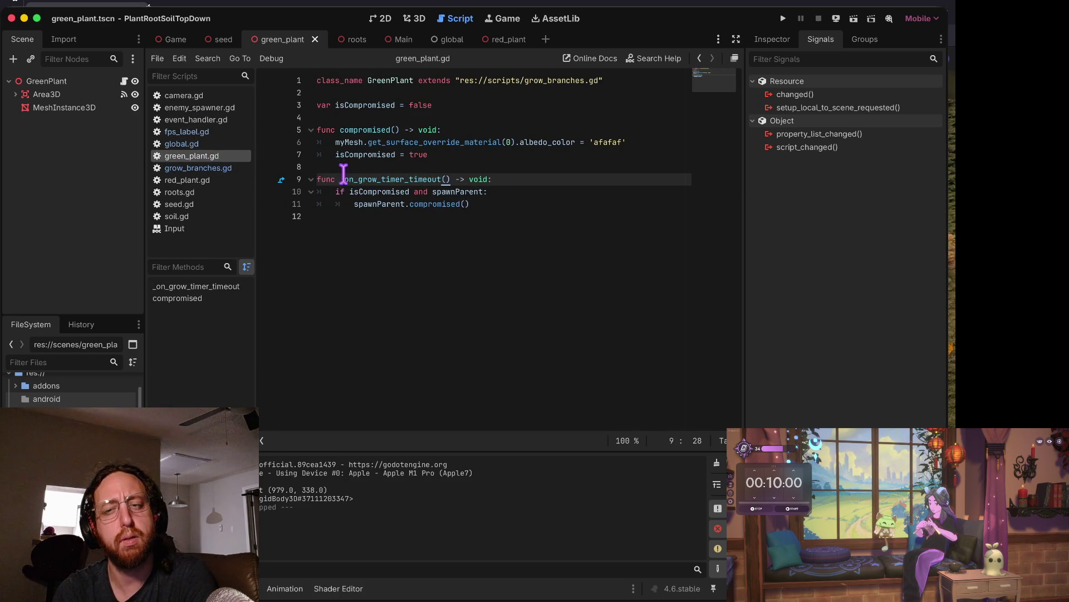
click(341, 166)
key(Return)
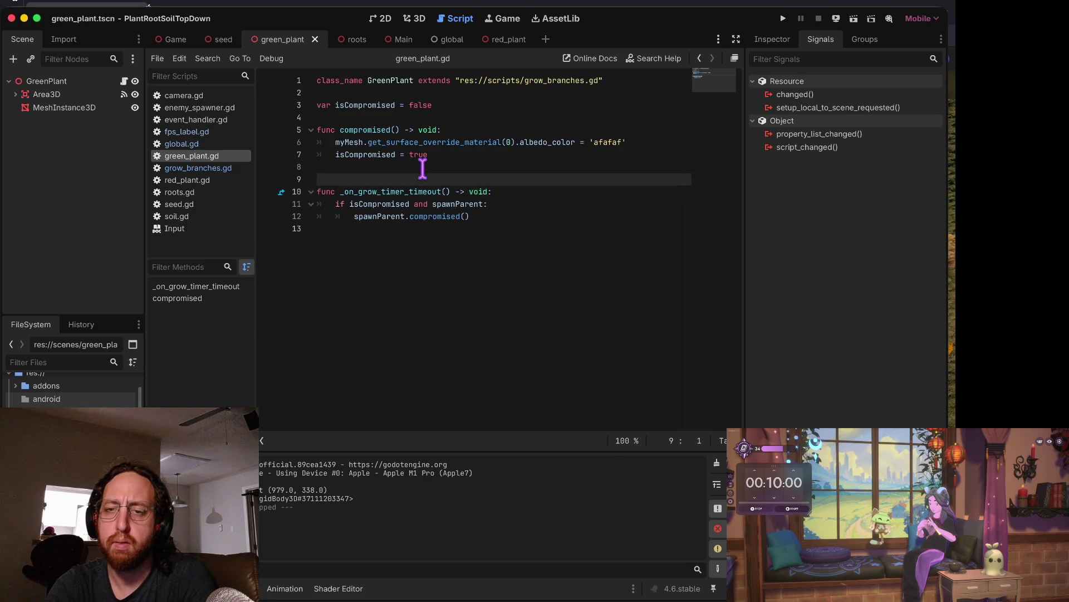
key(Return)
text(func OnGrowEvent() -> void:)
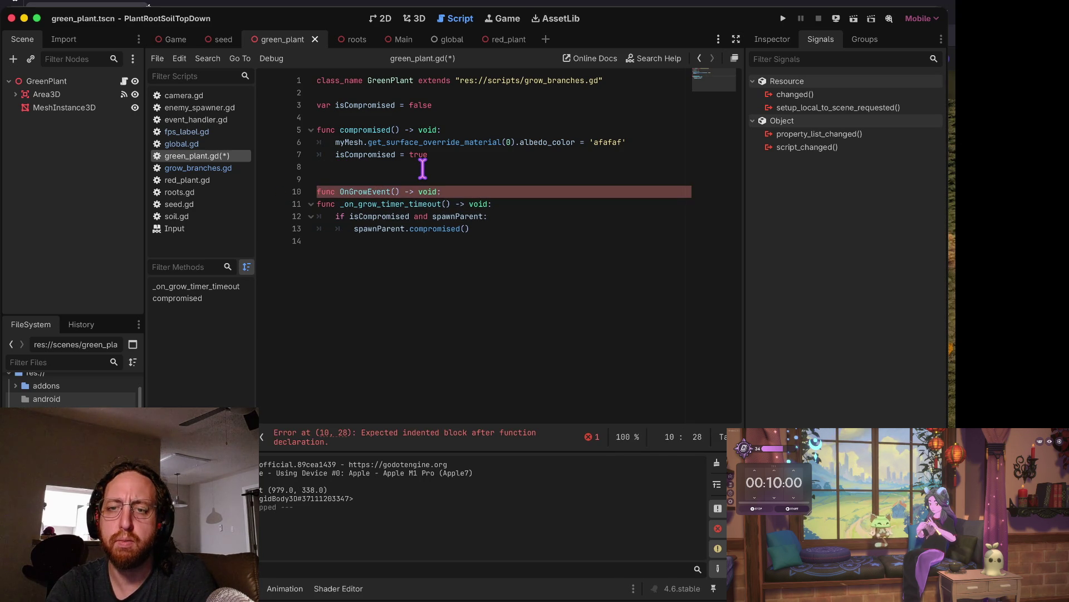
Add an else branch calling super() after the compromise check
key(Down)
key(Down)
key(Down)
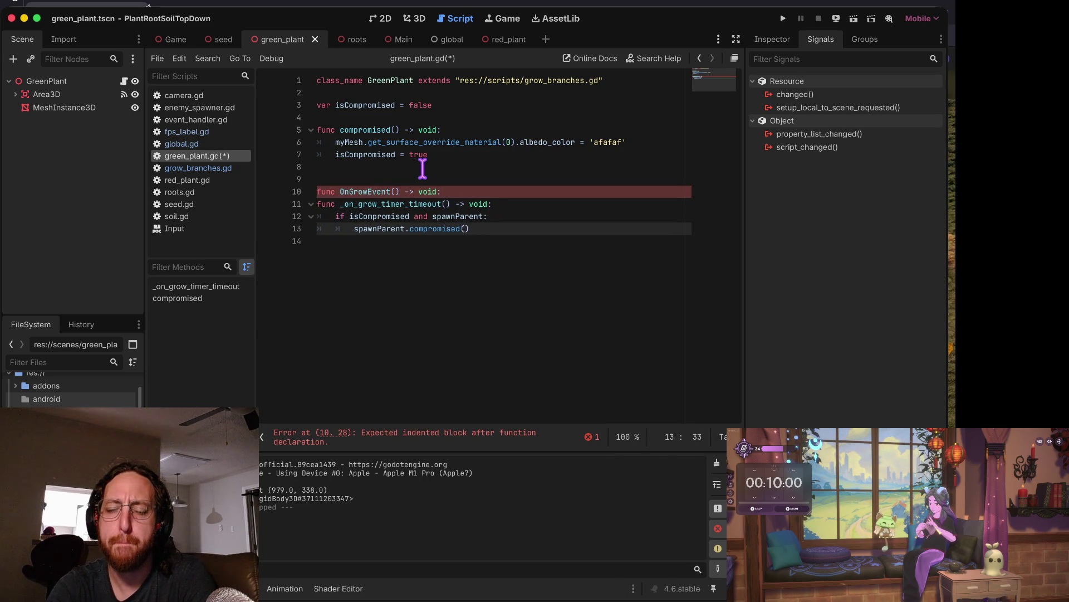
key(Return)
key(BackSpace)
text(else:)
key(Return)
text(super())
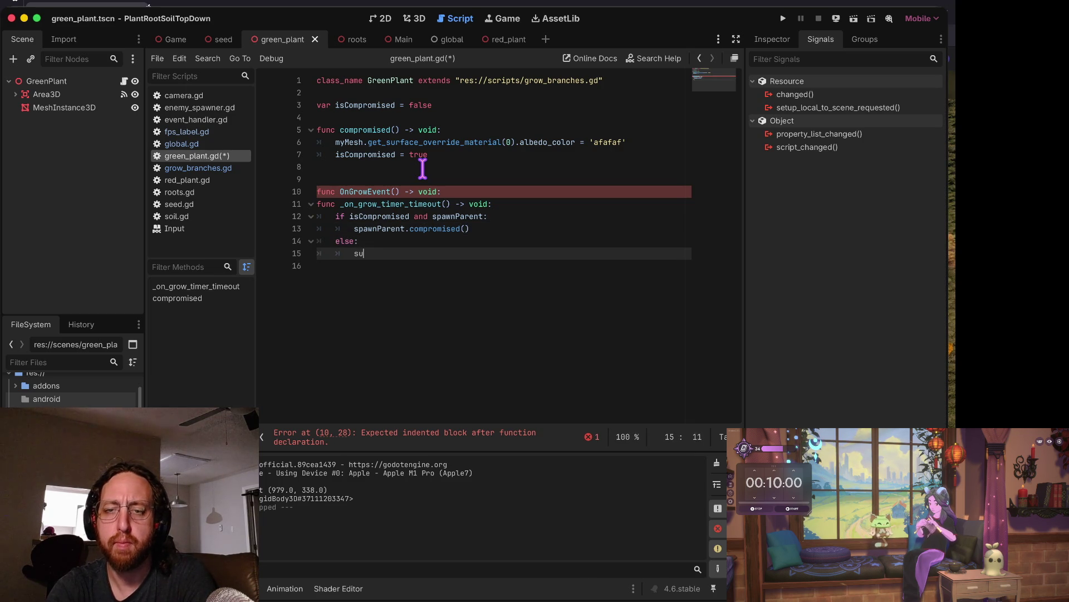
Delete the _on_grow_timer_timeout declaration so its body falls under OnGrowEvent, and save
key(Up)
key(Up)
key(Up)
key(Up)
key(Up)
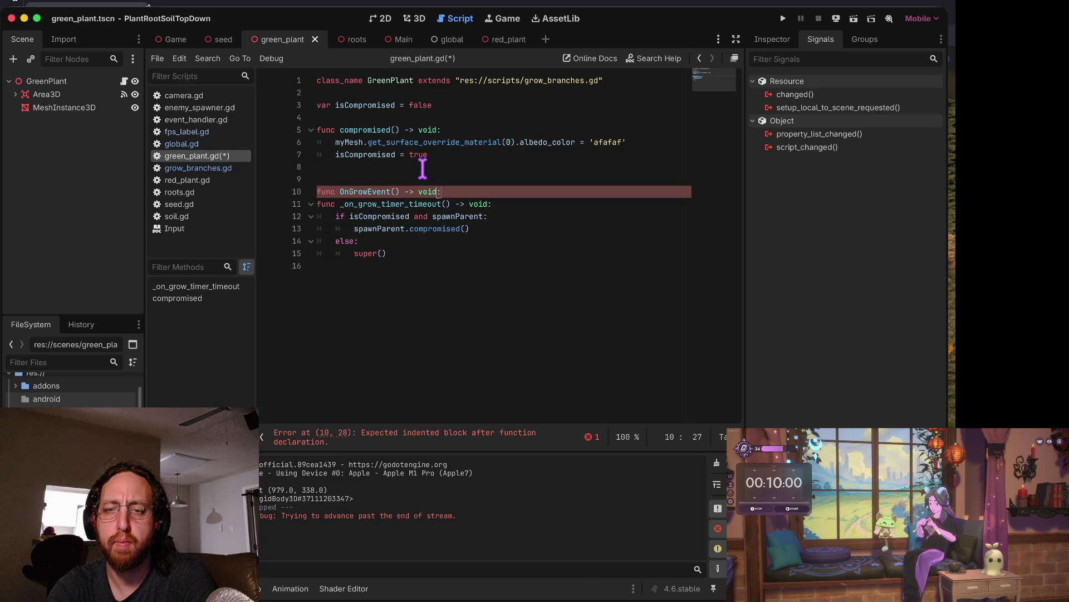
key(Down)
key(Home)
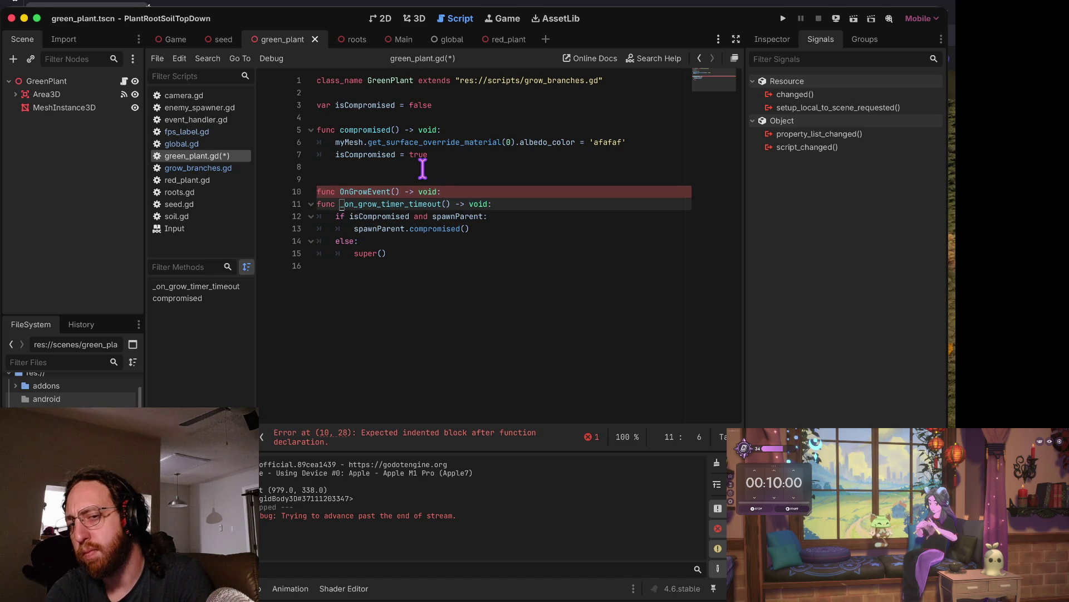
key(shift+End)
key(shift+Home)
key(BackSpace)
key(Delete)
key(ctrl+s)
Remove the trailing and extra blank lines, then open red_plant.gd for comparison
key(ctrl+End)
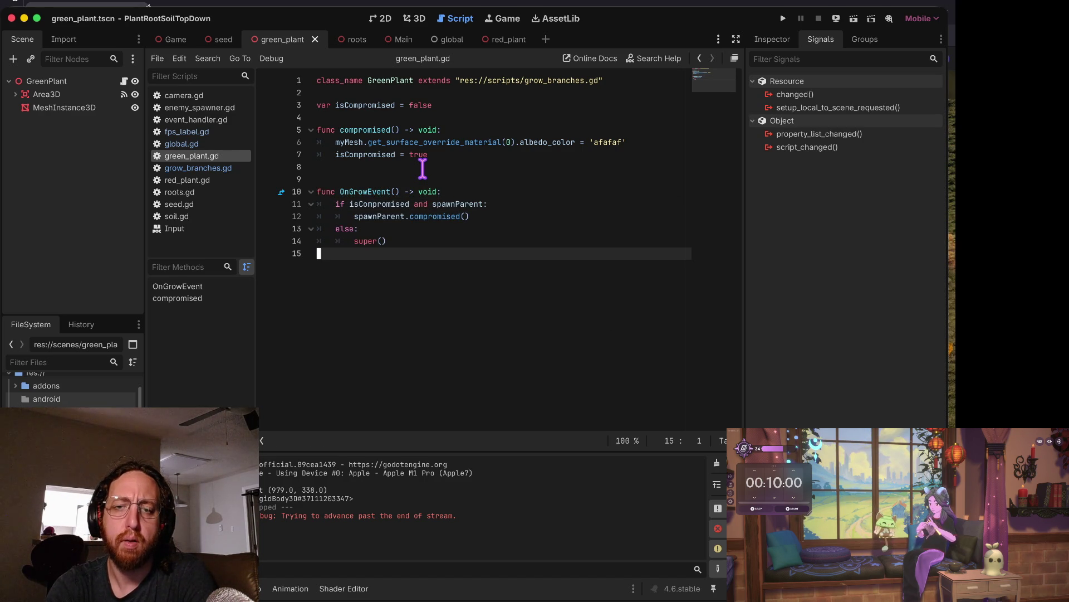
key(BackSpace)
key(Up)
key(Up)
key(Up)
key(Delete)
key(Down)
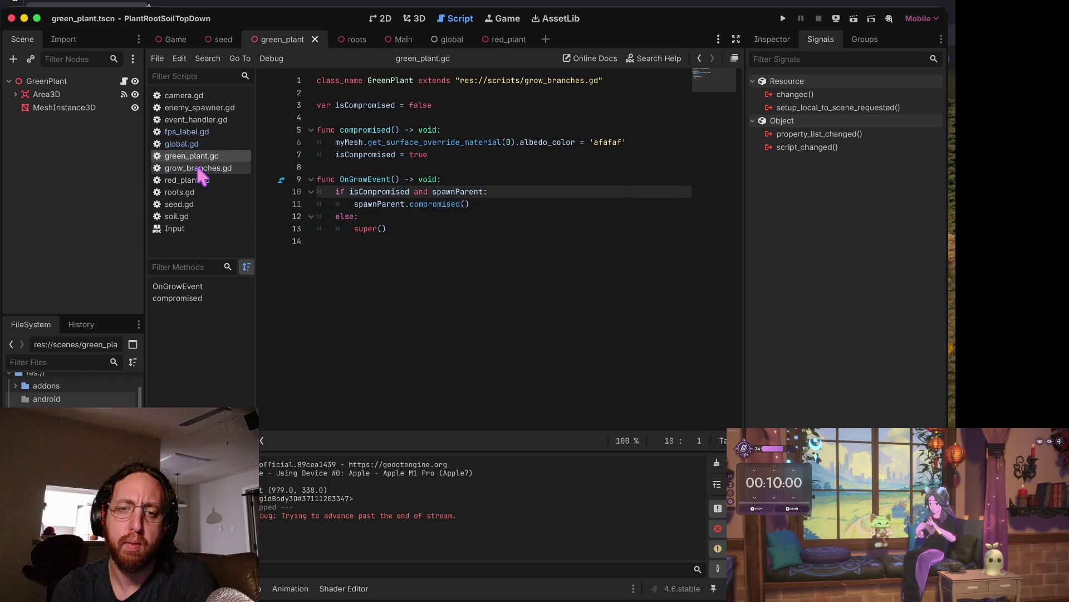
click(189, 181)
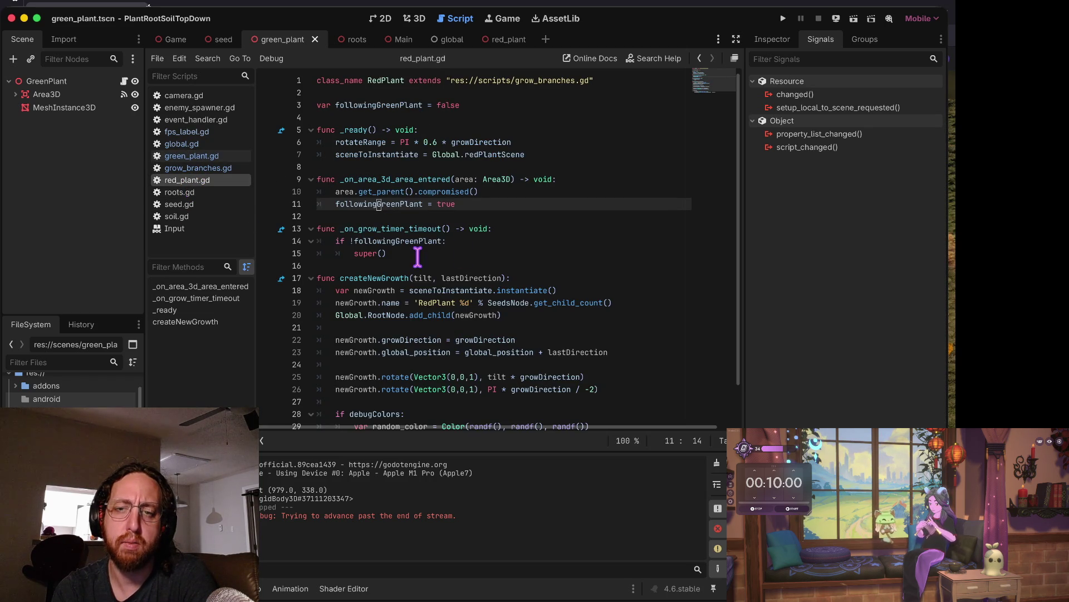
scroll(418, 254, down, 2)
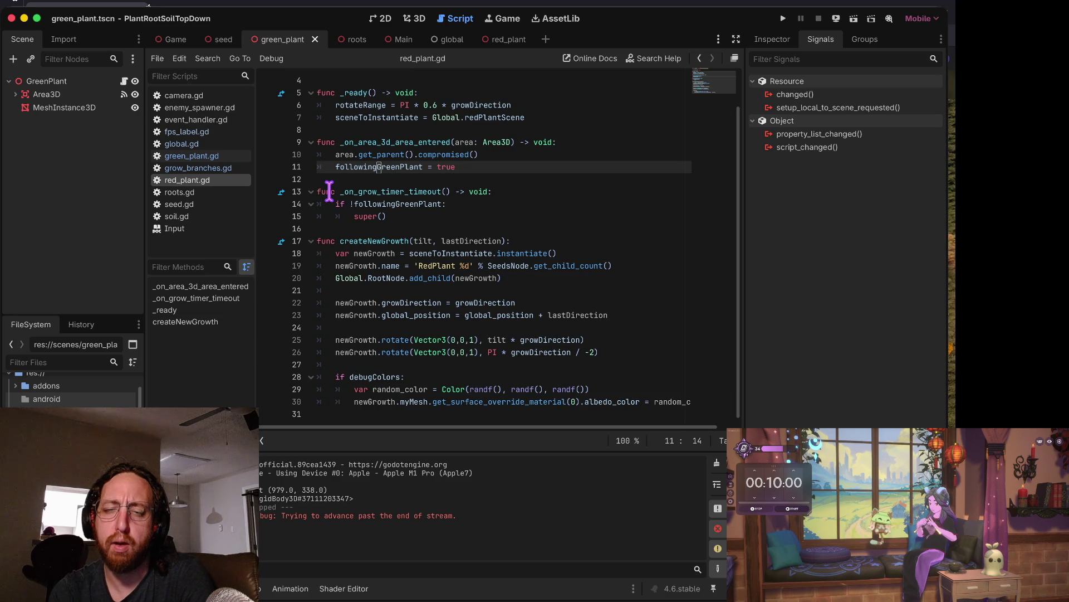
drag(340, 191, 430, 192)
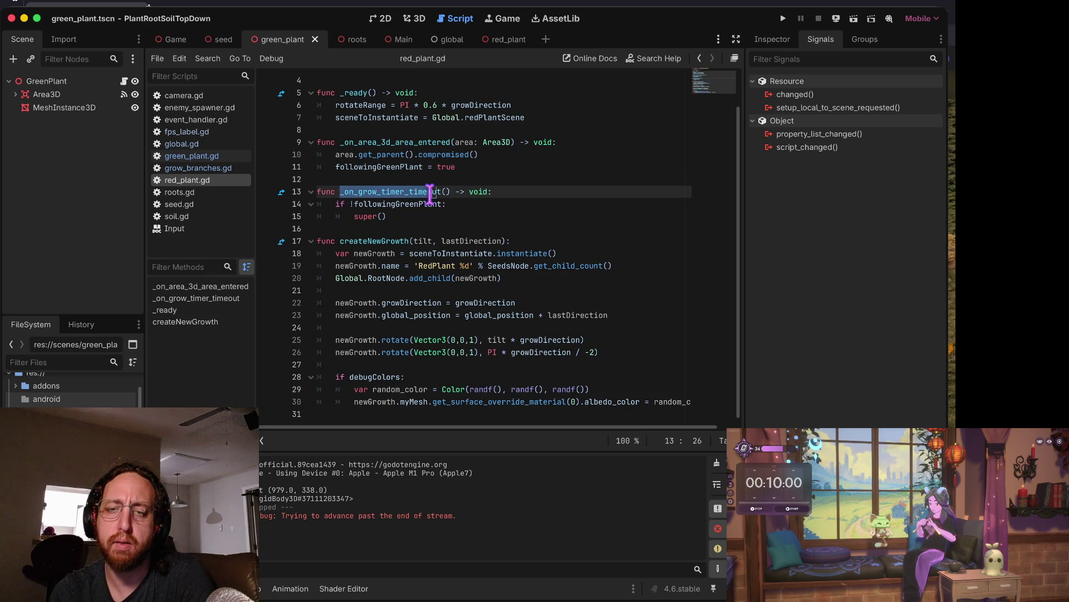
click(451, 192)
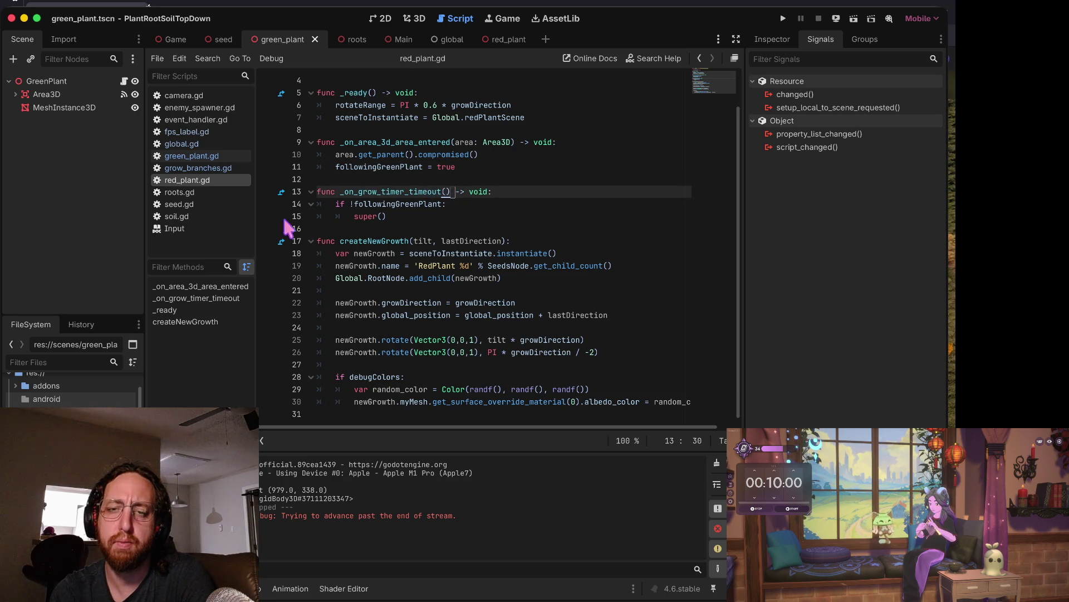
click(394, 179)
scroll(390, 179, up, 1)
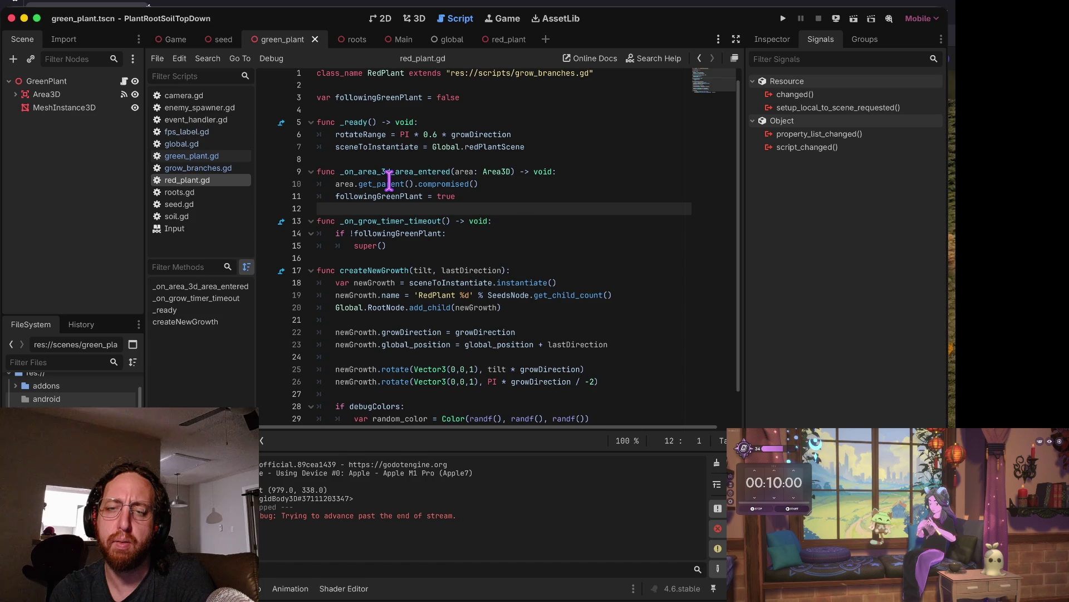
scroll(388, 179, up, 1)
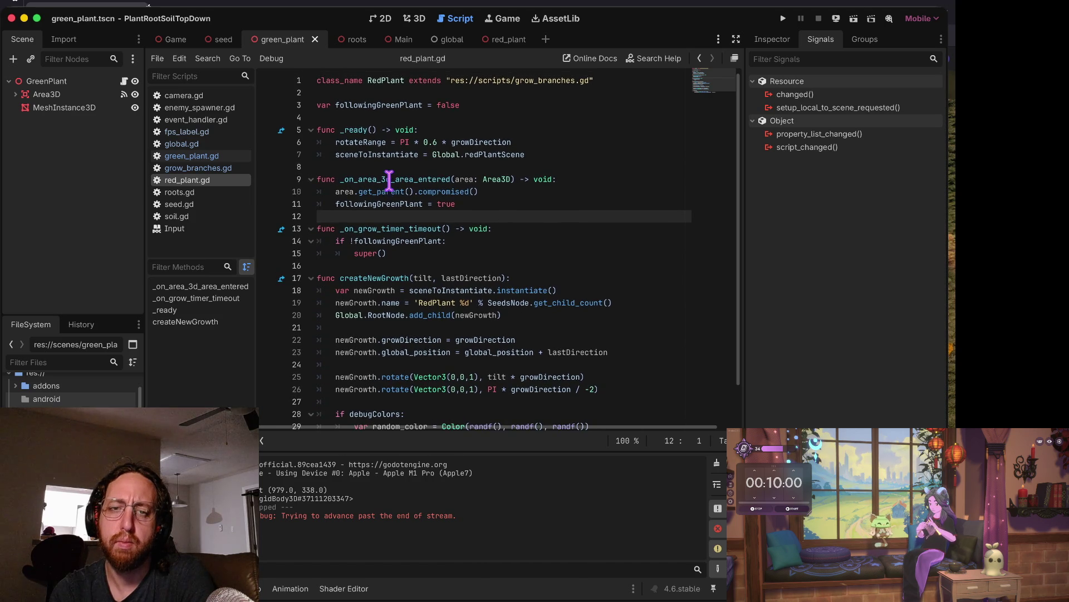
click(215, 157)
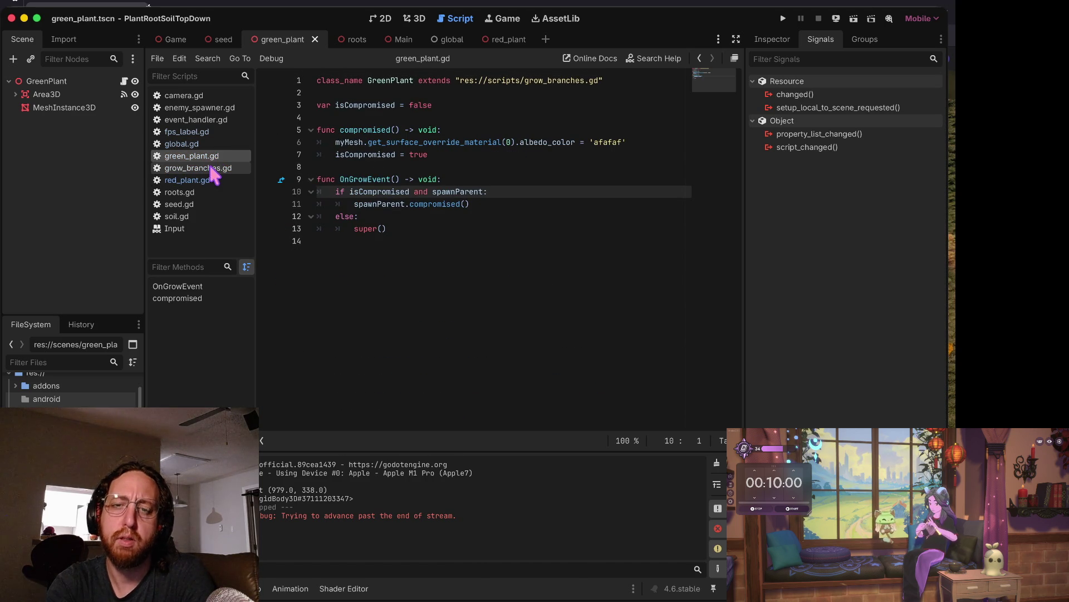
key(ctrl+z)
key(ctrl+z)
key(ctrl+z)
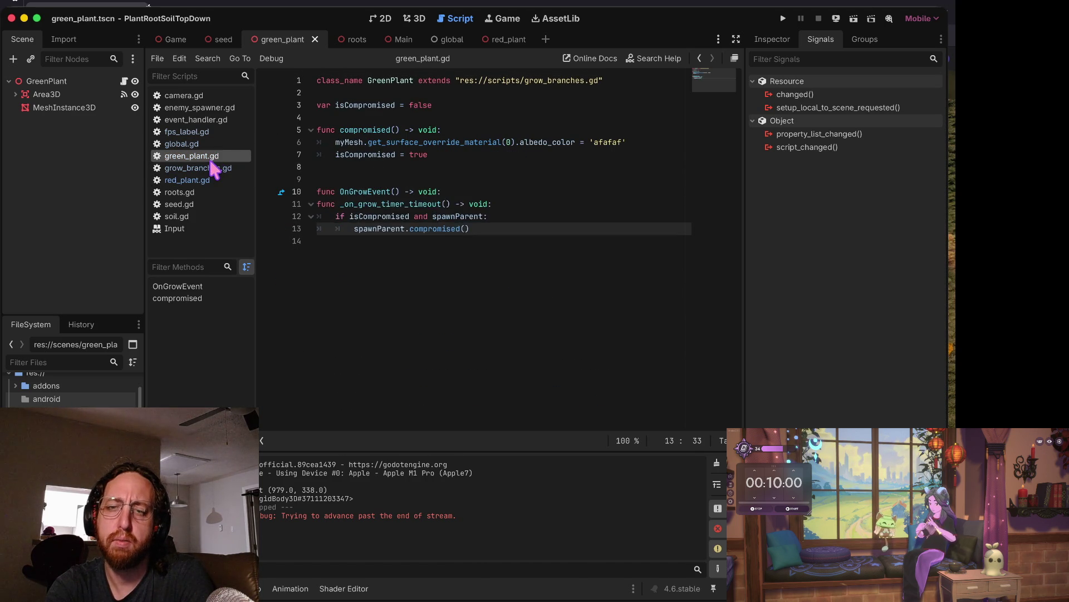
key(ctrl+z)
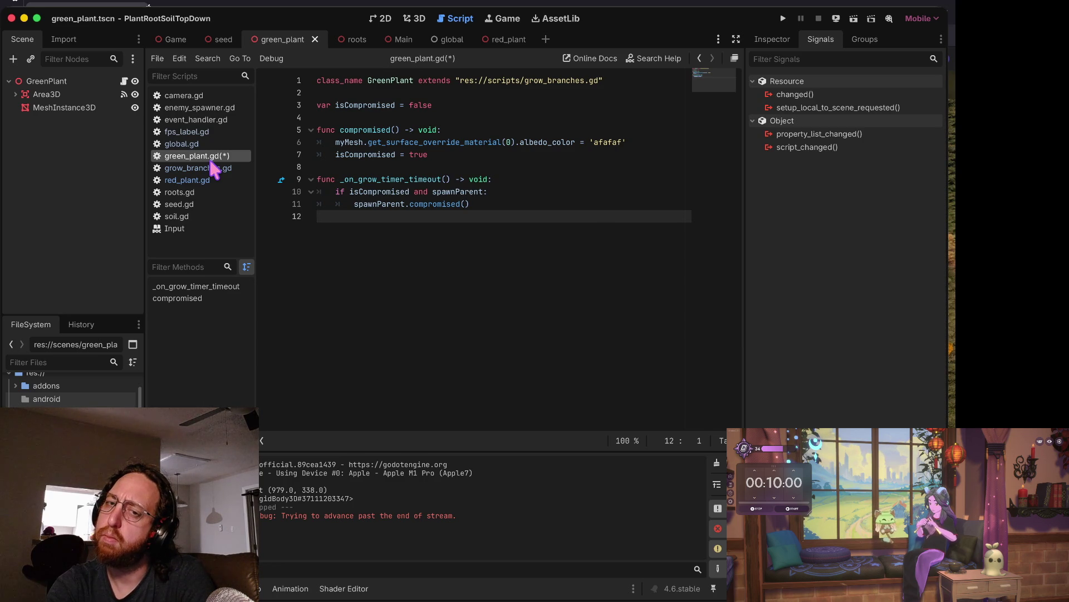
key(ctrl+shift+z)
key(ctrl+shift+z)
key(ctrl+shift+z)
key(ctrl+shift+z)
key(ctrl+shift+z)
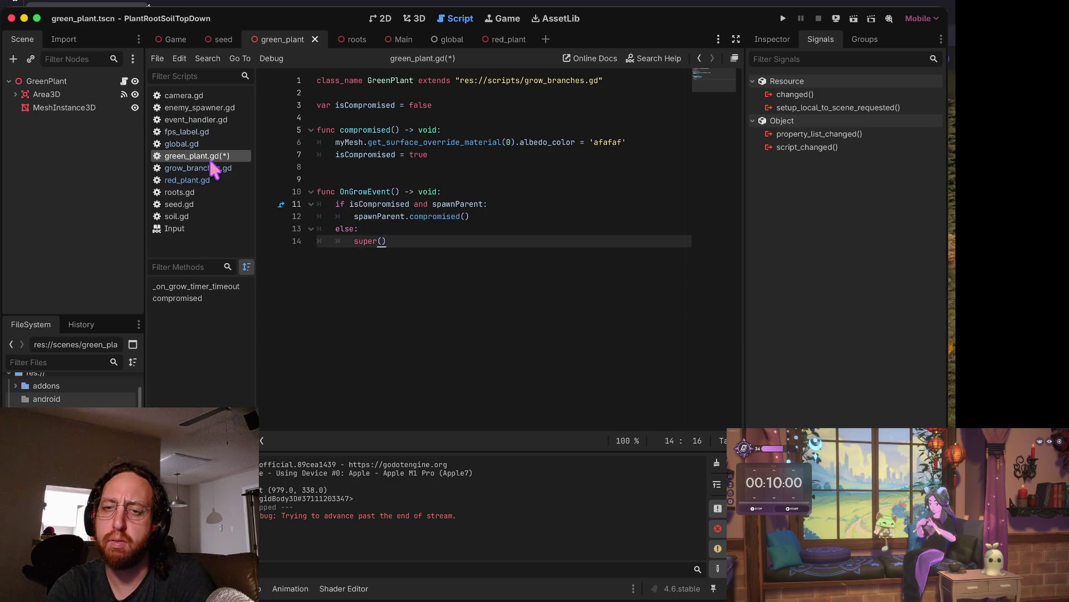
key(ctrl+s)
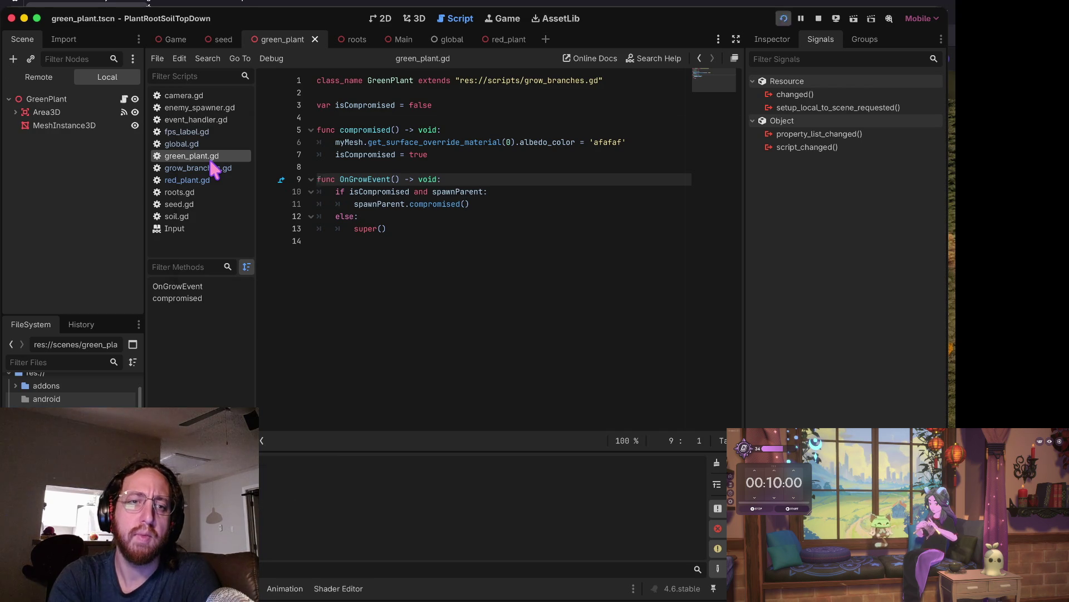
Run the game, place three green plants, and stop the run
key(super+b)
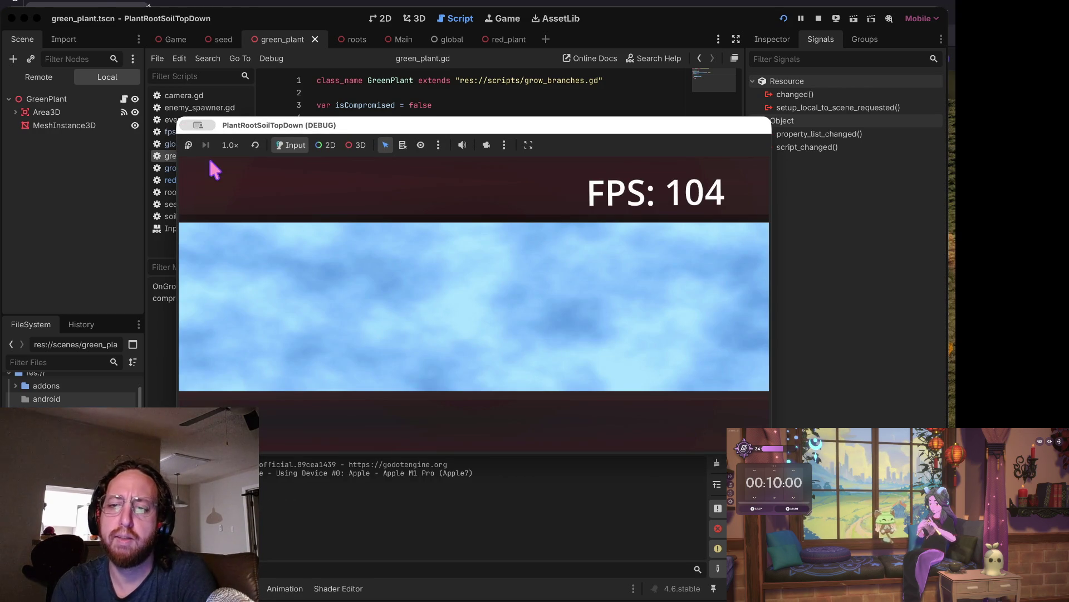
click(395, 334)
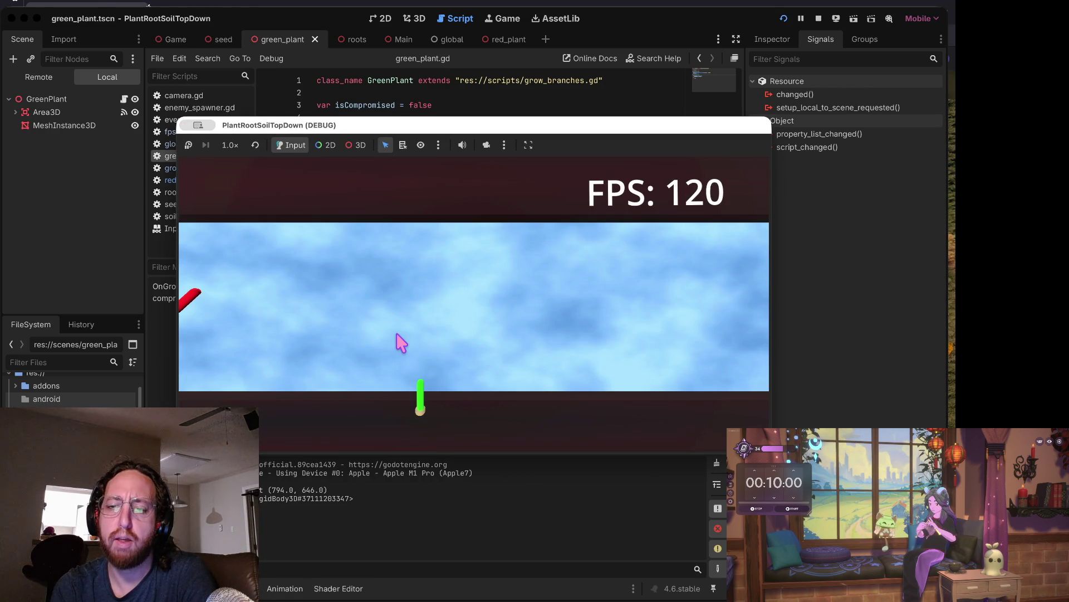
click(369, 345)
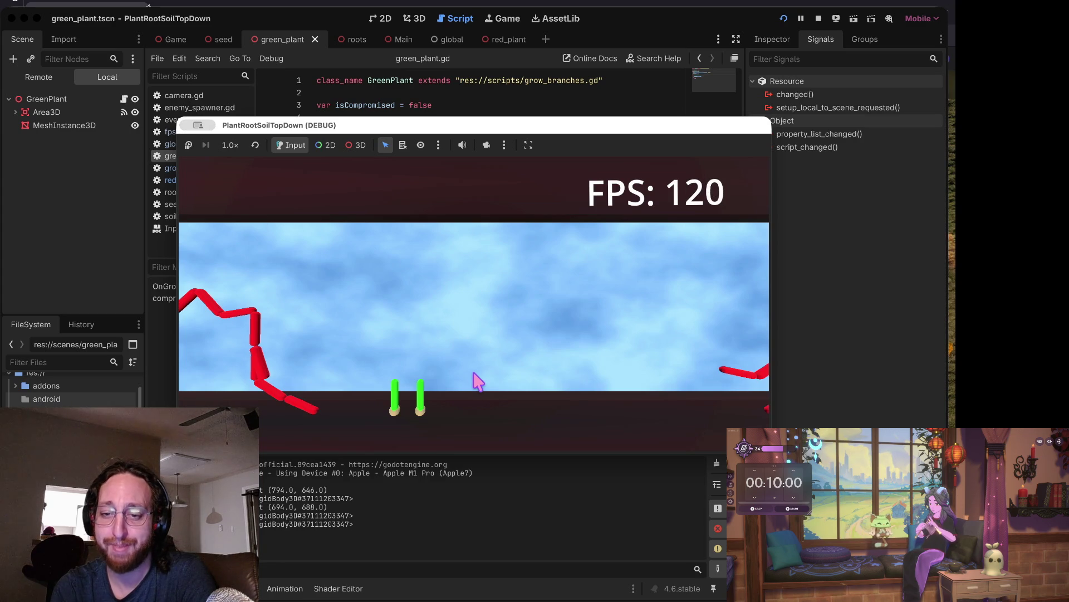
click(492, 370)
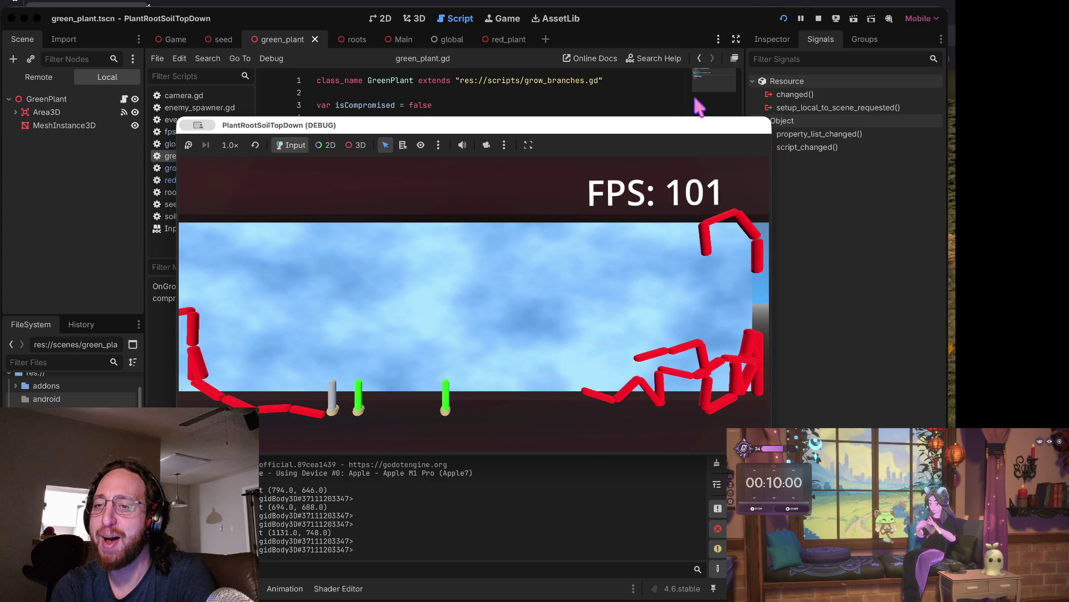
click(819, 20)
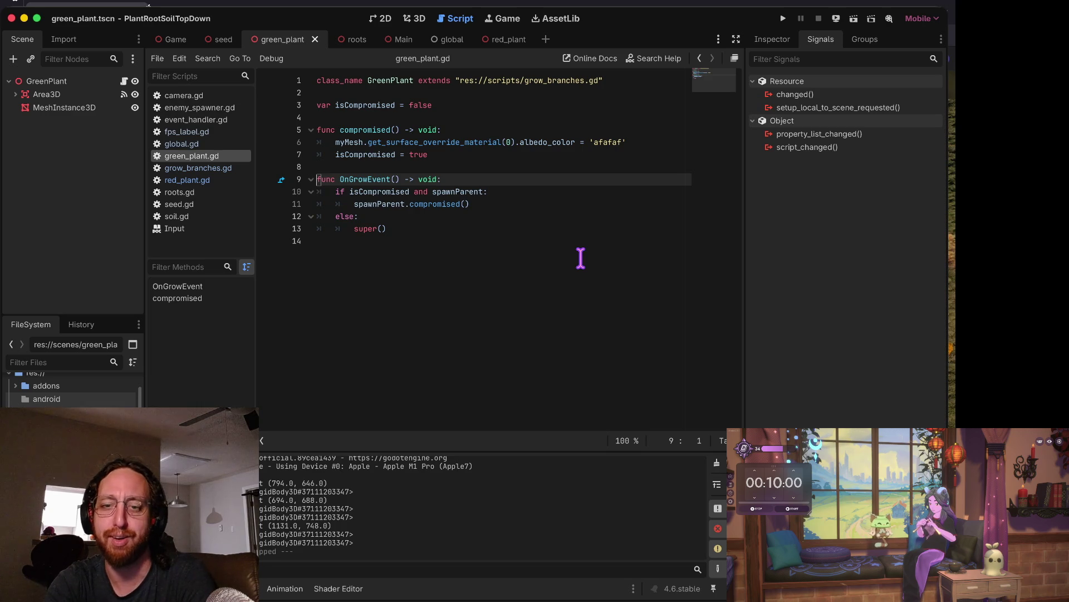
Edit the lines around the compromised call and else branch in OnGrowEvent
key(Down)
key(Down)
key(Down)
key(Up)
key(Up)
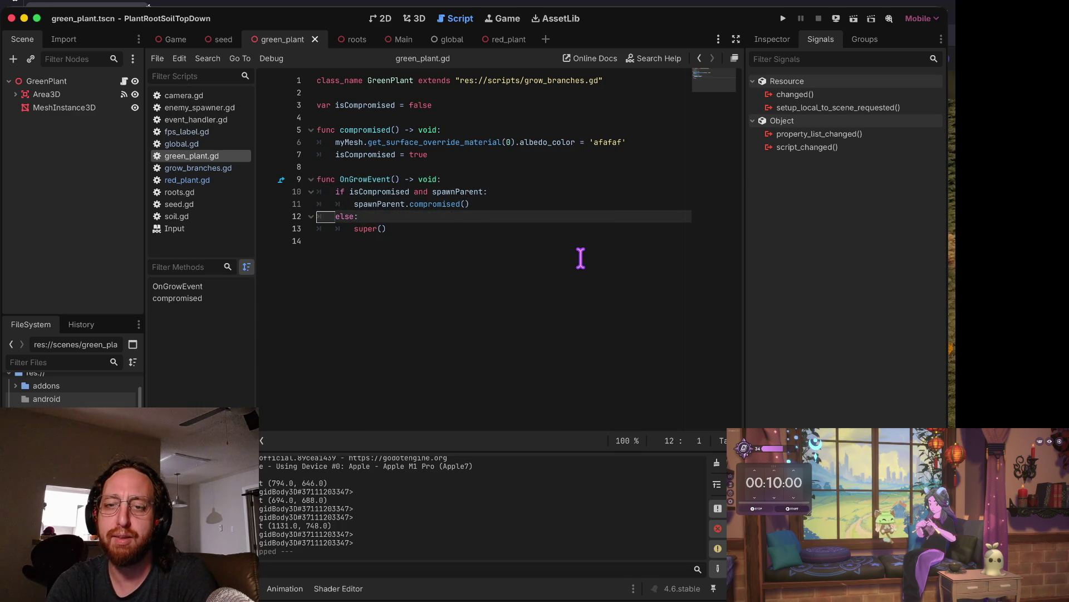
key(End)
key(Down)
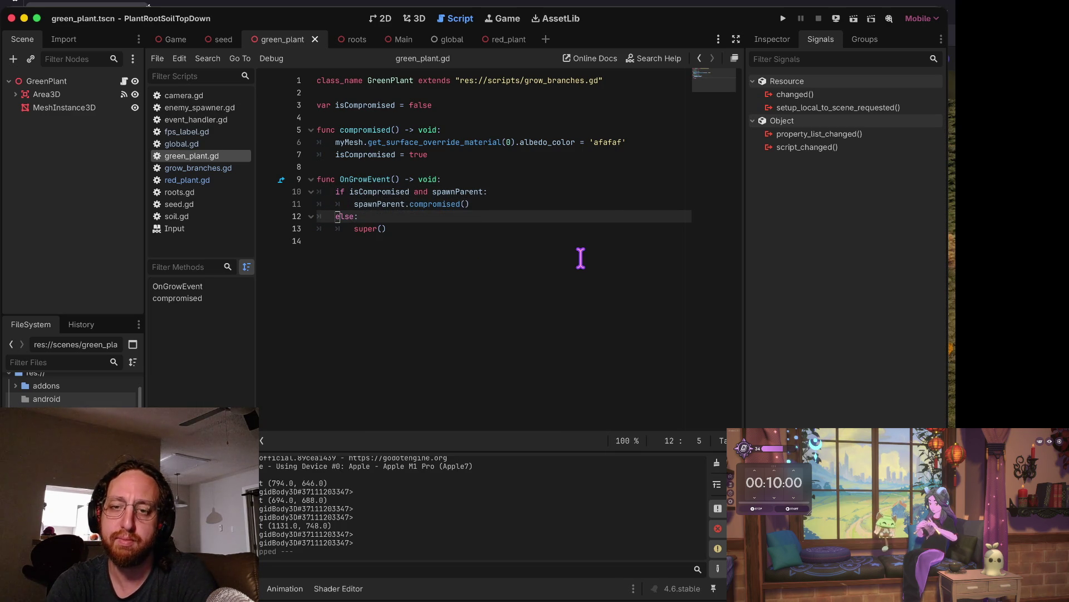
key(Down)
key(Up)
key(Up)
key(Up)
key(Up)
key(Home)
key(Return)
key(super+Down)
key(BackSpace)
Undo green_plant.gd back to its _on_grow_timer_timeout version, then open grow_branches.gd
key(super+z)
key(super+z)
key(super+z)
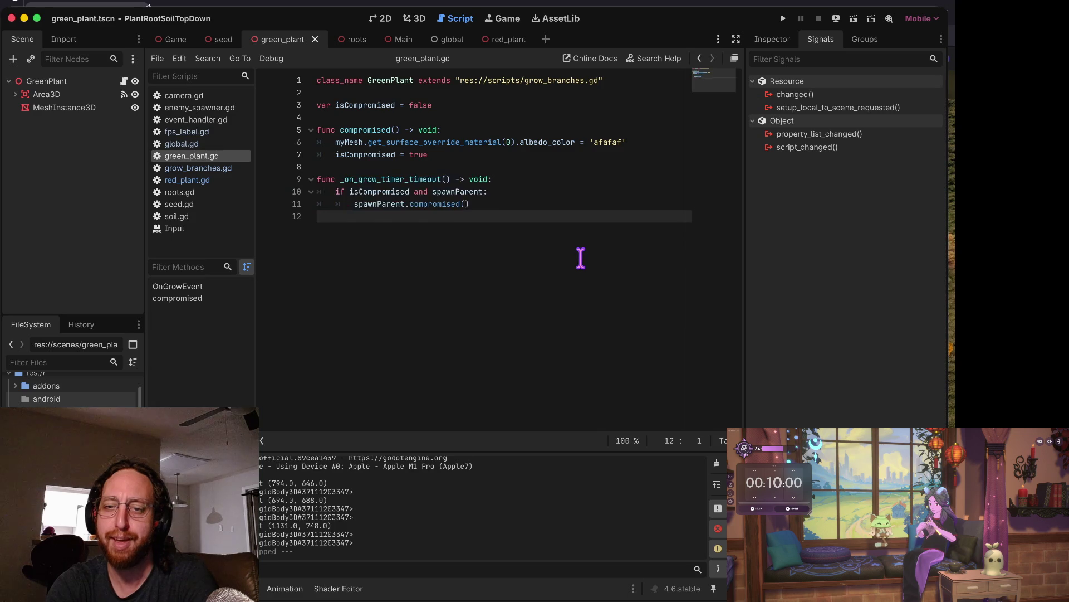
key(super+z)
key(super+z)
key(super+z)
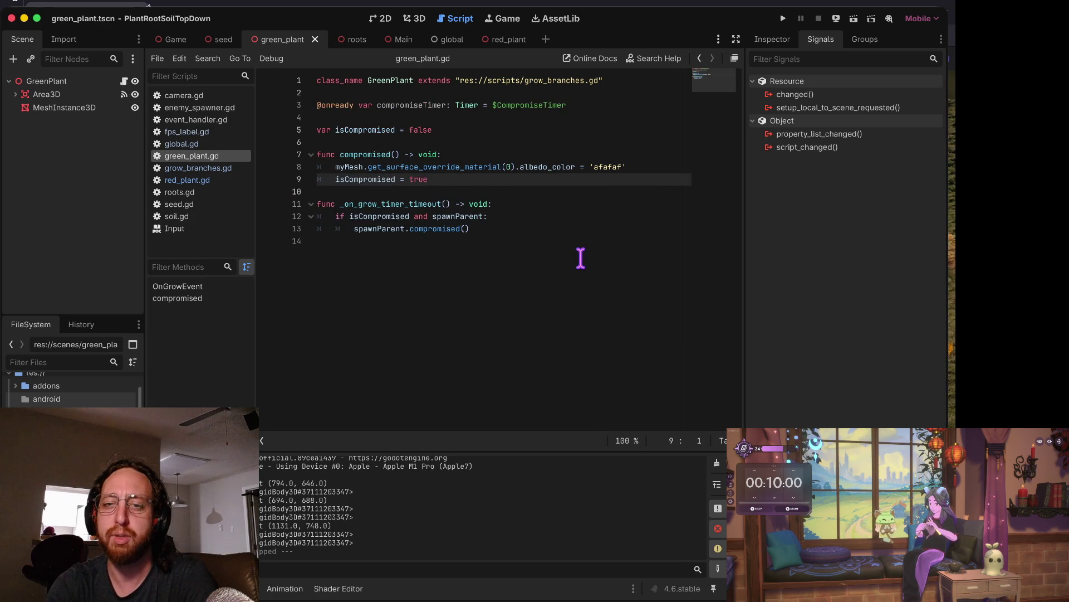
key(super+z)
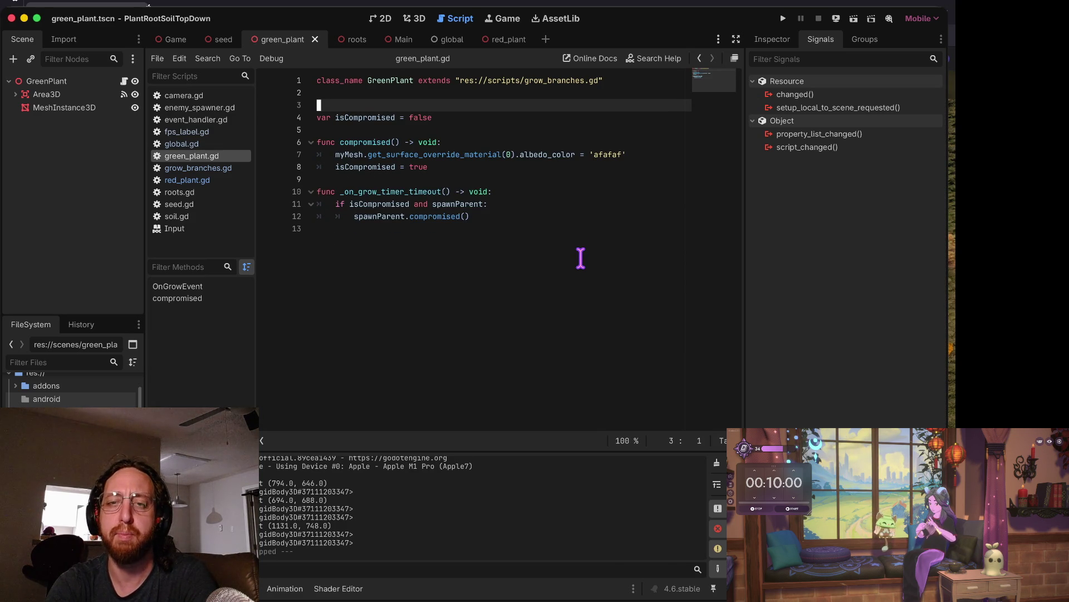
key(super+z)
key(super+z)
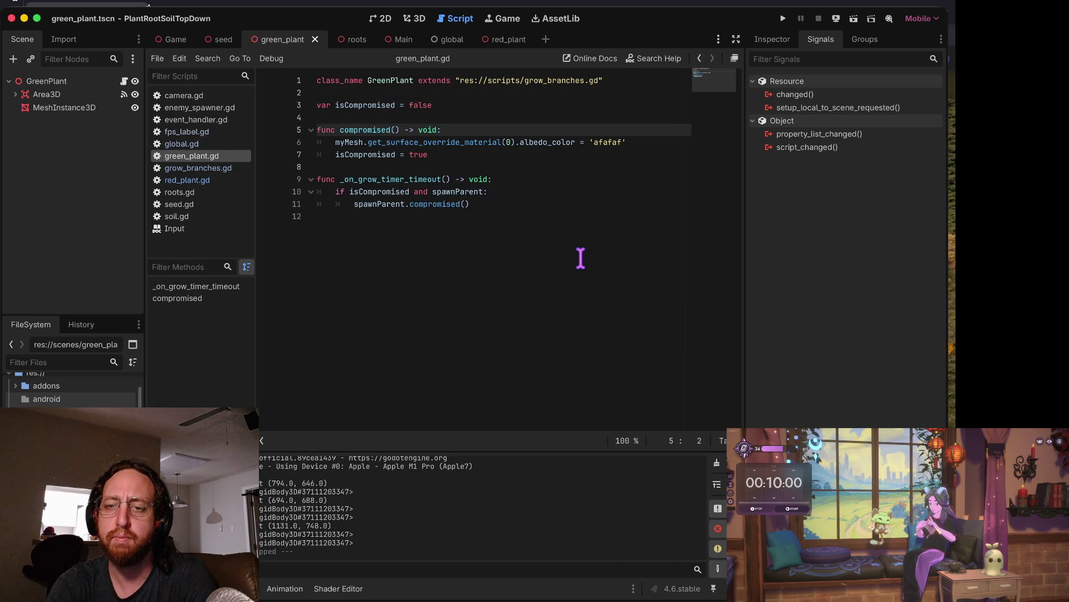
key(super+z)
key(super+z)
key(super+z)
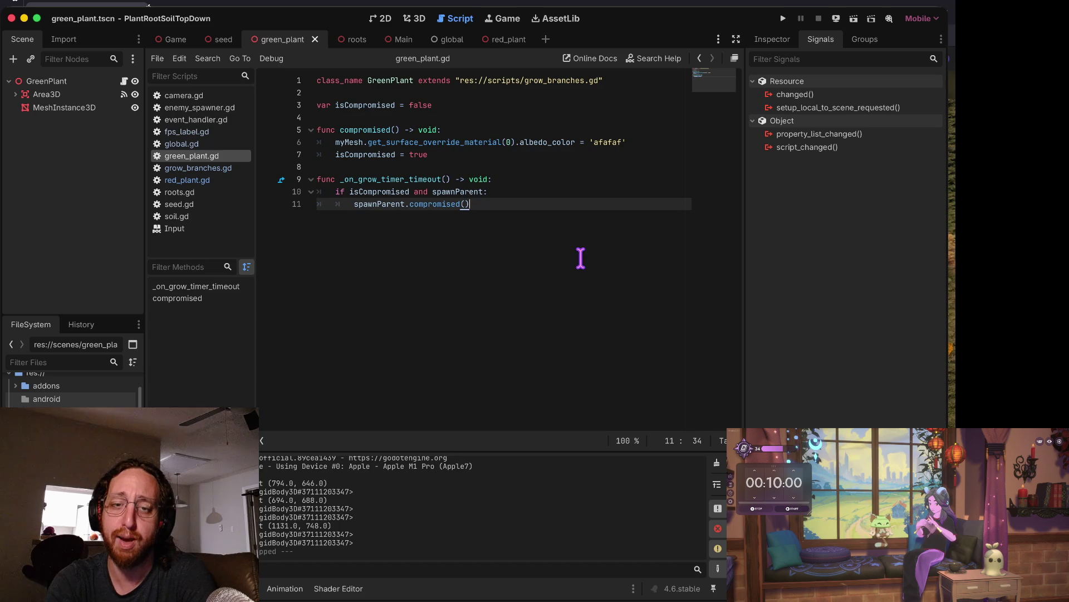
click(201, 169)
click(506, 224)
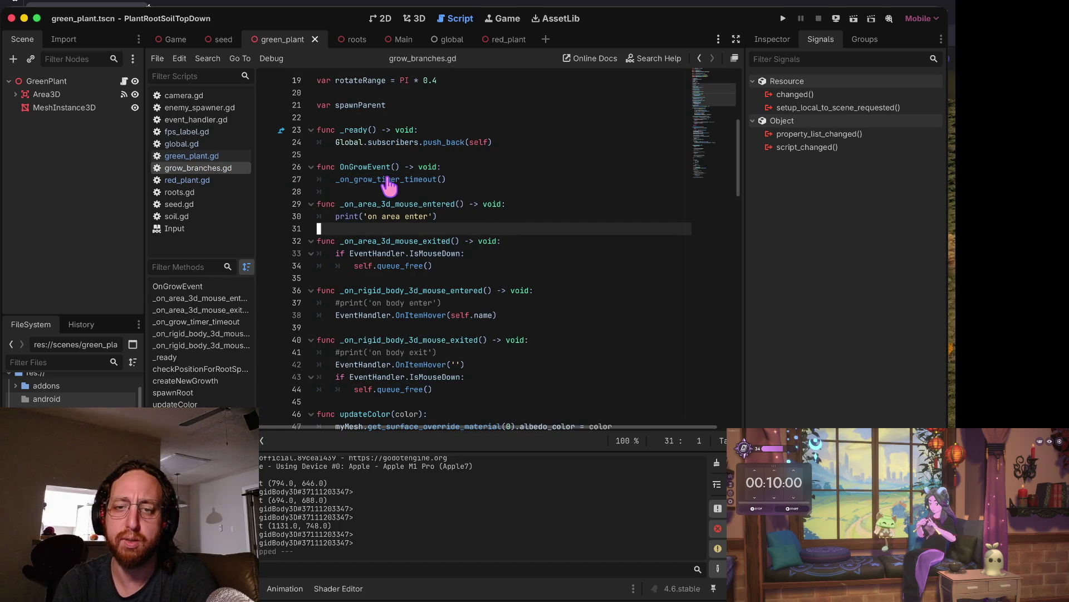
In grow_branches.gd, jump to the _on_grow_timer_timeout definition and back to OnGrowEvent's call
click(346, 181)
super+click(346, 181)
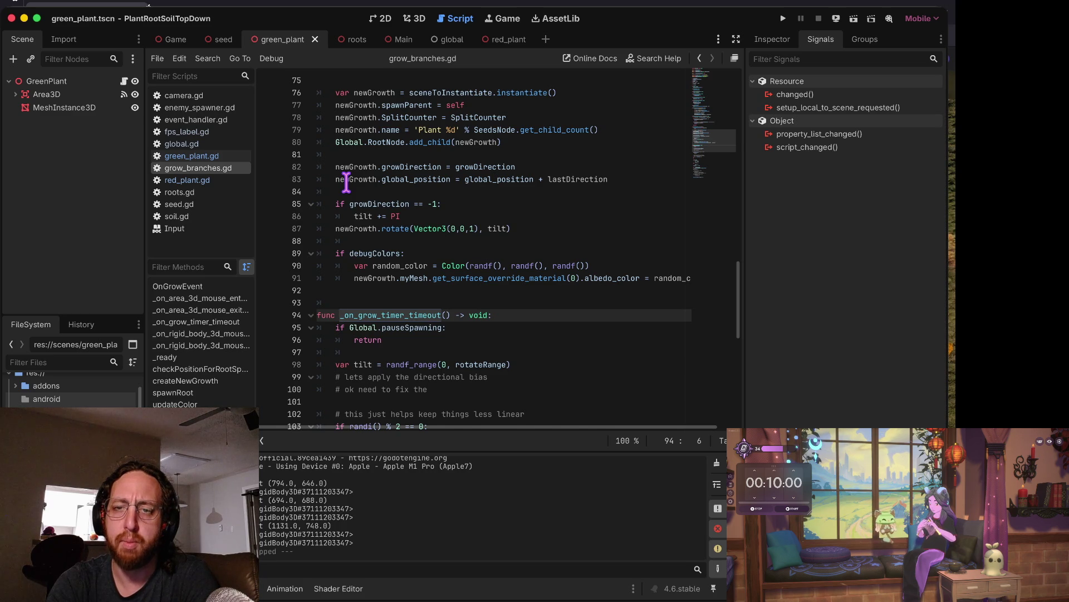
key(alt+Left)
key(Right)
key(Right)
key(Right)
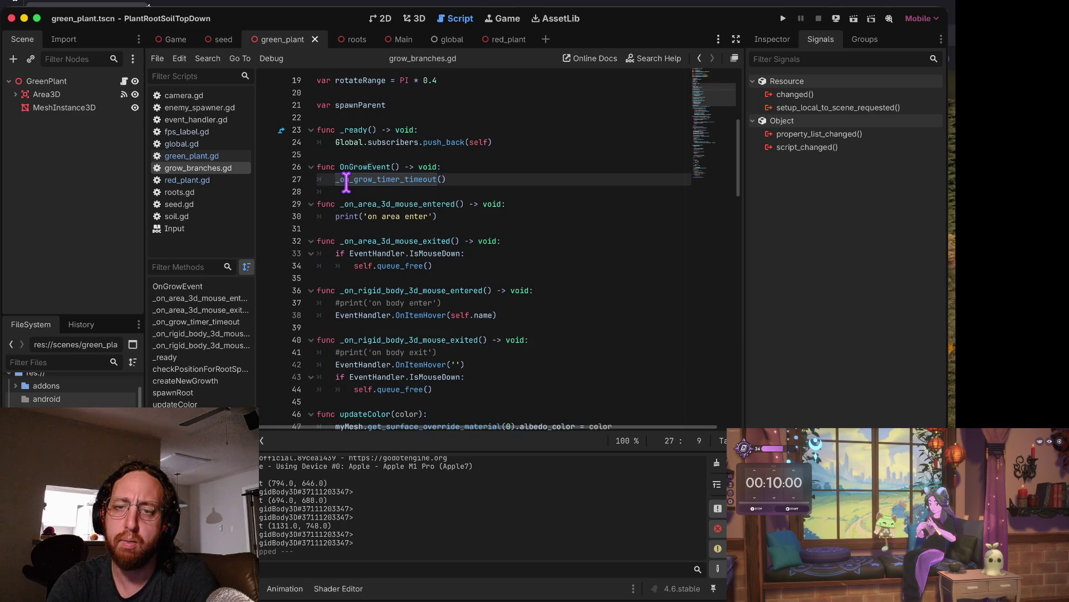
key(Right)
key(Right)
key(Right)
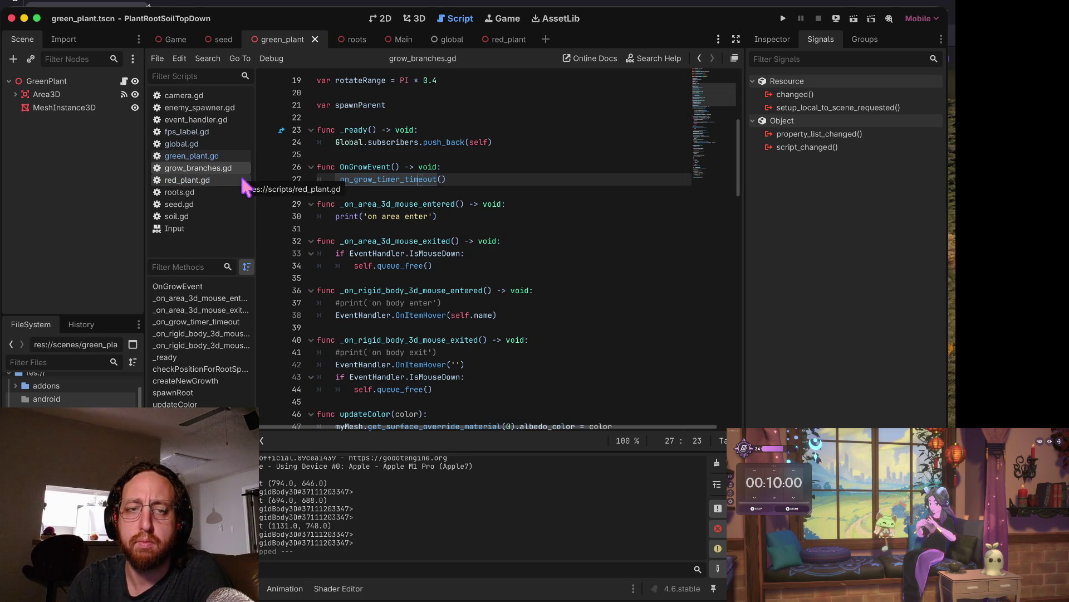
Review line 11 of green_plant.gd, then switch to red_plant.gd
click(212, 157)
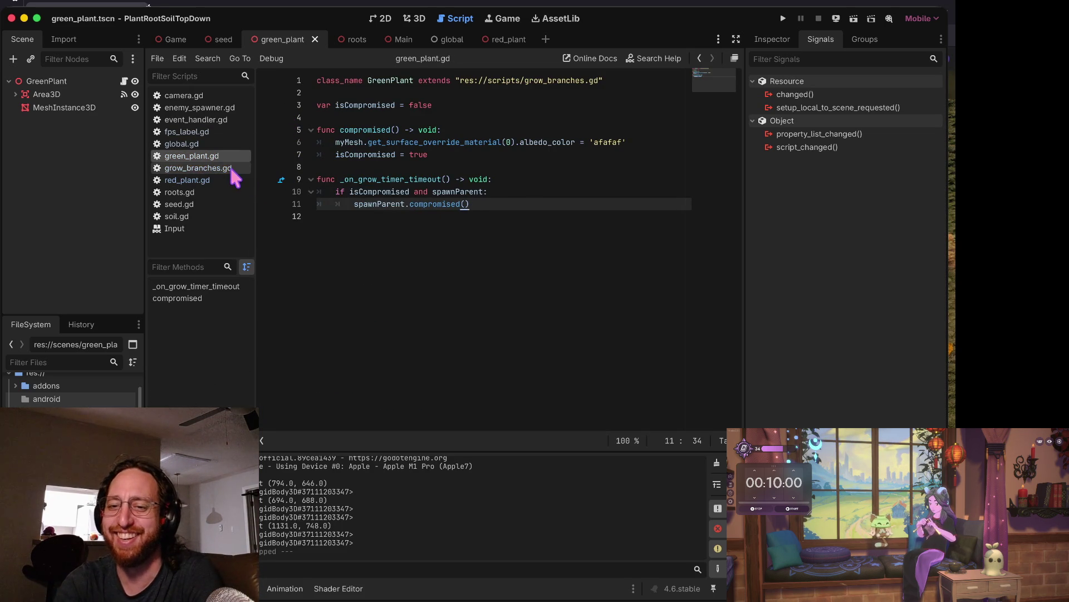
key(Home)
key(Home)
key(Home)
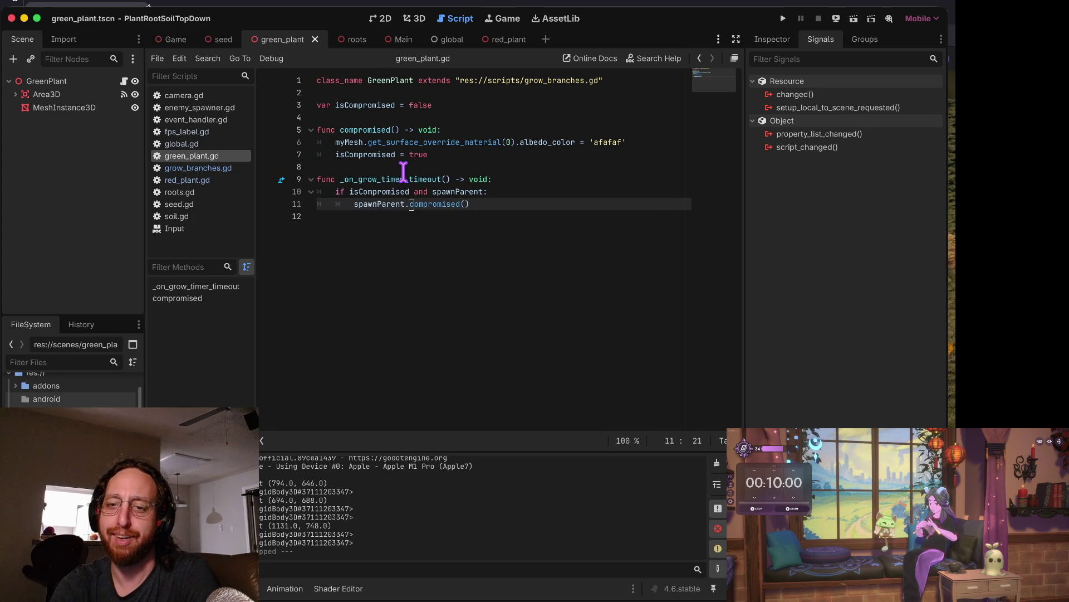
key(Home)
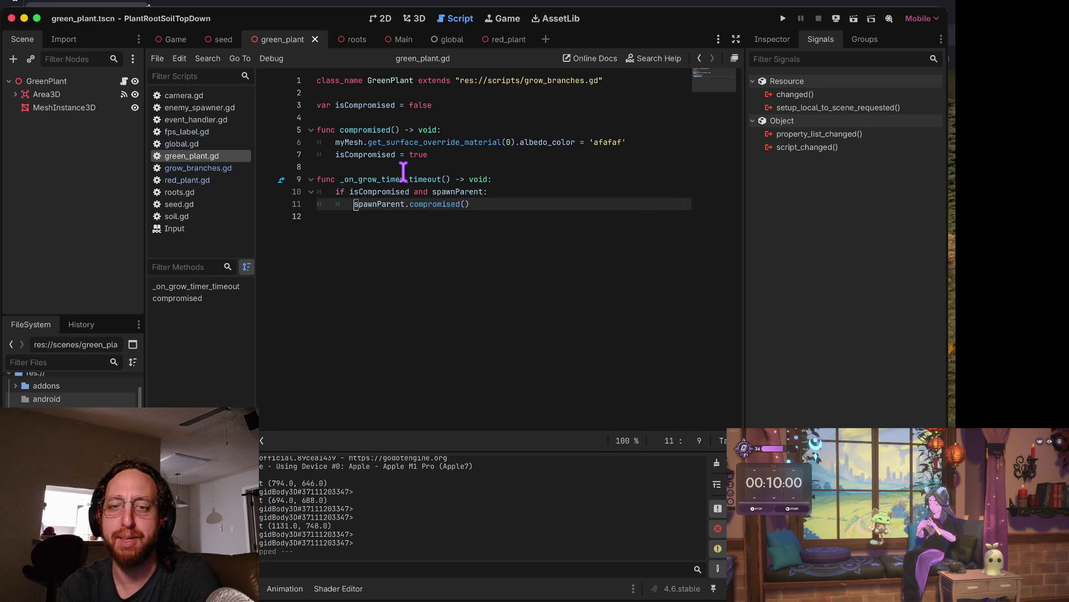
key(Right)
key(Right)
key(Right)
click(228, 178)
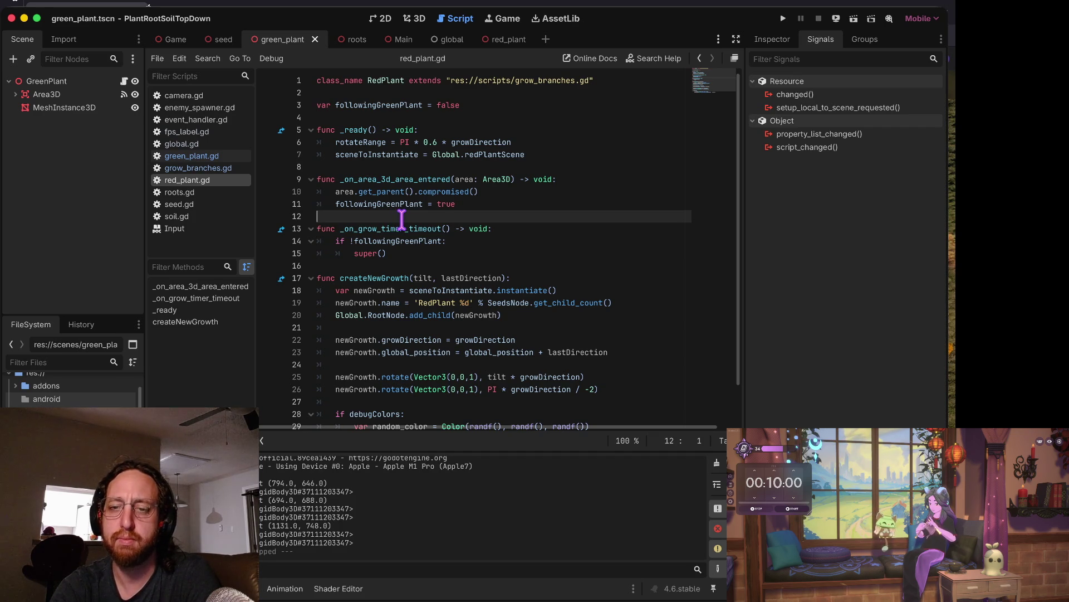
key(Down)
key(Down)
key(Down)
key(Up)
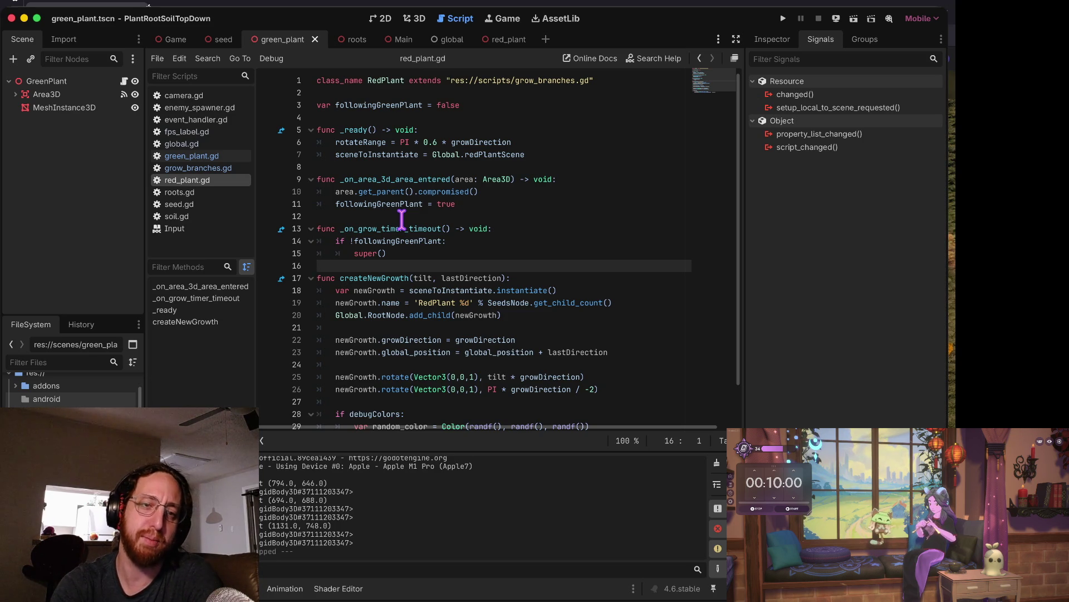
key(Down)
key(Up)
key(Down)
key(Down)
key(Down)
key(Up)
key(Up)
key(Up)
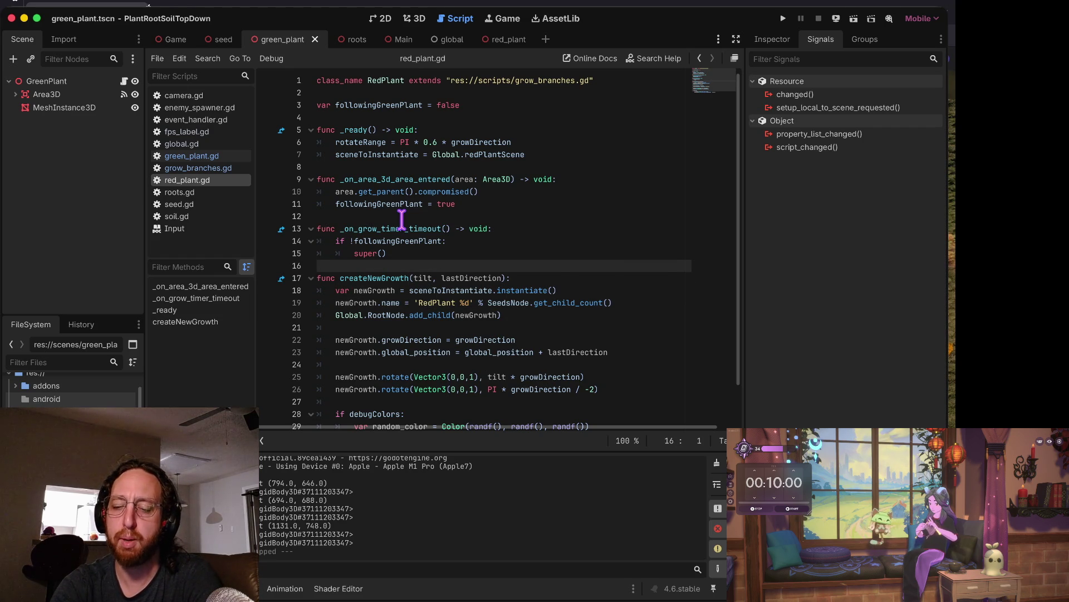
key(Up)
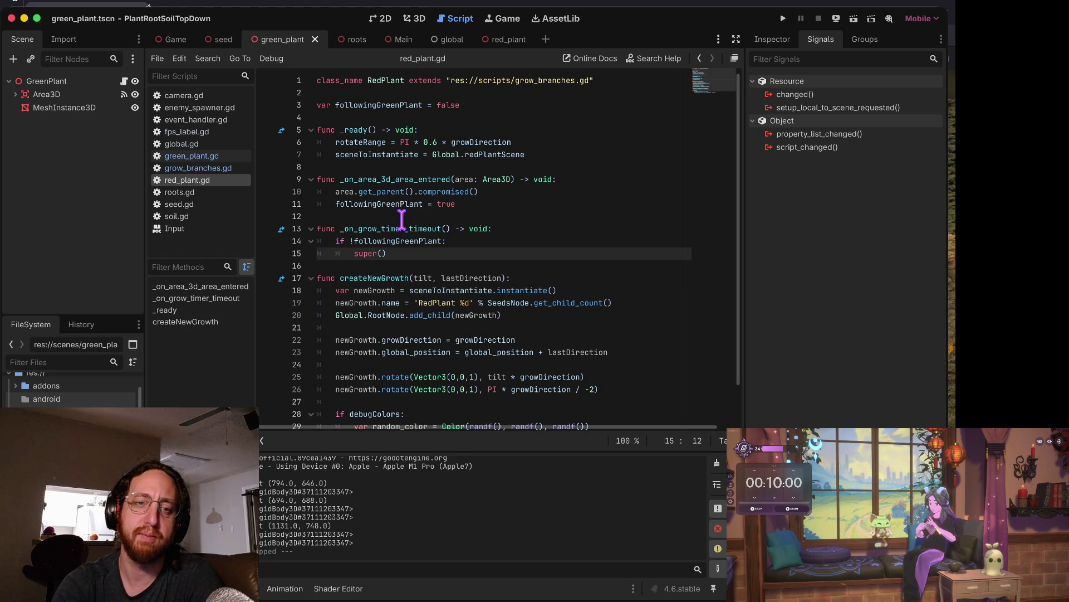
key(Down)
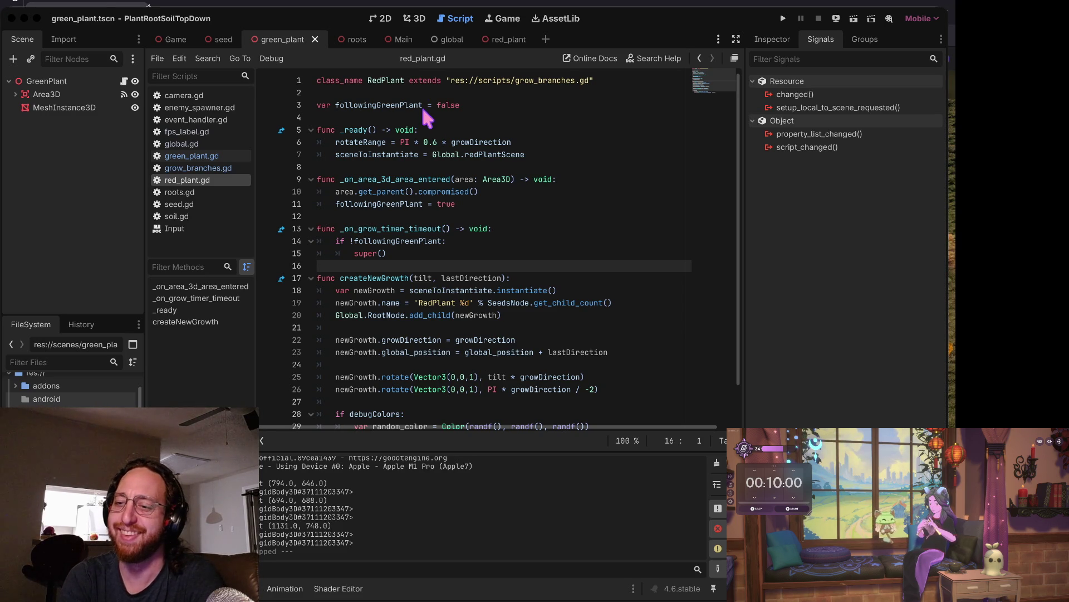
key(super+Tab)
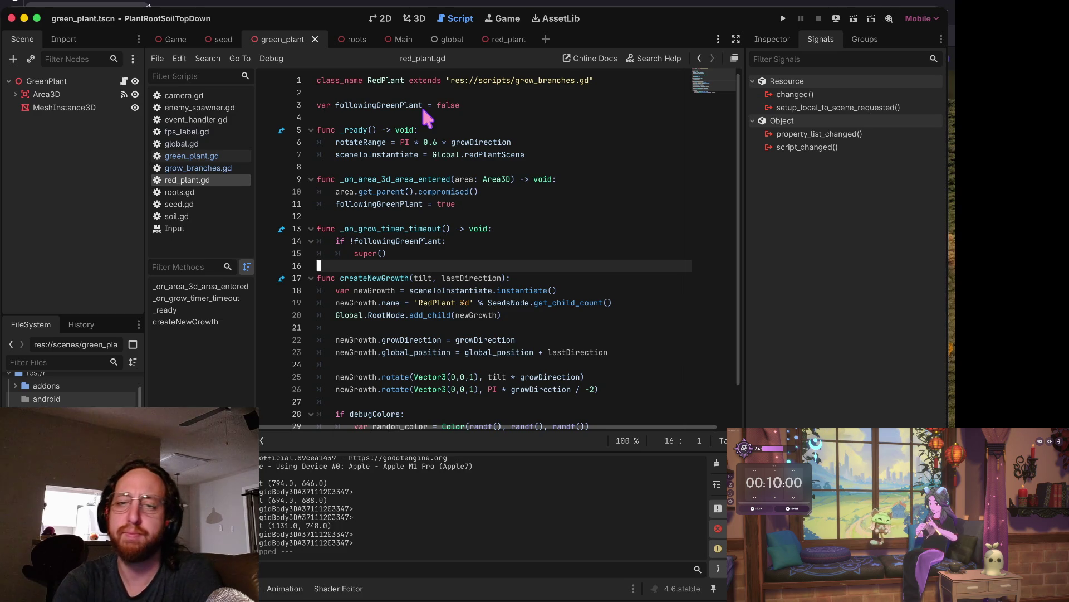
key(super+Tab)
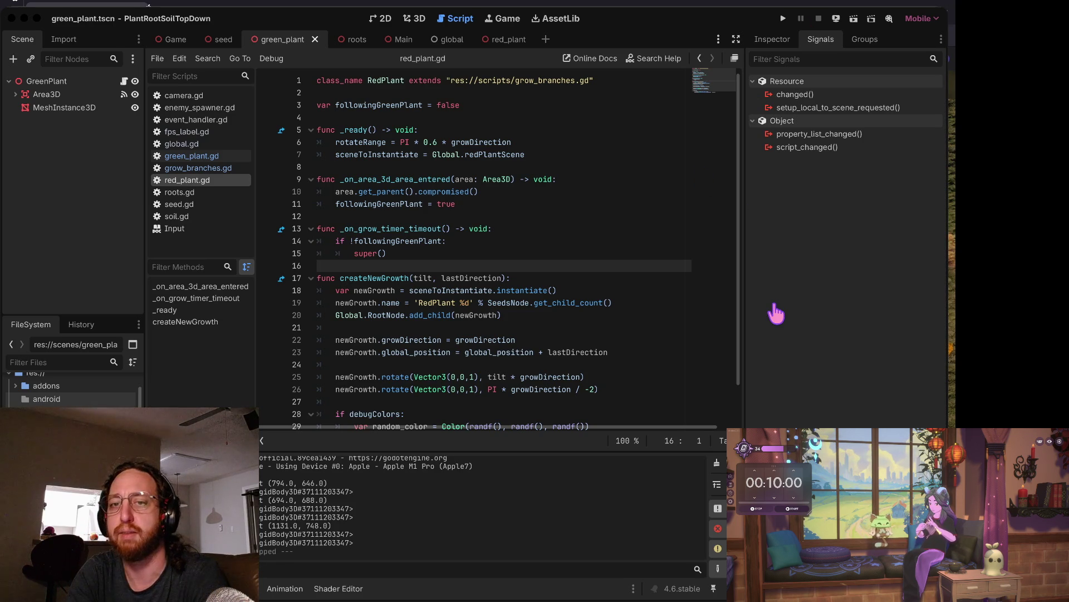
Check the task board and look over red_plant.gd's super() and createNewGrowth lines
key(ctrl+Right)
key(ctrl+Left)
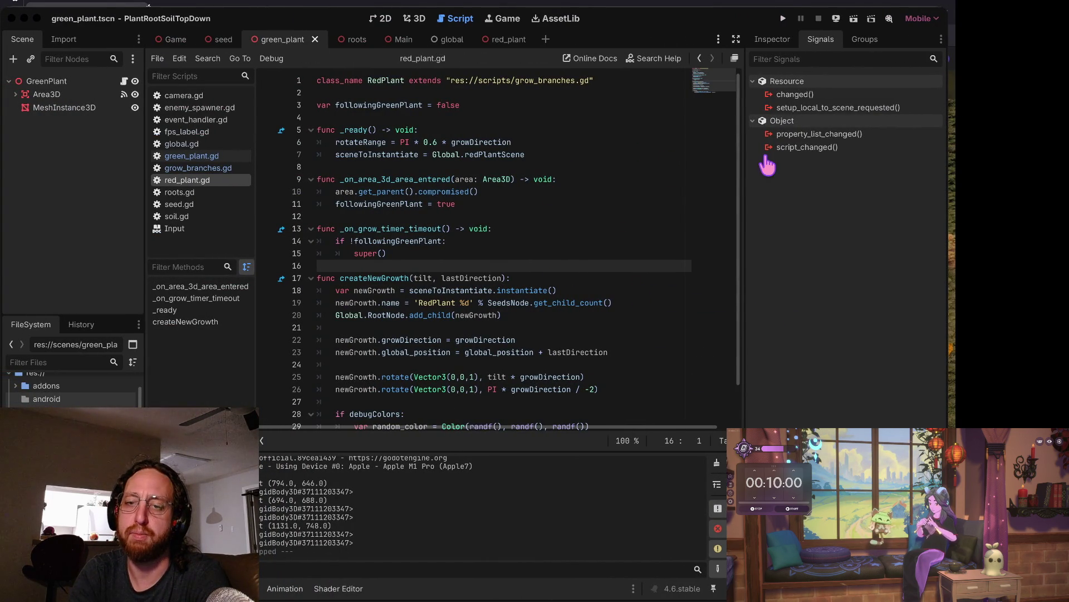
click(448, 253)
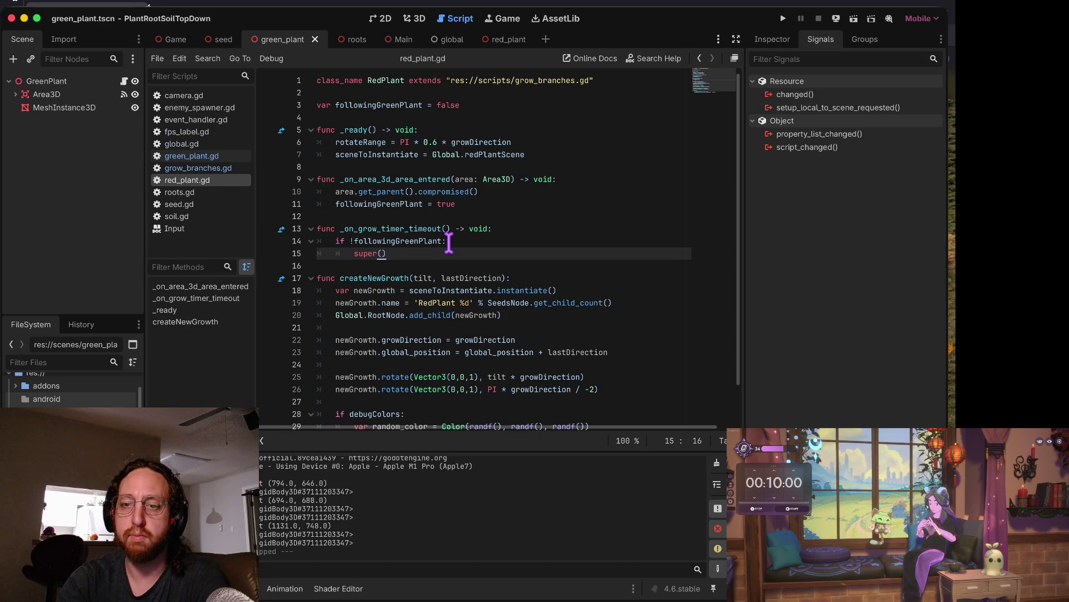
key(Down)
key(Down)
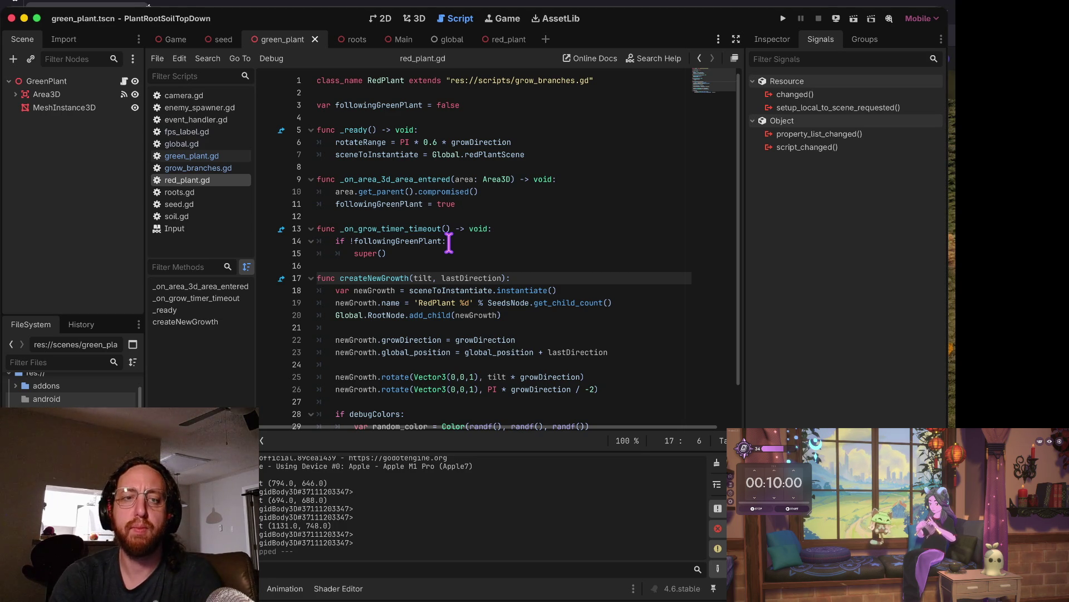
key(Down)
key(Down)
key(Up)
key(Up)
key(Up)
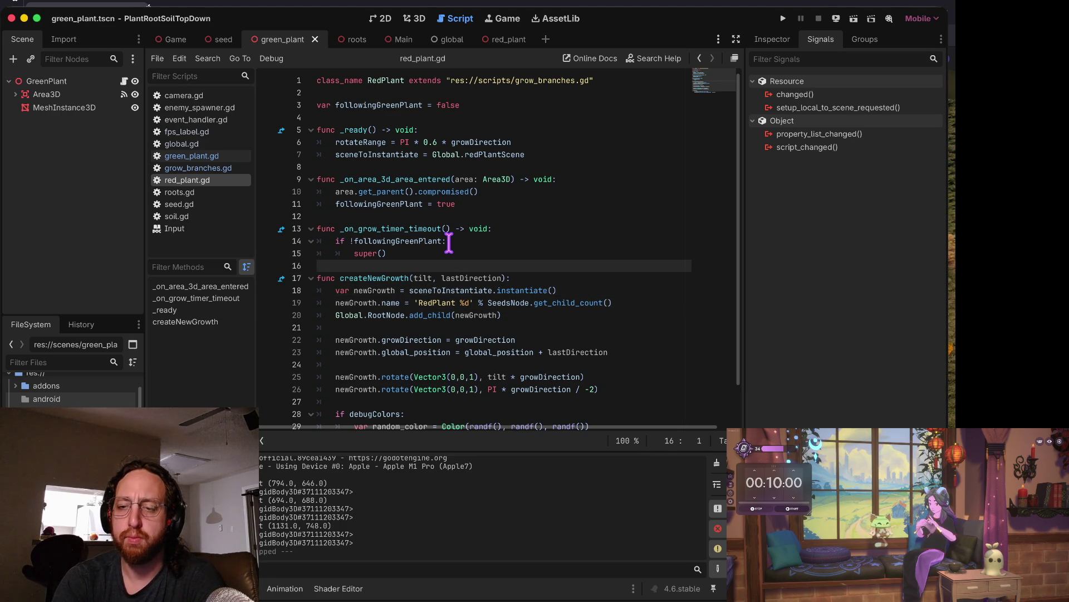
key(Down)
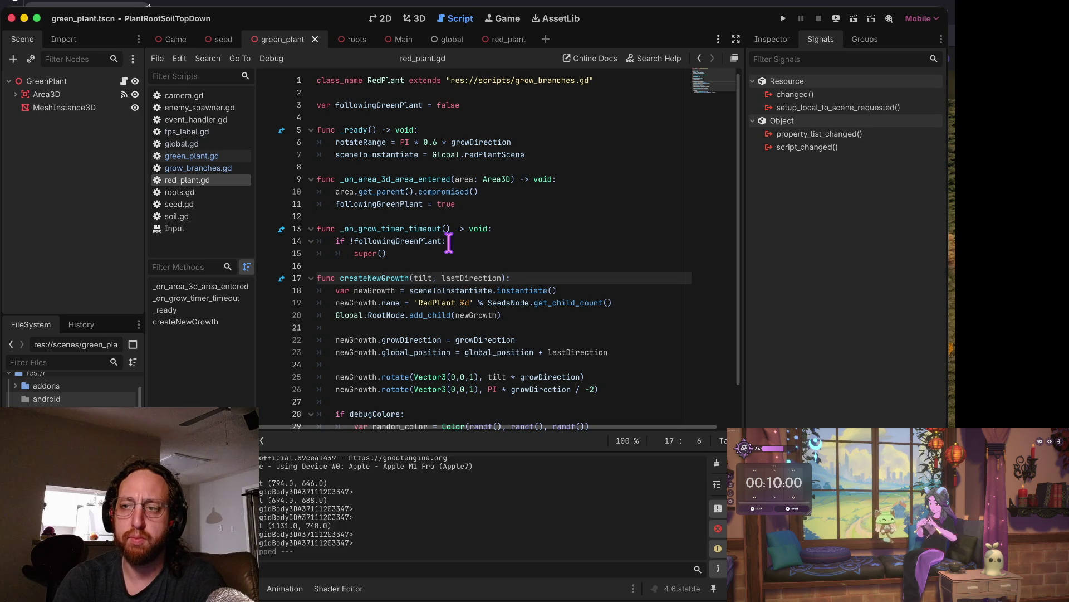
key(Down)
key(Down)
key(Down)
Run the project, stop it, and open grow_branches.gd
key(super+b)
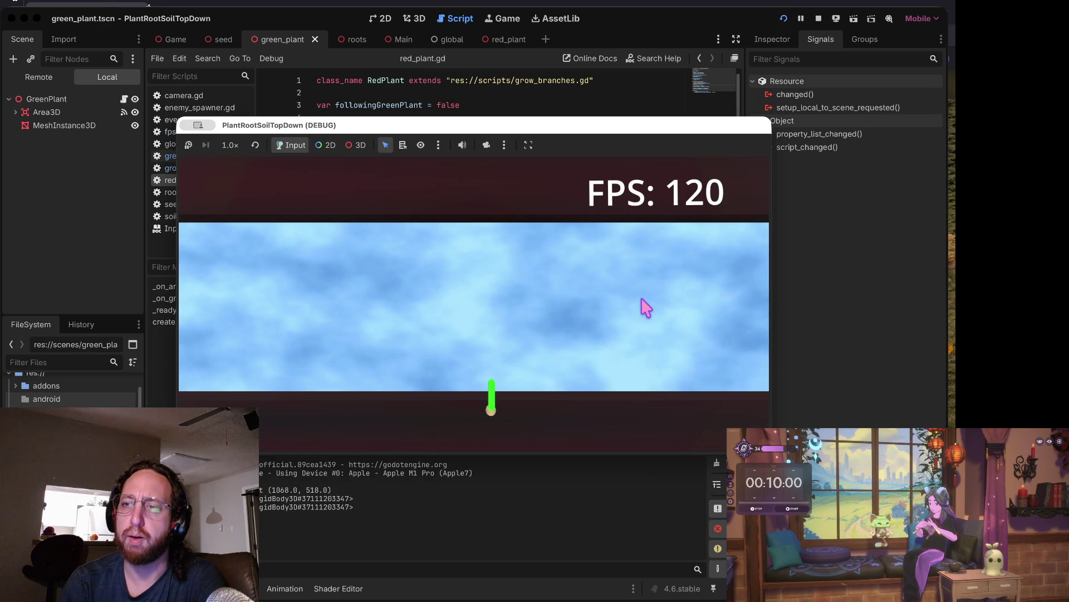
click(820, 22)
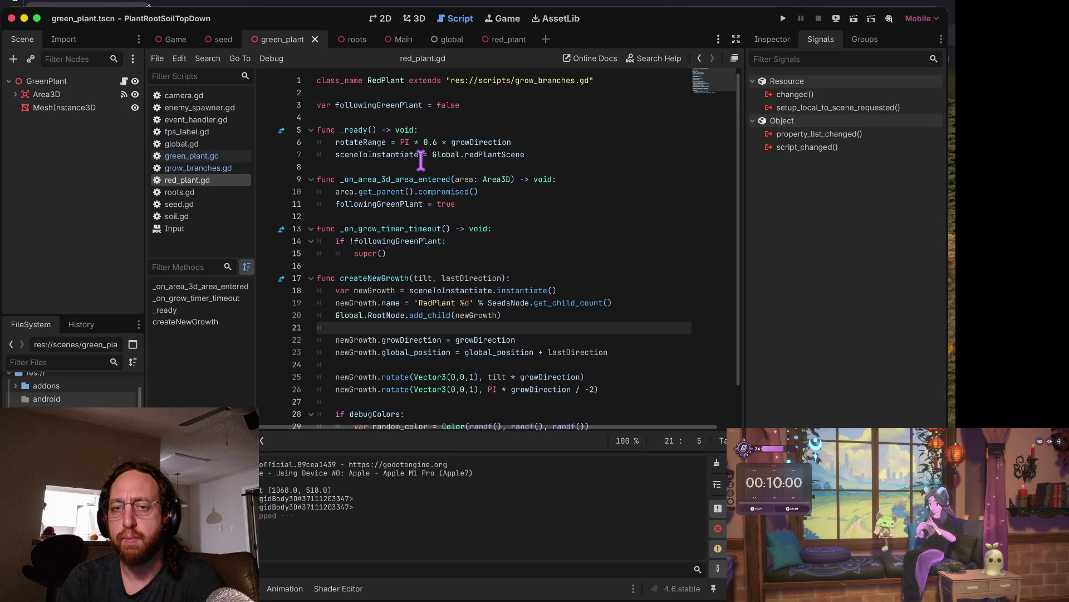
click(215, 167)
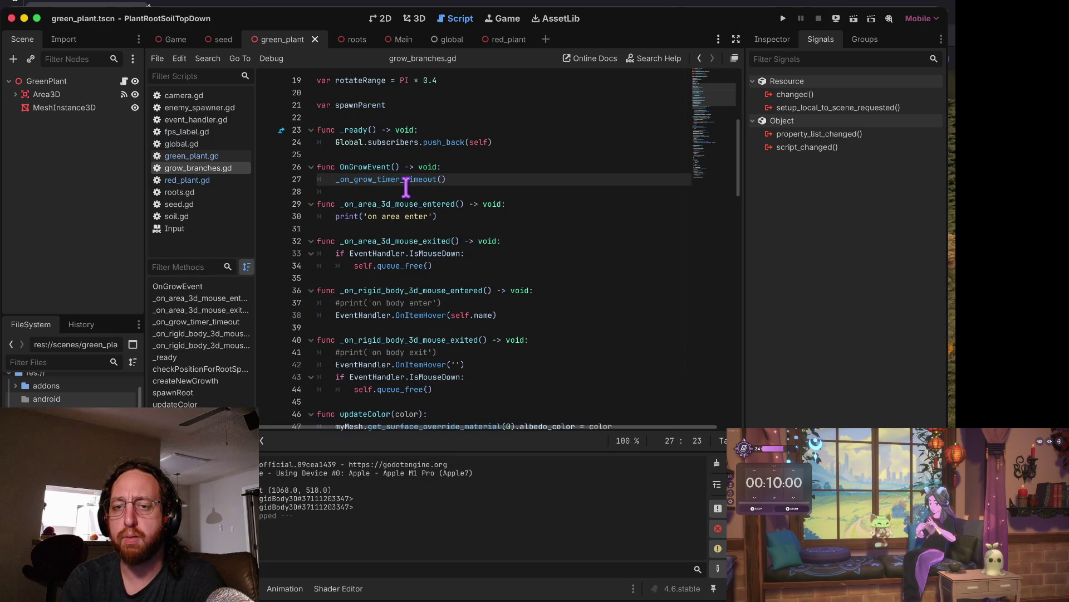
In green_plant.gd, add an else branch calling super() after the compromised() call
click(184, 156)
click(338, 191)
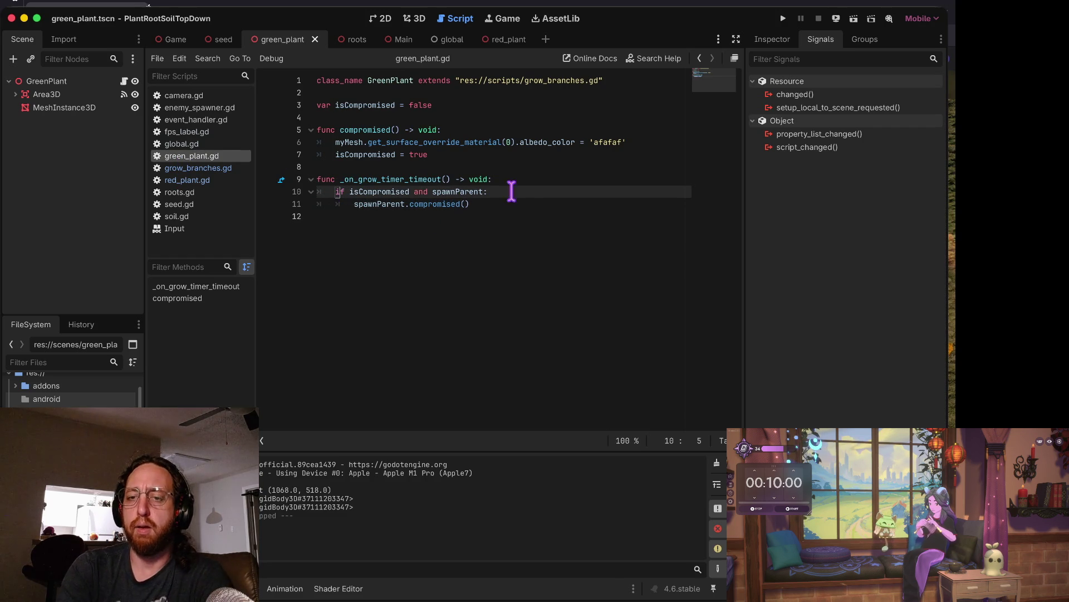
click(431, 204)
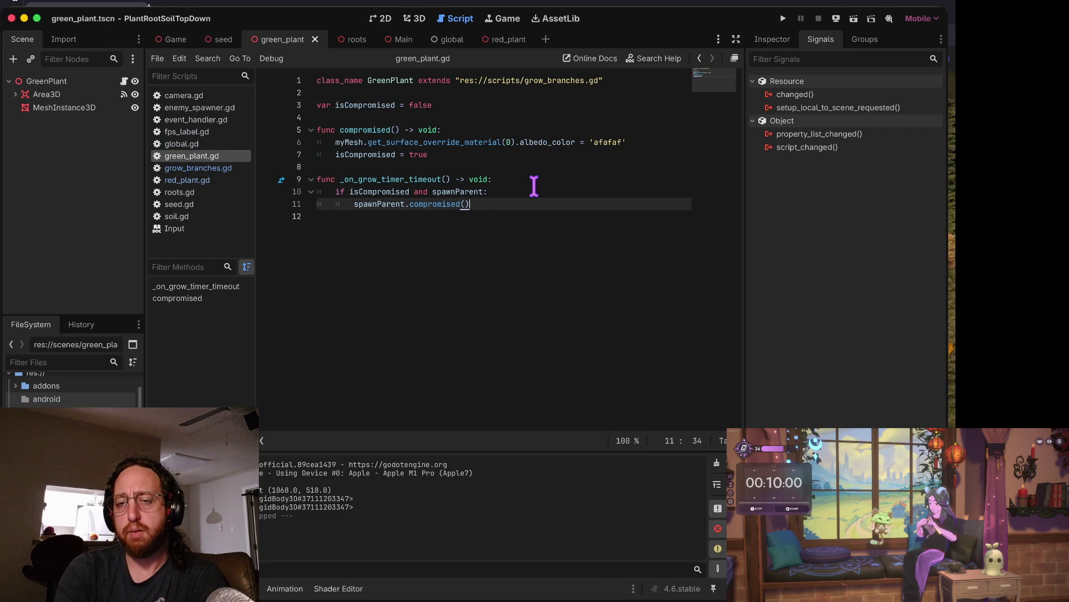
key(Return)
key(Return)
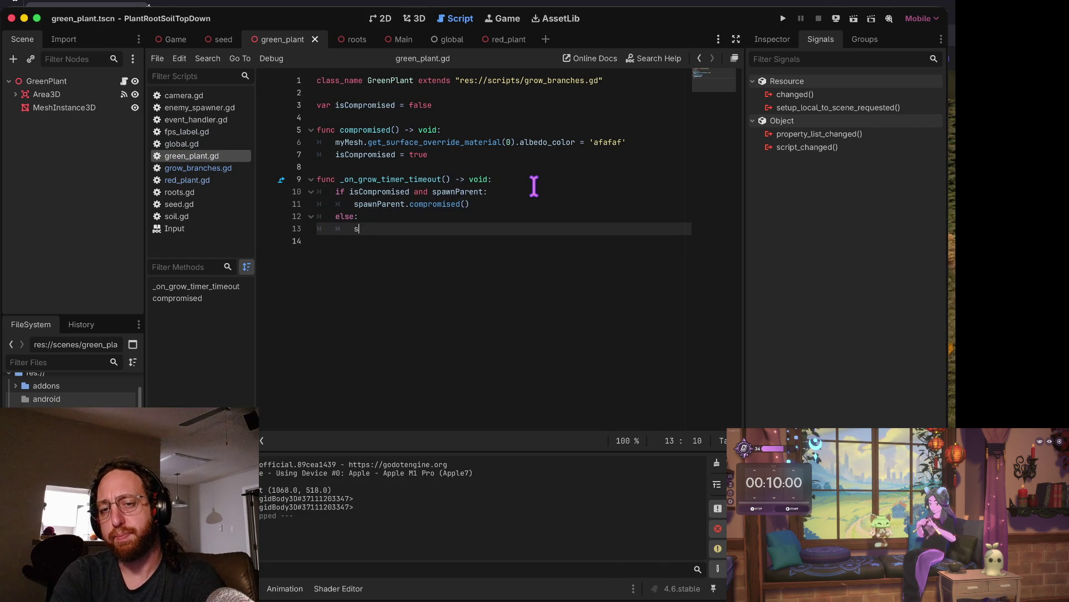
text(super())
key(Home)
Run and stop the game twice, planting a green seed on the second run
key(super+r)
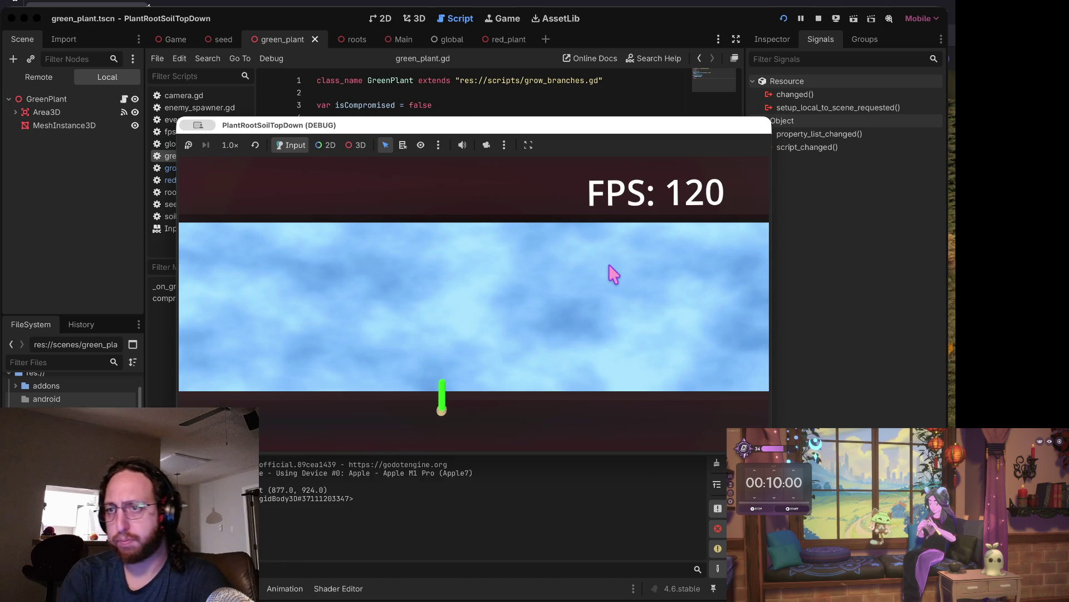
click(819, 20)
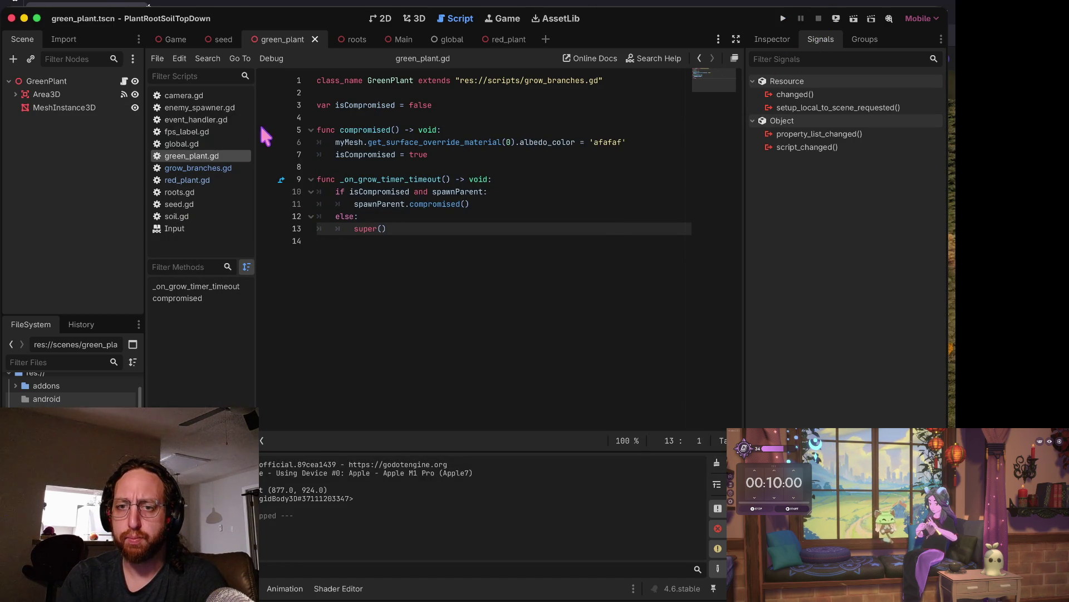
key(super+b)
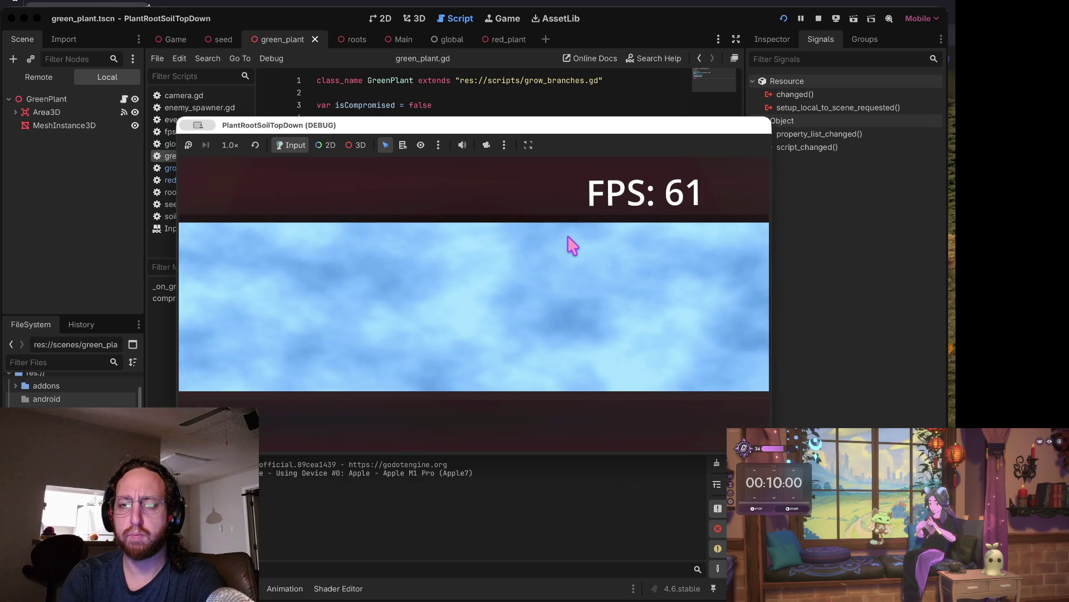
click(534, 267)
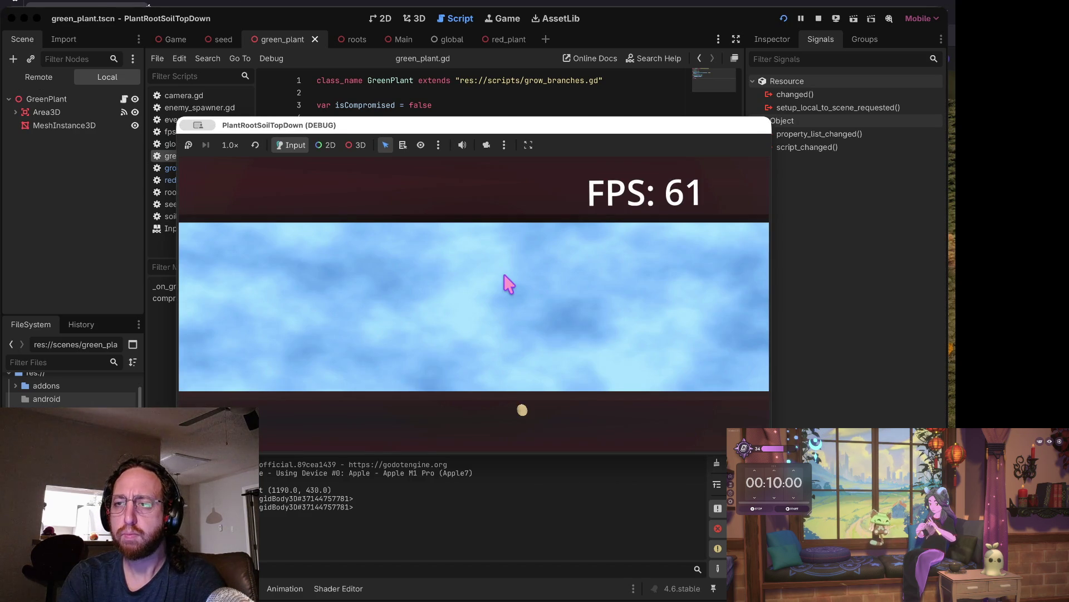
click(819, 19)
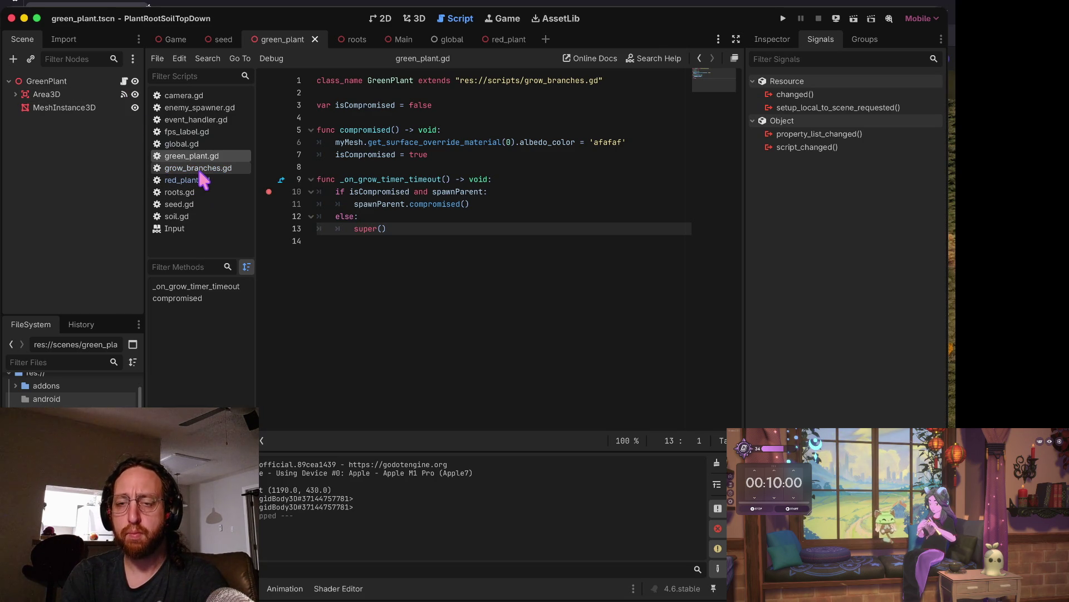
click(391, 204)
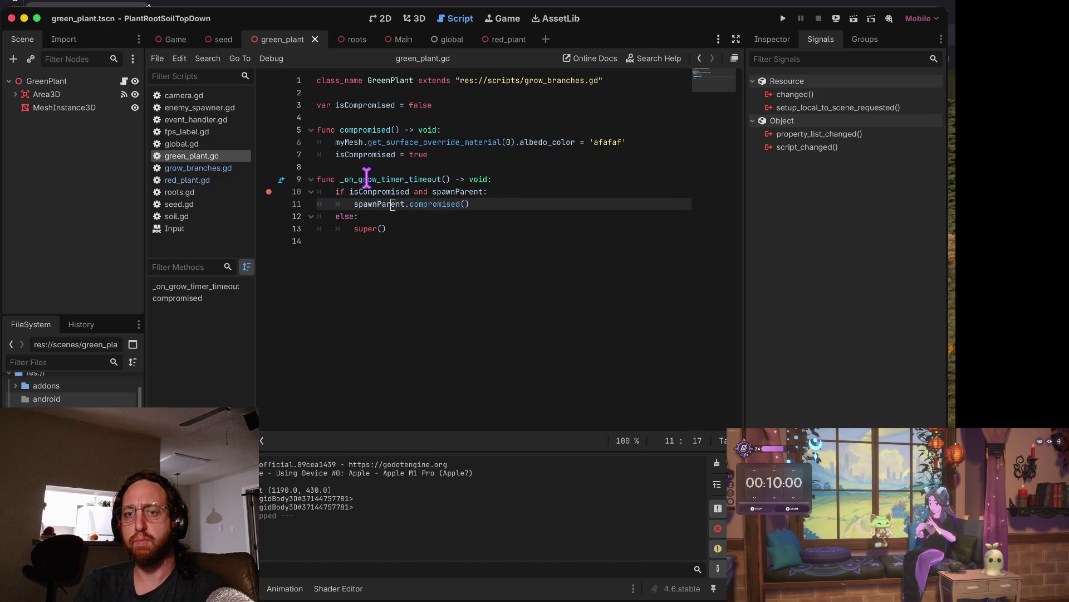
Open grow_branches.gd, then run and stop the game once more
key(super+Tab)
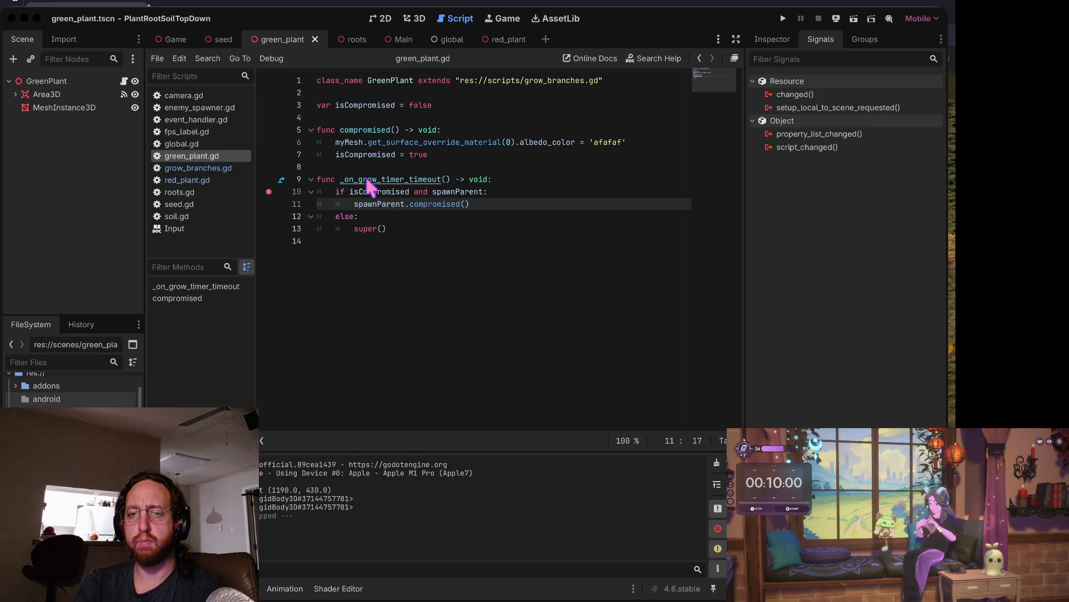
key(super+Tab)
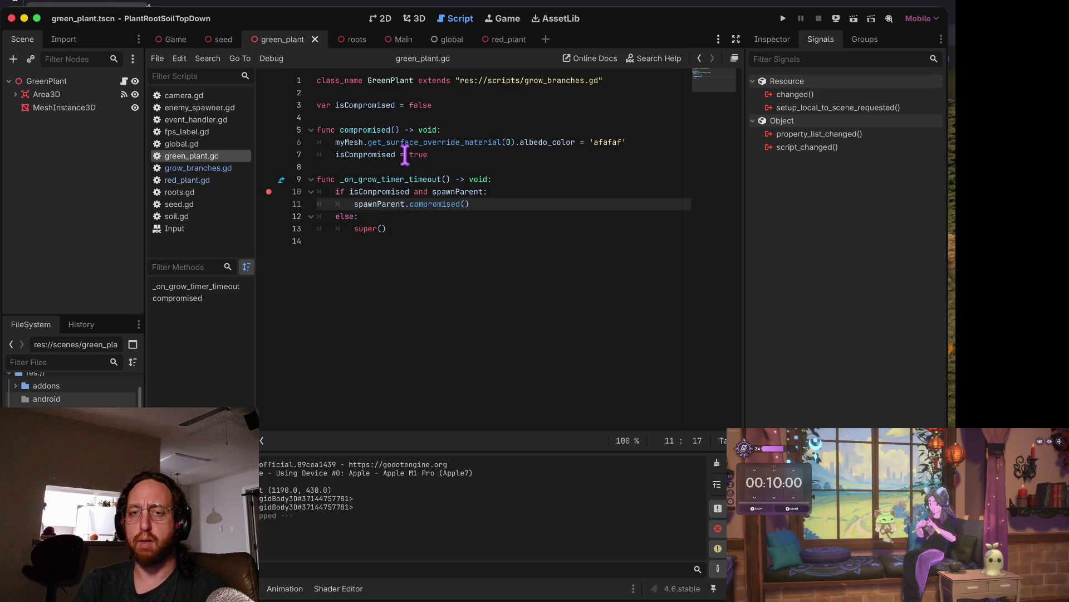
click(214, 167)
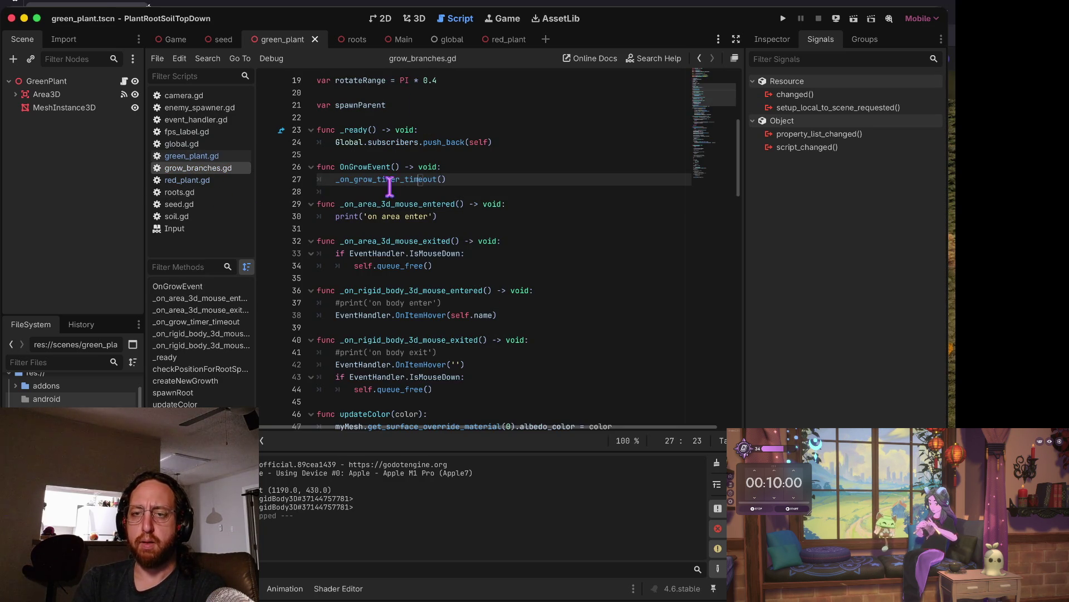
key(super+b)
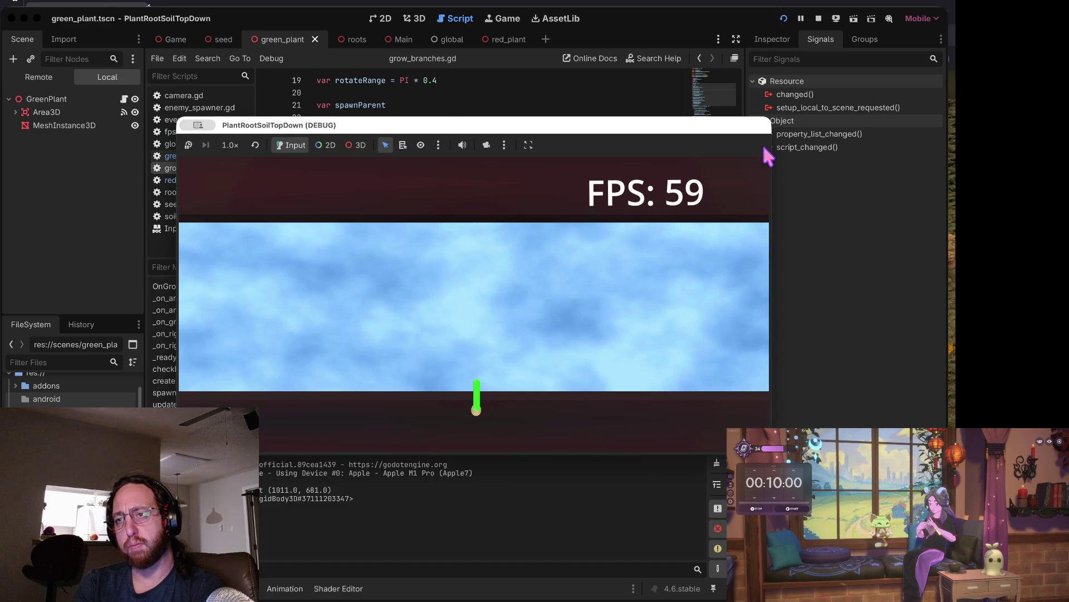
click(818, 18)
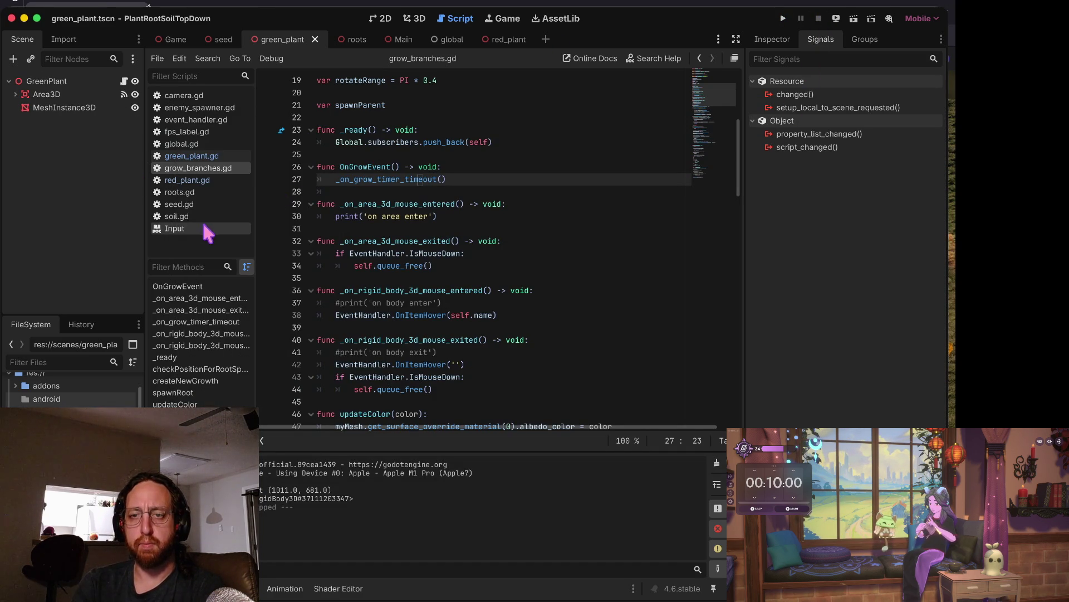
Search all files for 'ongrowevent', breakpoint global.gd's subscribers loop, and run in debug mode
key(ctrl+shift+f)
text(ongrowevent)
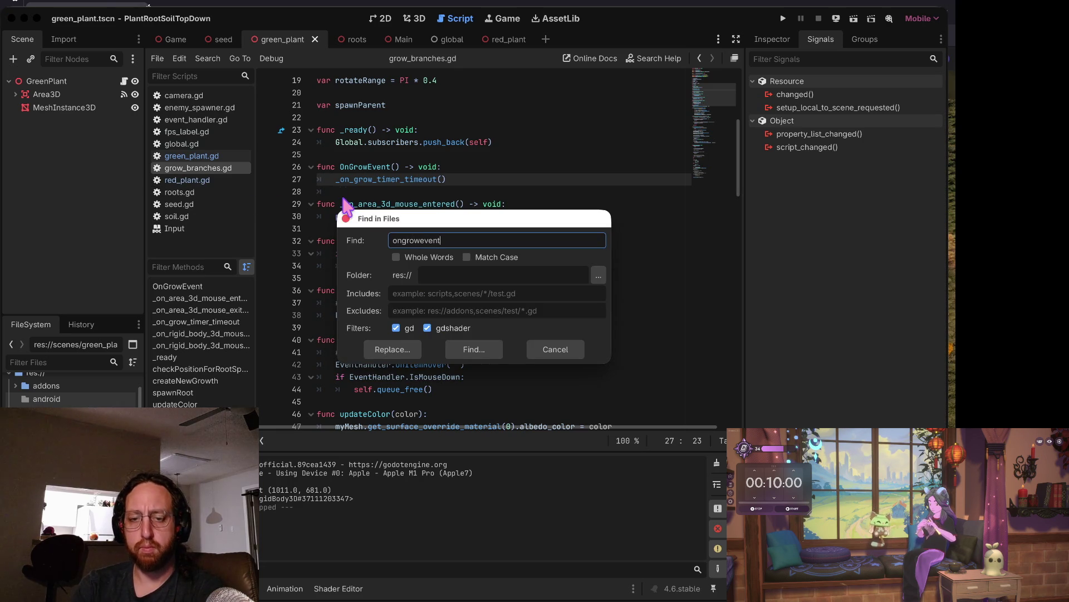
key(Return)
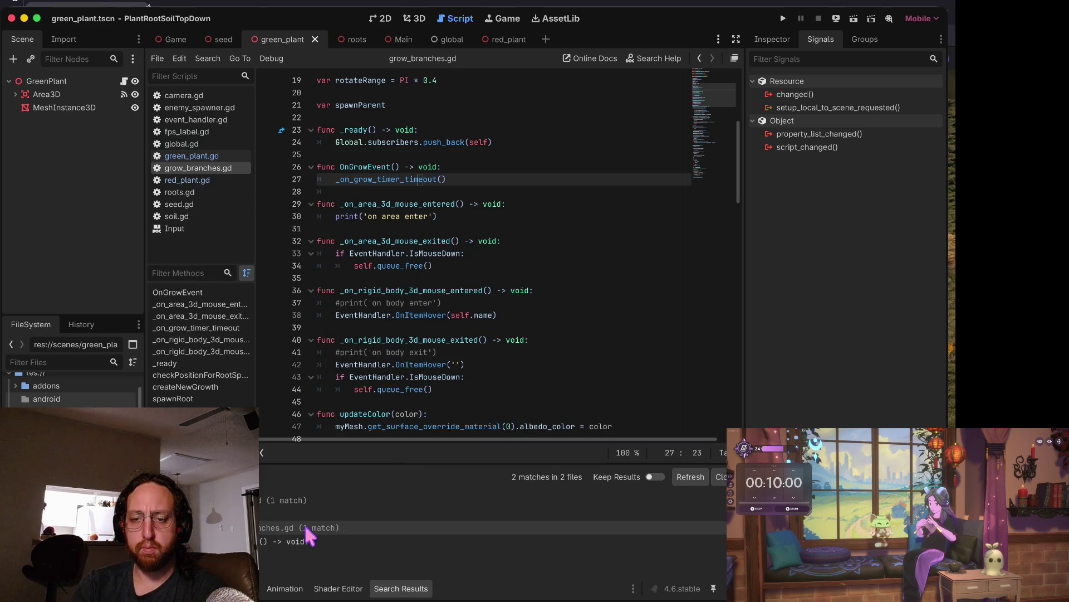
click(311, 512)
click(269, 302)
key(F5)
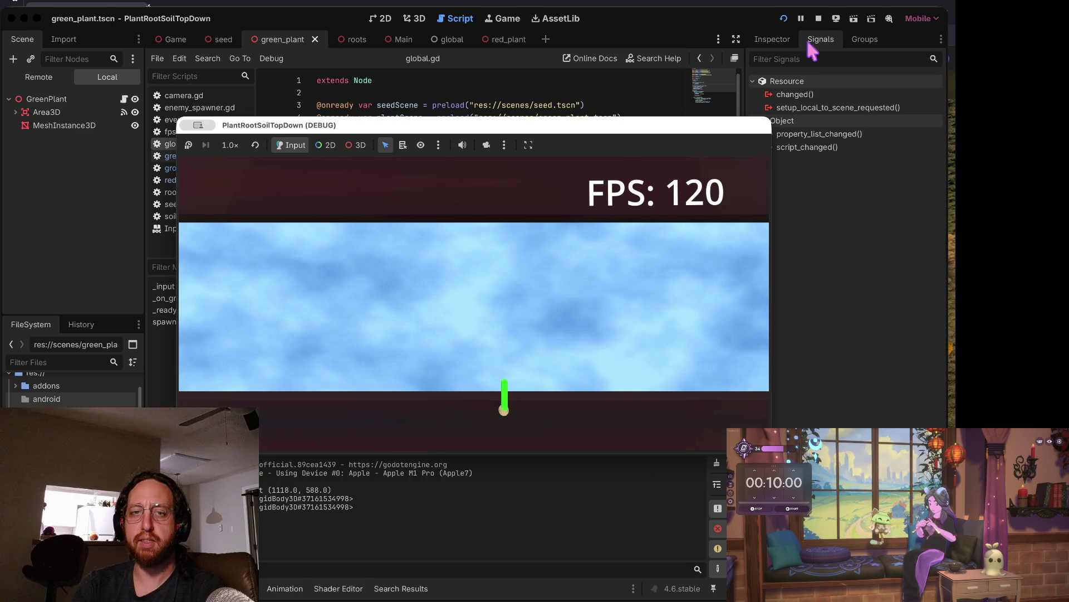
Stop the game and start a new line after randomize() in global.gd's _ready
click(818, 18)
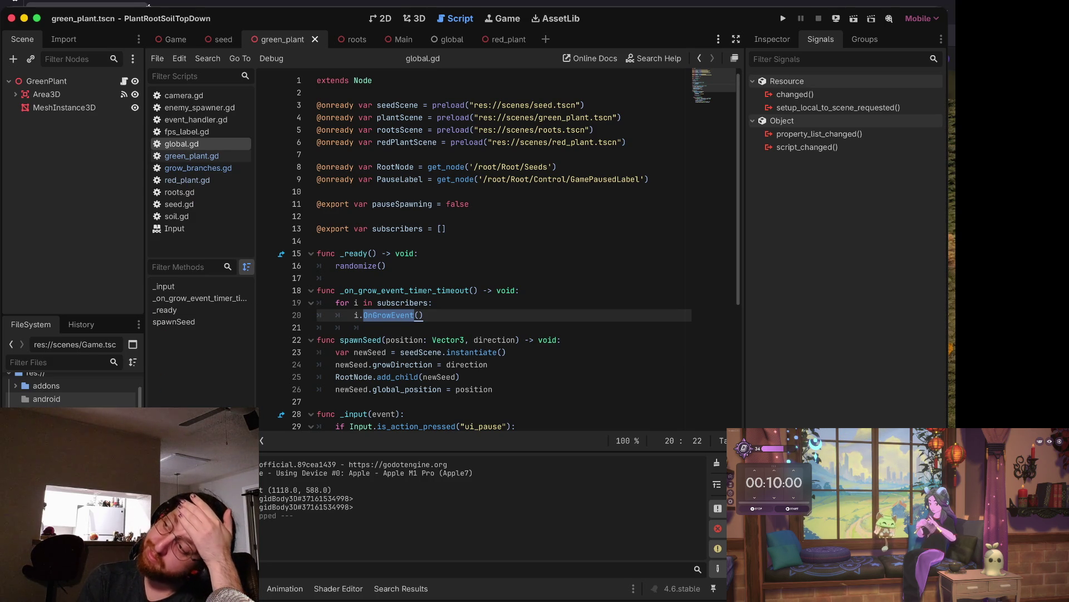
click(428, 266)
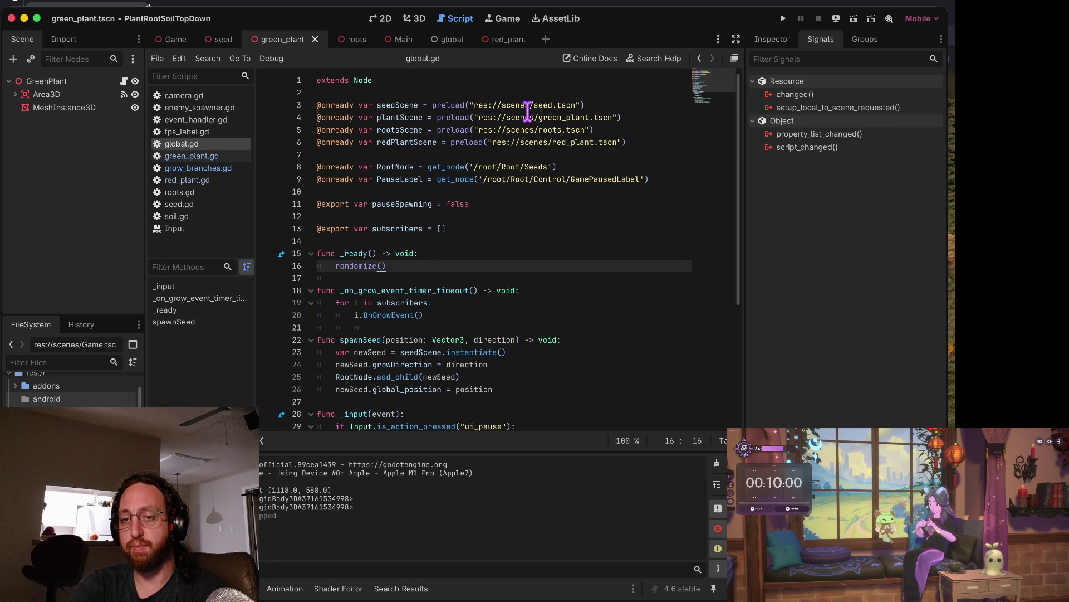
key(Return)
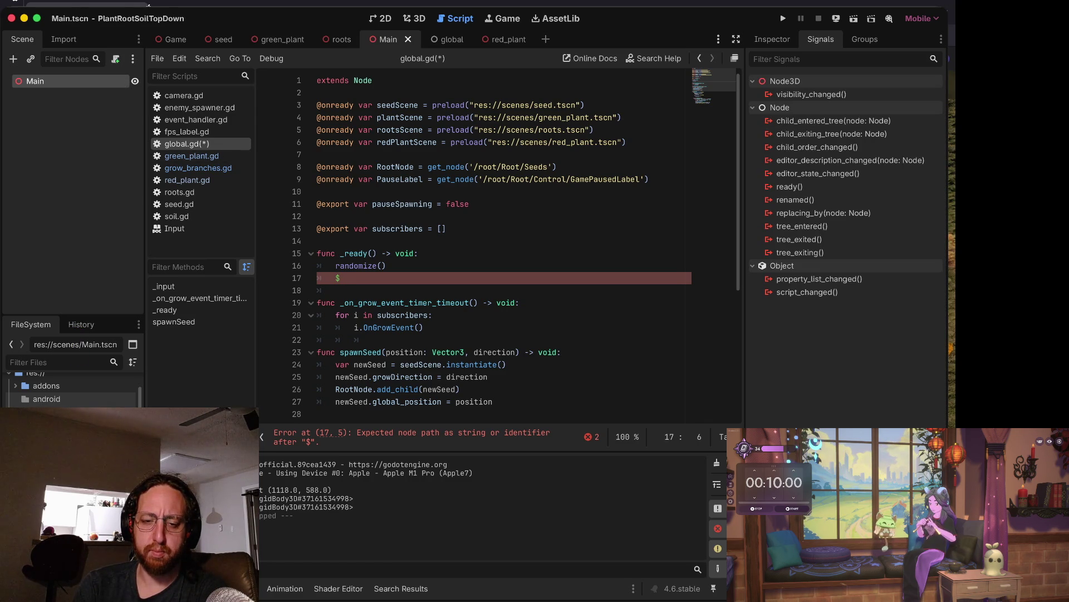
Complete $GrowEventTimer.start() in global.gd's _ready, save, and run the game to the breakpoint
click(435, 39)
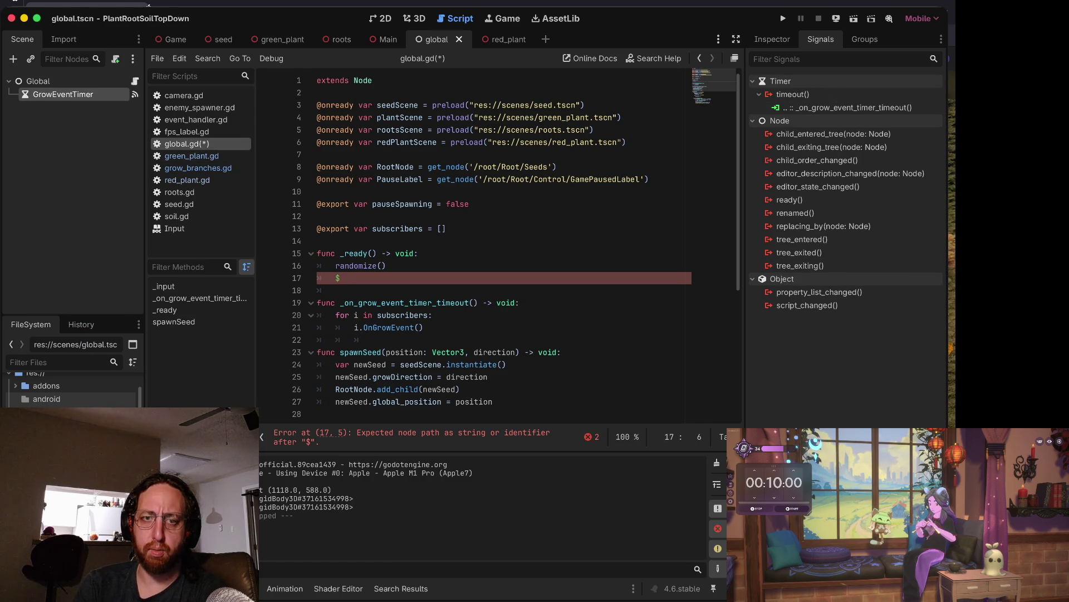
text(GrowEventTimer)
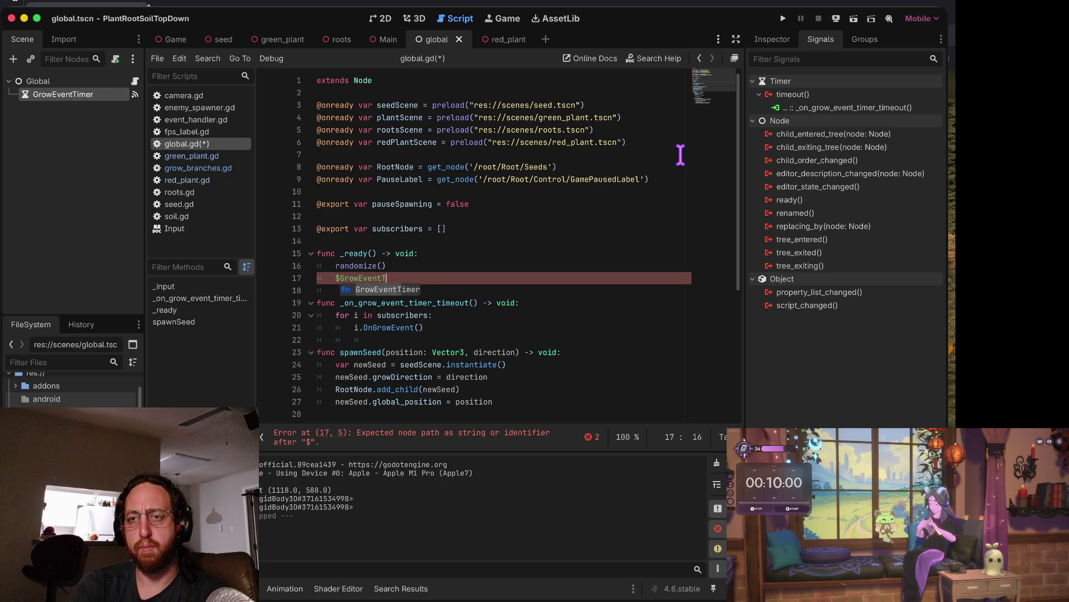
text(.start)
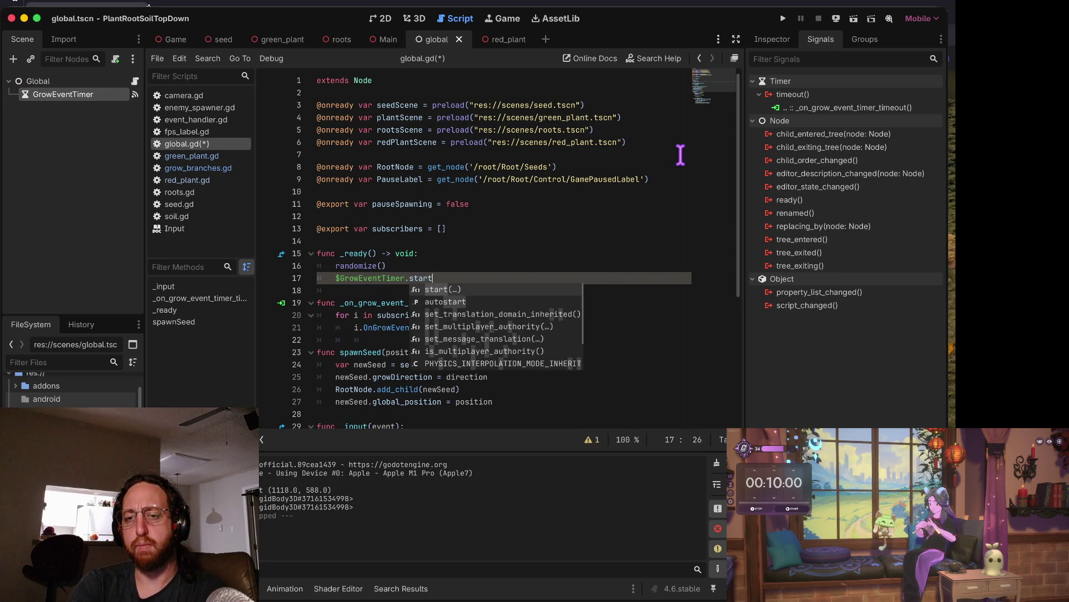
key(Return)
key(Home)
key(super+s)
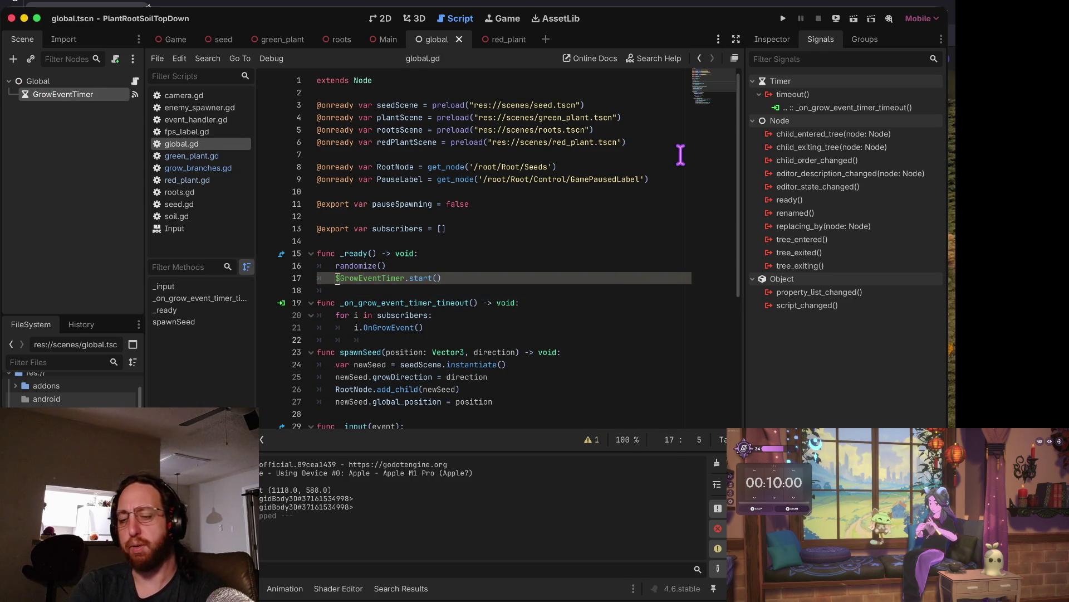
key(super+b)
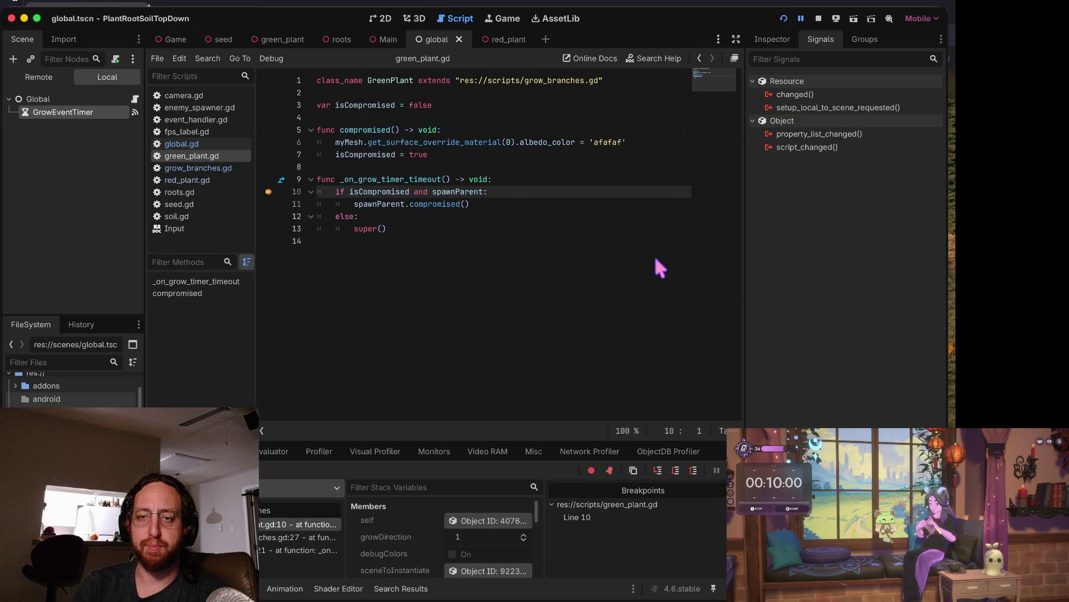
Remove the line-10 breakpoint in green_plant.gd, delete the GrowTimer queue_free line in spawnRoot, and resume
click(268, 192)
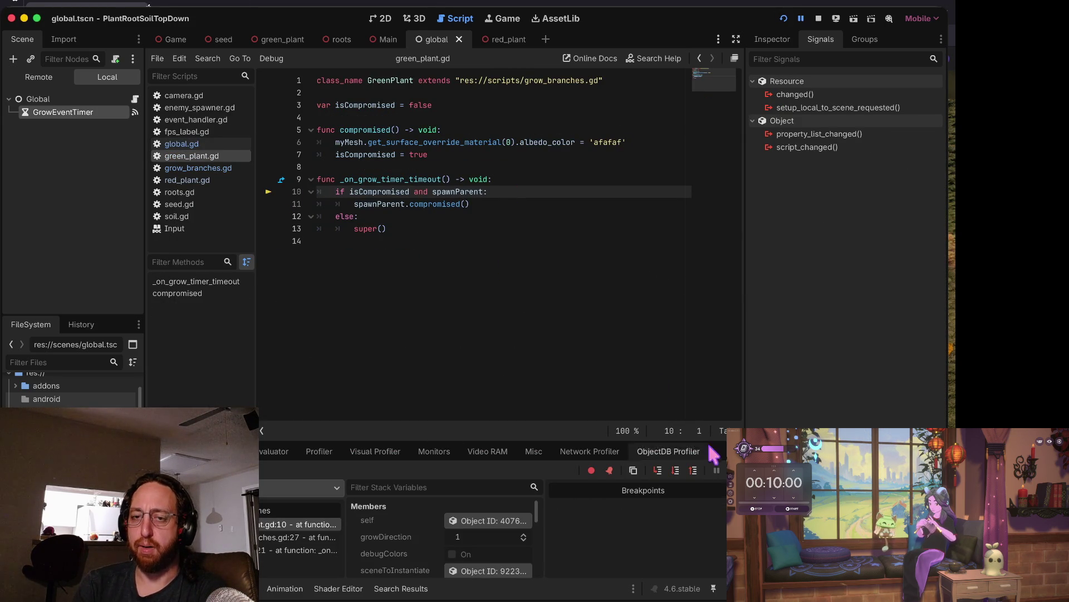
click(716, 470)
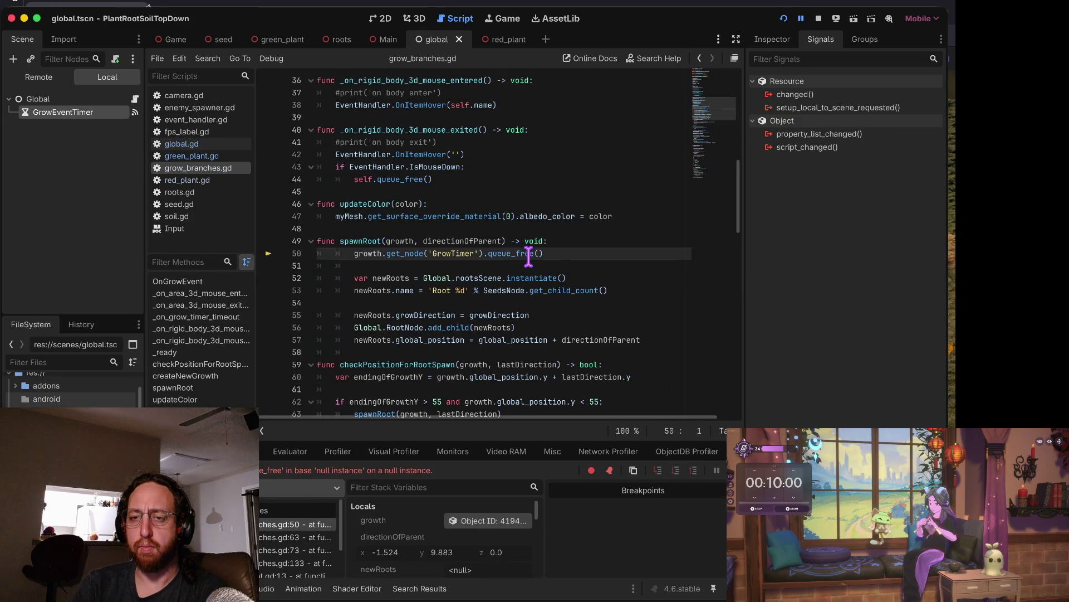
click(425, 254)
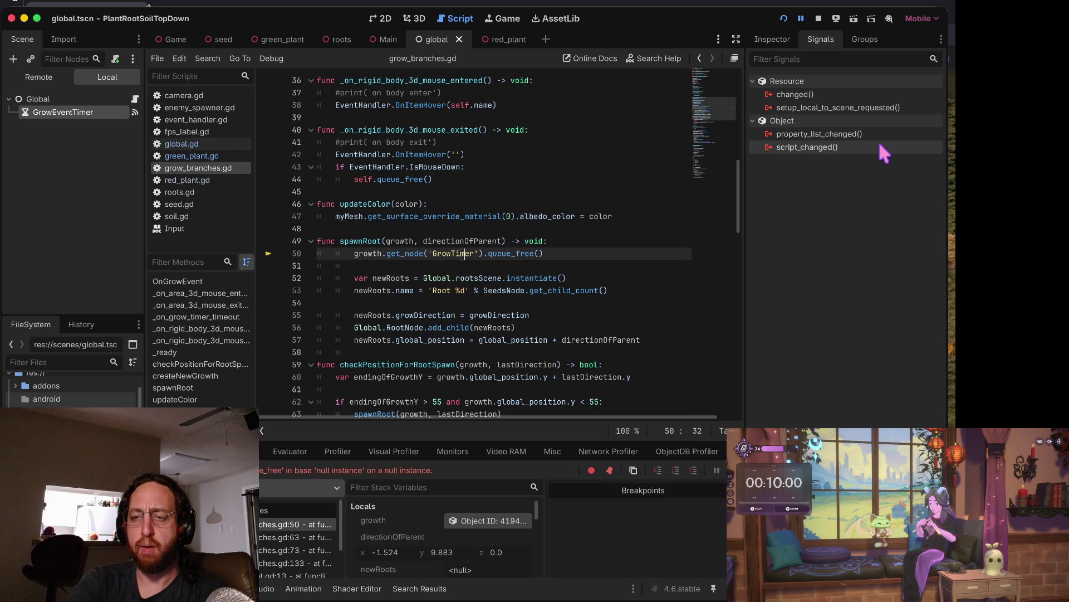
key(Right)
key(Right)
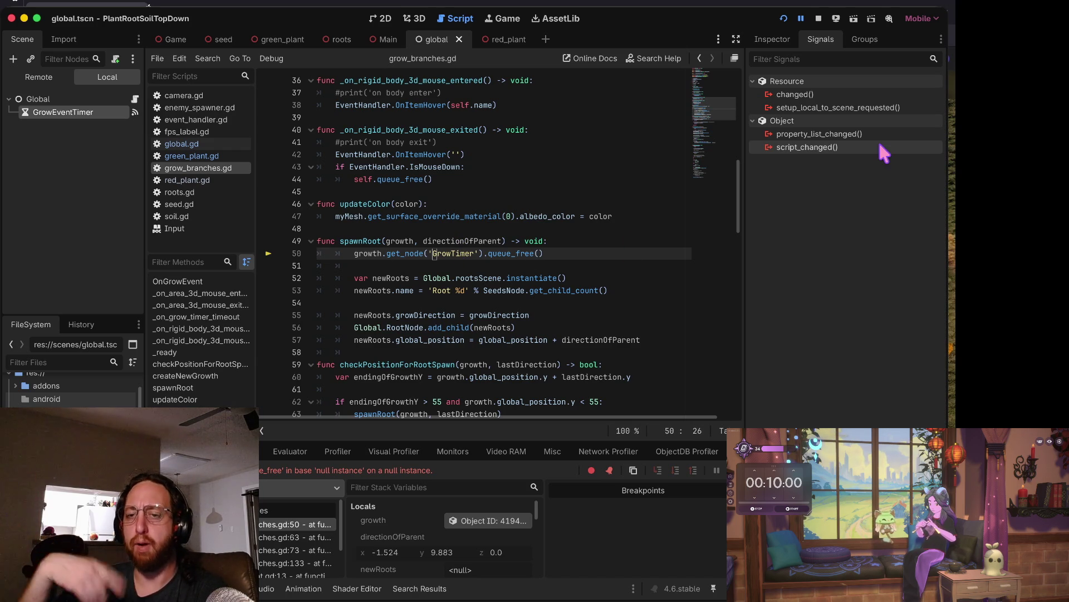
key(ctrl+shift+k)
key(ctrl+shift+k)
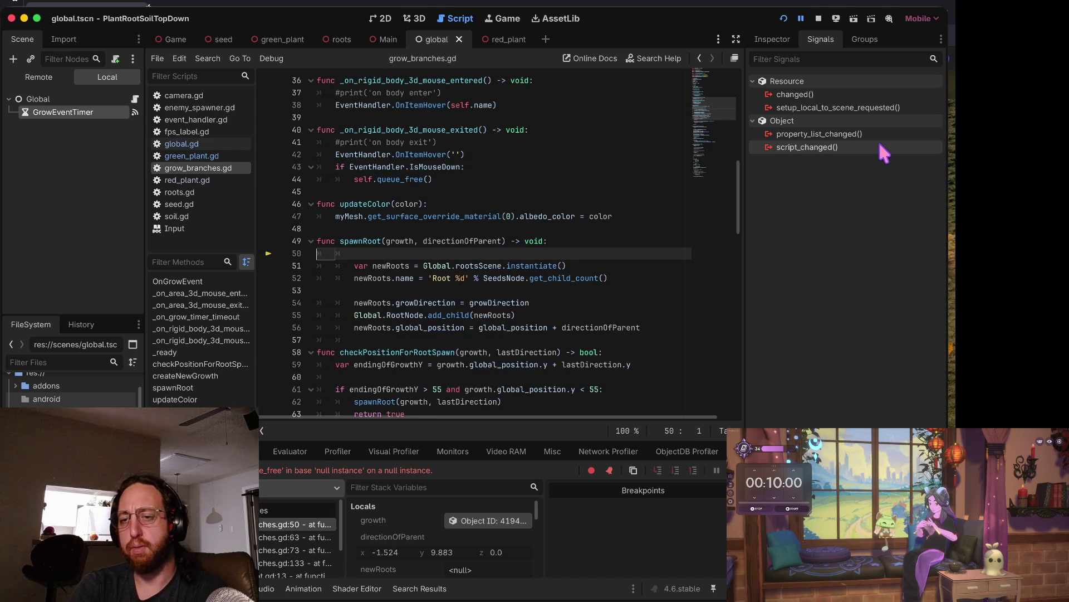
key(F12)
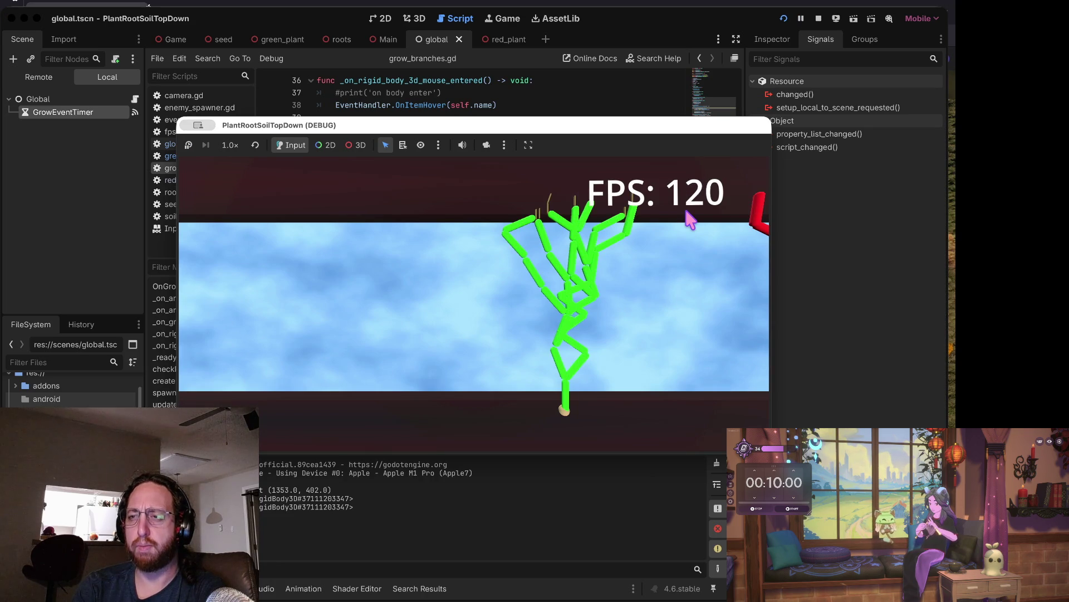
Stop the game and inspect GrowEventTimer's timer properties in the Inspector
click(817, 20)
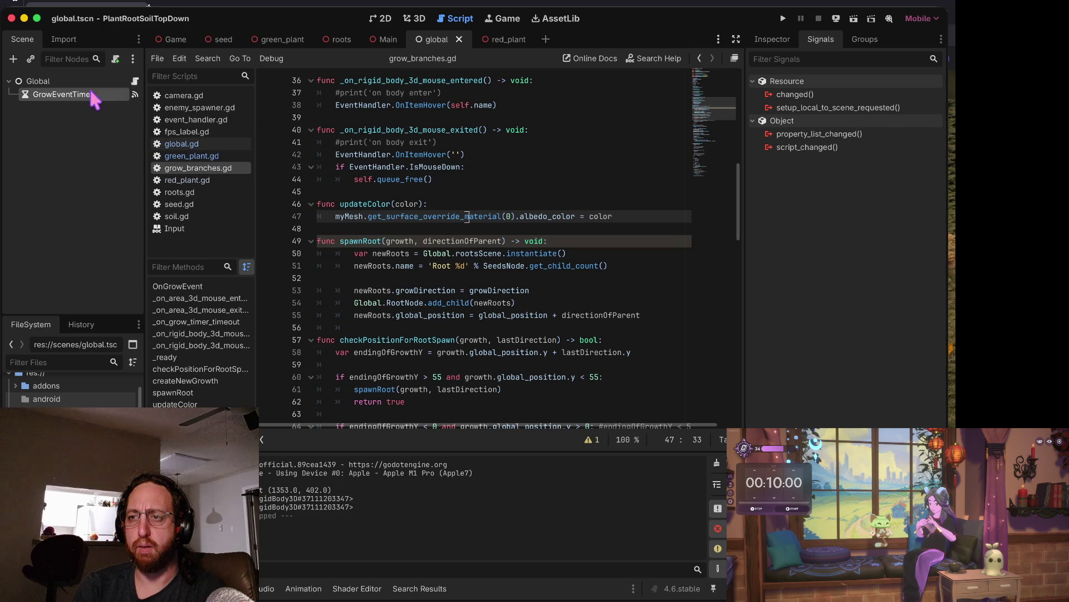
click(89, 94)
click(777, 39)
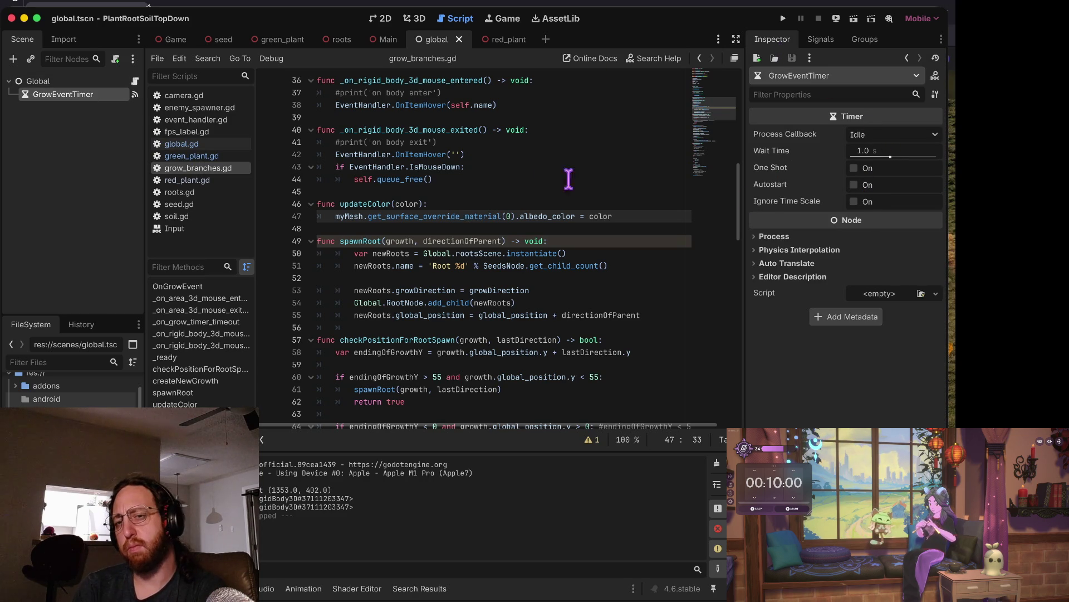
scroll(506, 207, down, 5)
Look through global.gd, green_plant.gd and grow_branches.gd, ending back in global.gd
click(184, 144)
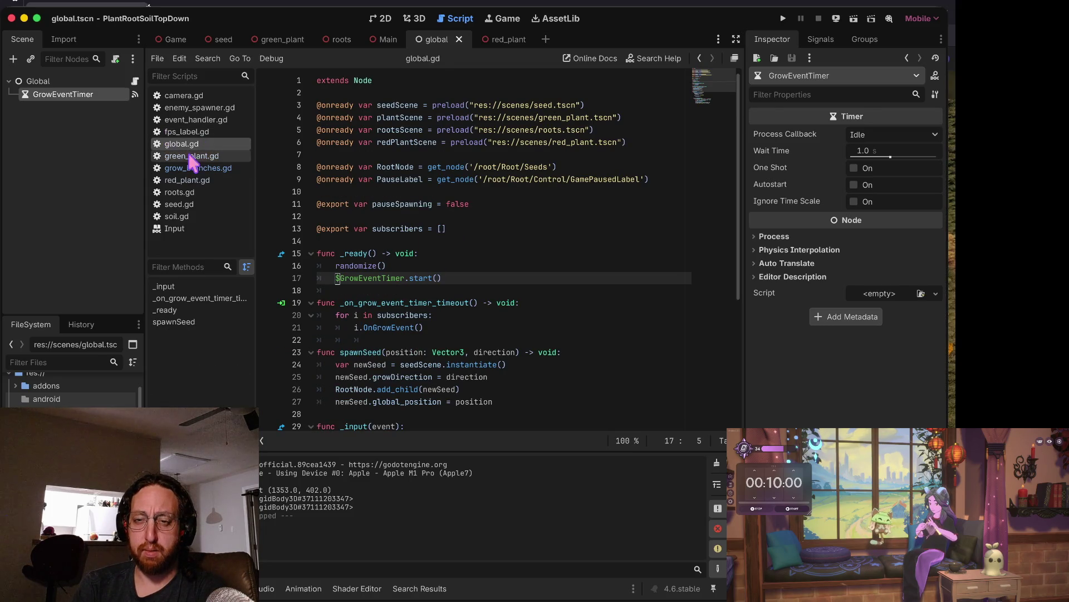
click(195, 156)
click(195, 168)
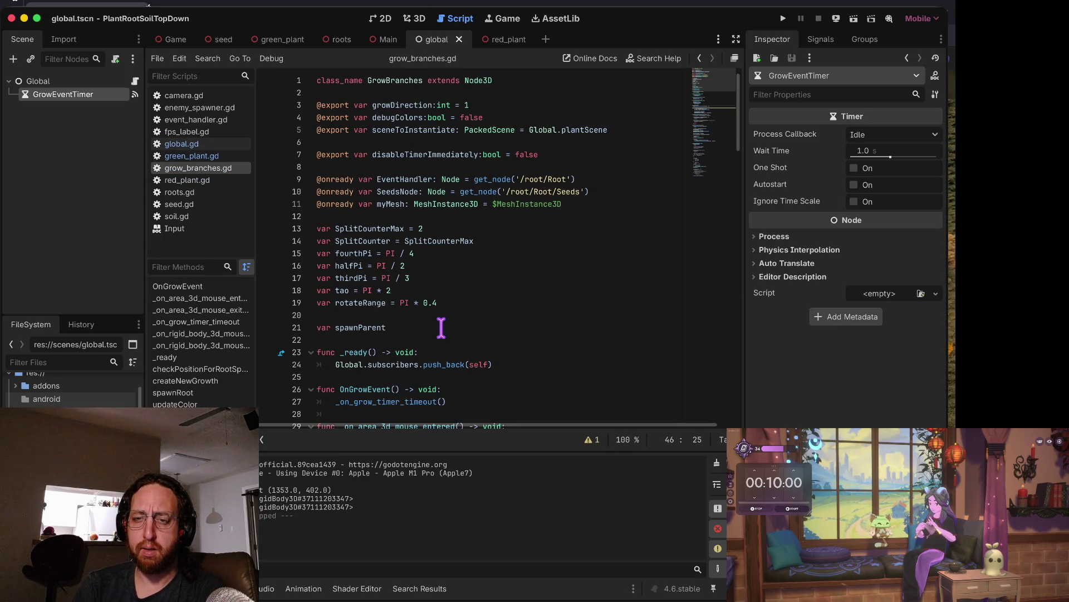
scroll(441, 328, down, 1)
scroll(441, 328, down, 2)
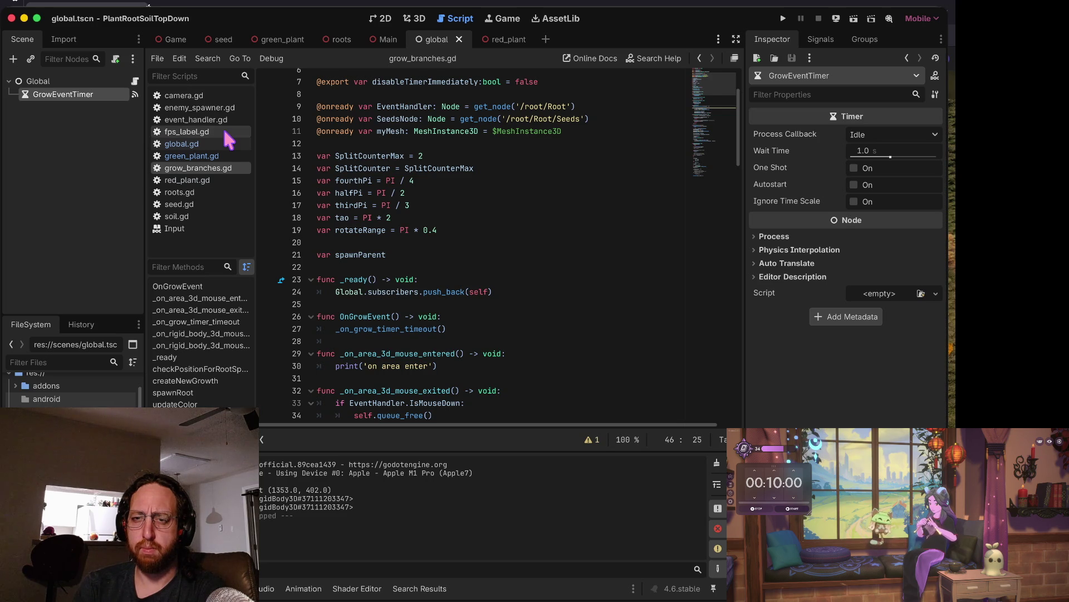
click(216, 148)
scroll(457, 362, down, 3)
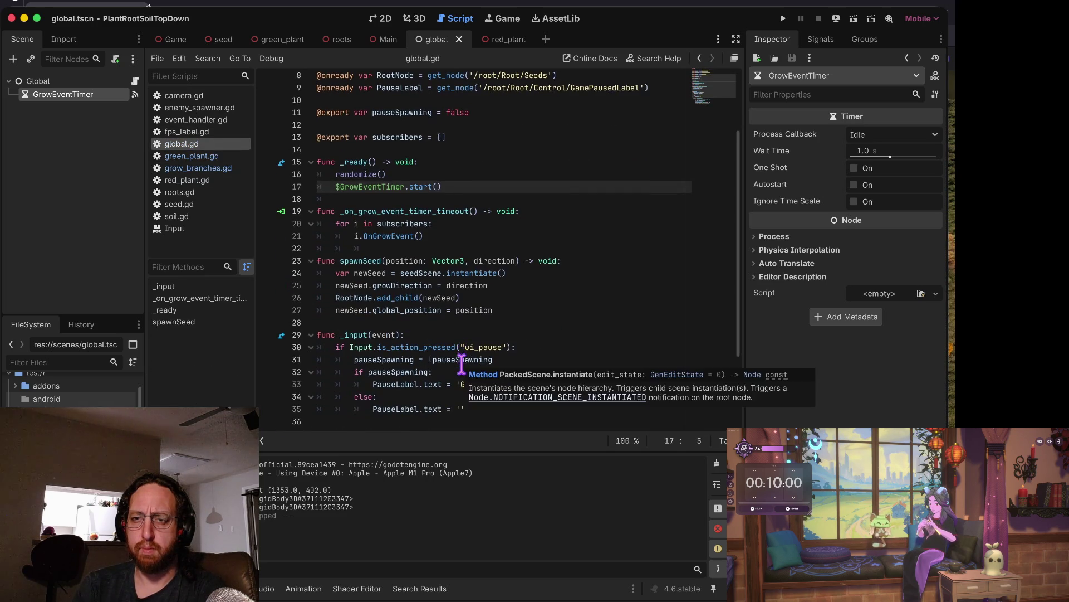
Add an addListener(listener) function below _ready in global.gd
click(385, 142)
click(382, 150)
key(Return)
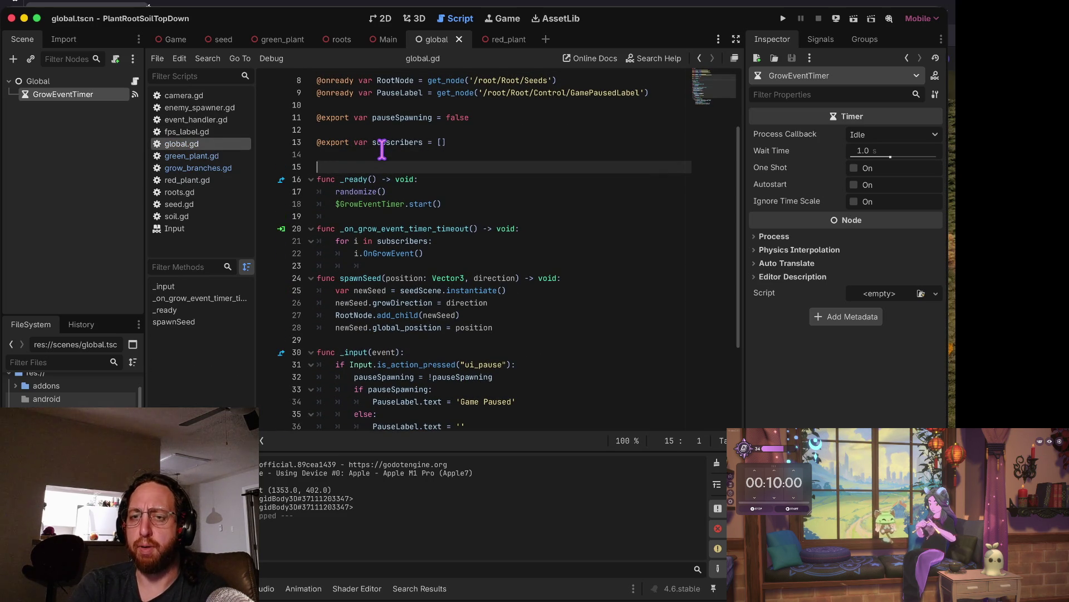
key(ctrl+z)
key(Down)
key(Down)
key(Down)
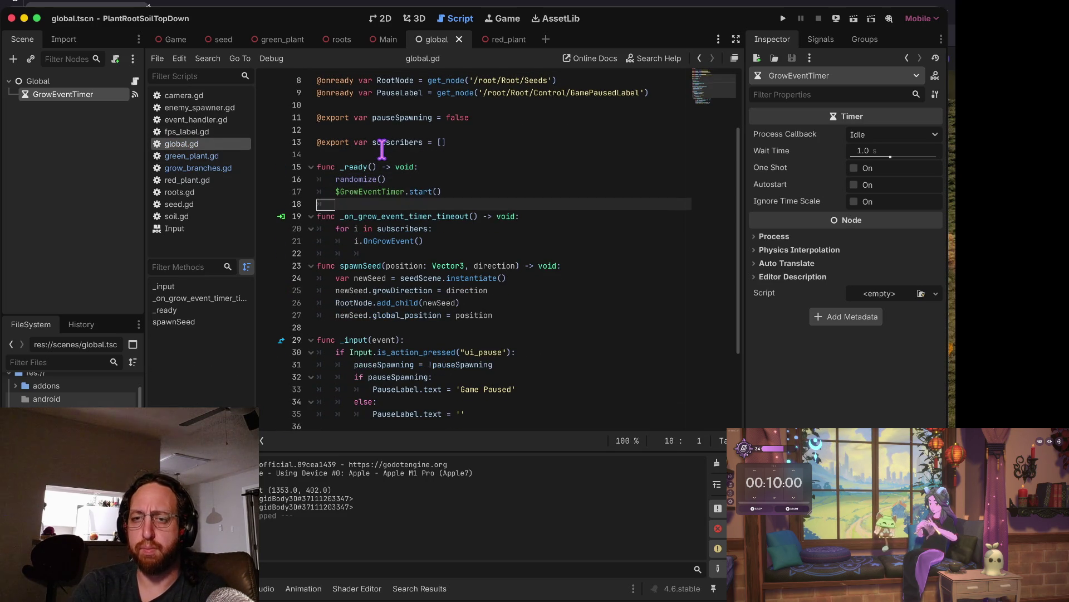
key(Return)
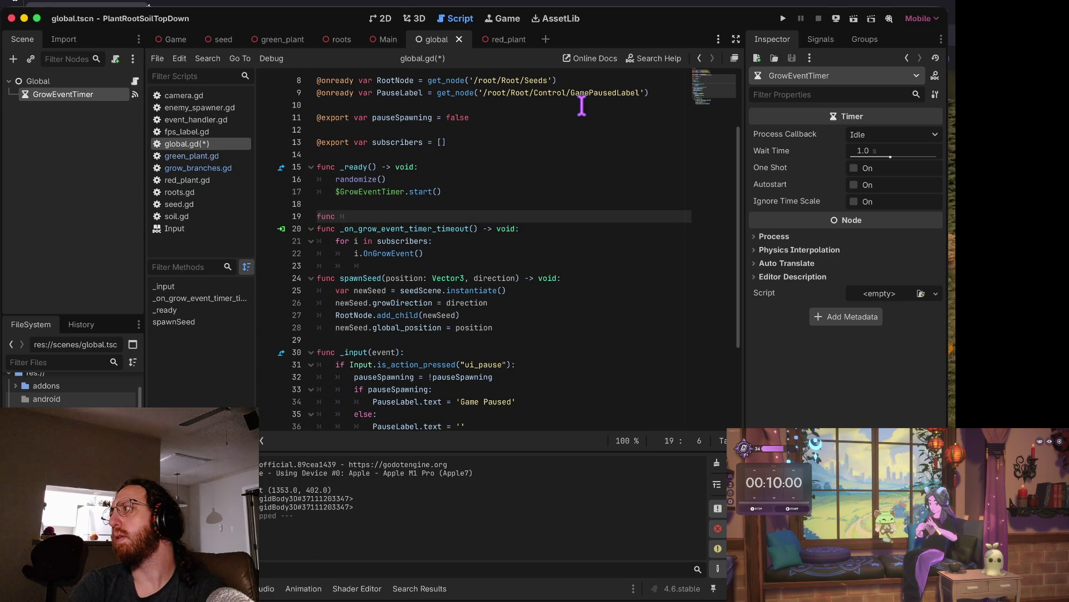
text(ddSubscr)
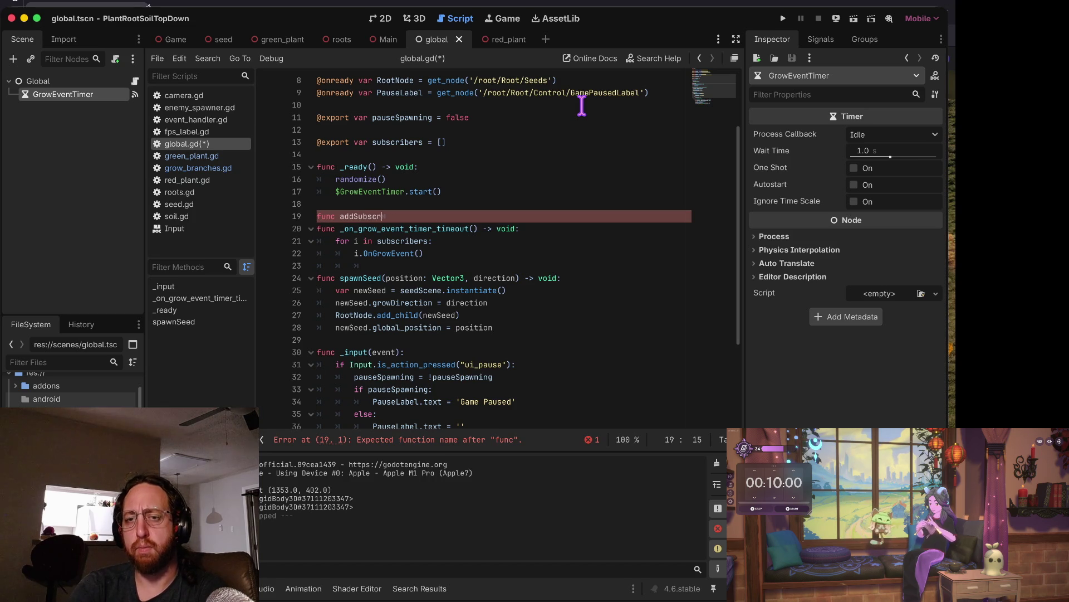
key(BackSpace)
key(BackSpace)
text(Listener()
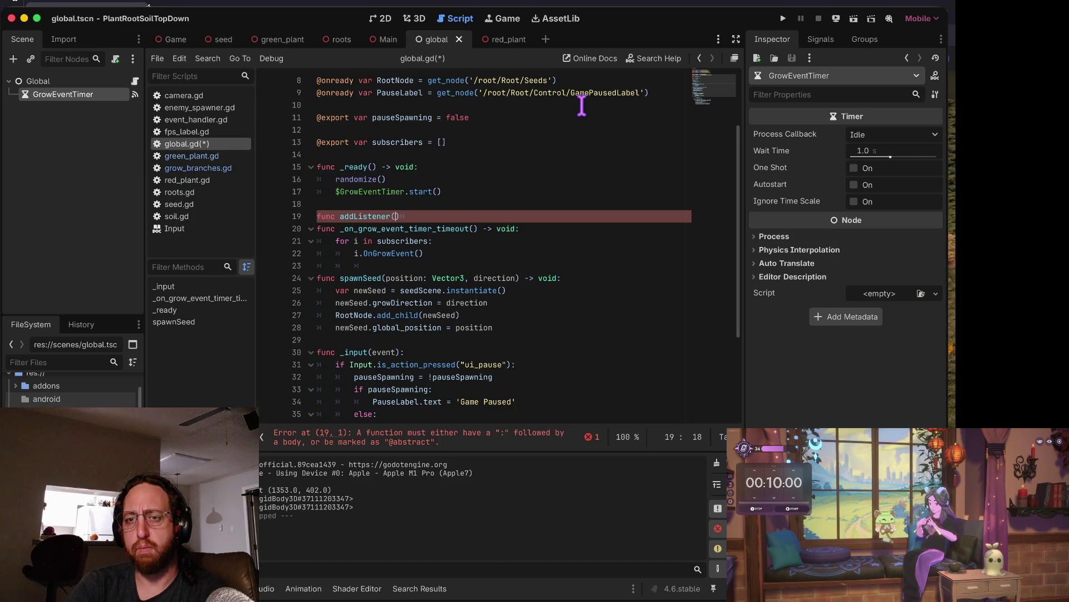
text())
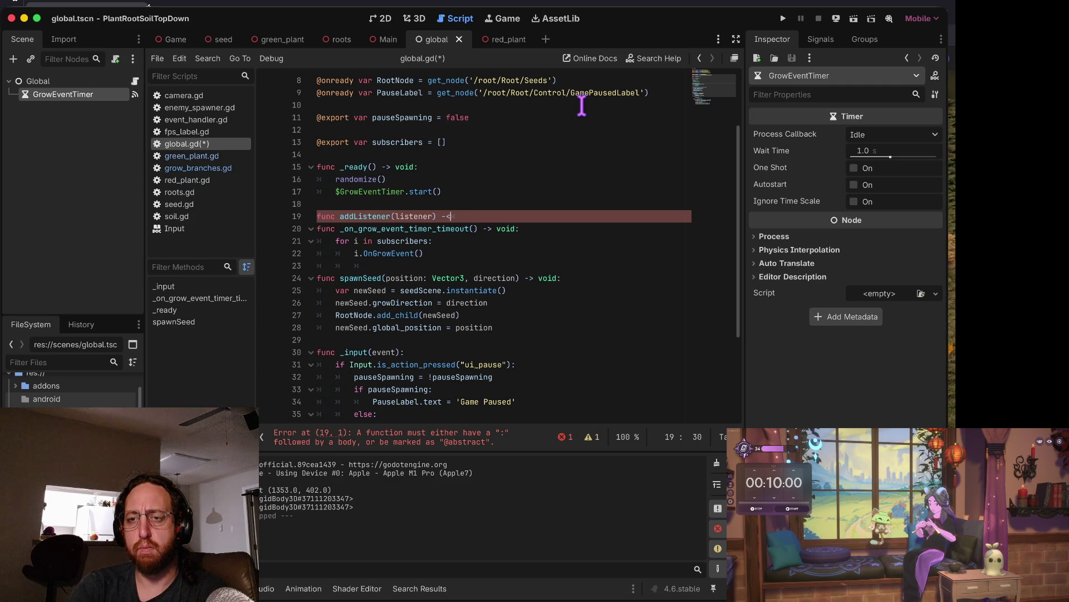
text(:)
key(Return)
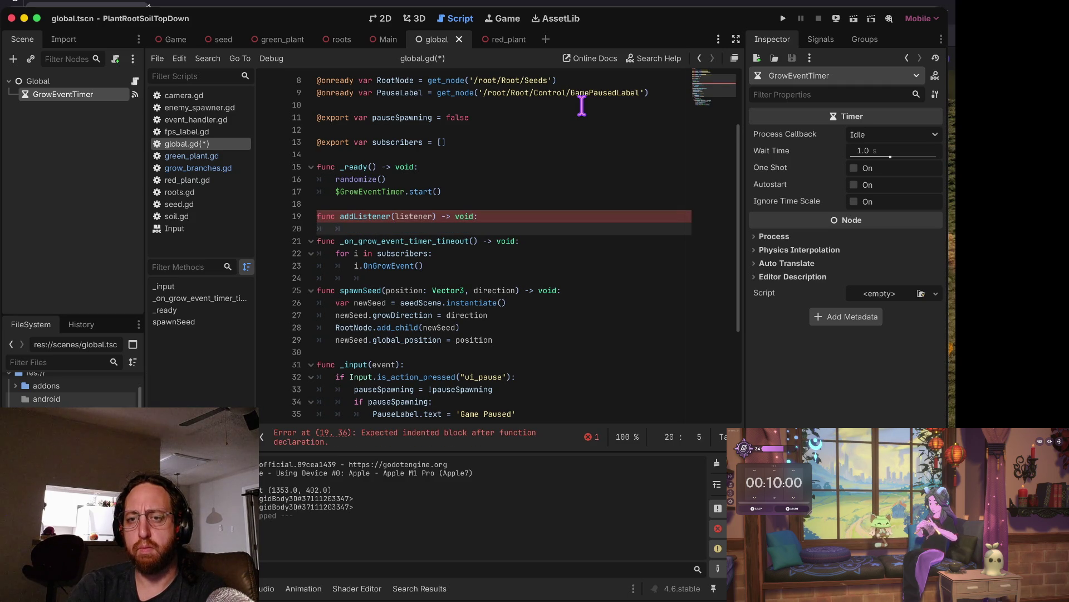
Rename the subscribers array to listeners and start addListener's body pushing the listener
text(subsci)
key(Up)
key(Up)
key(Up)
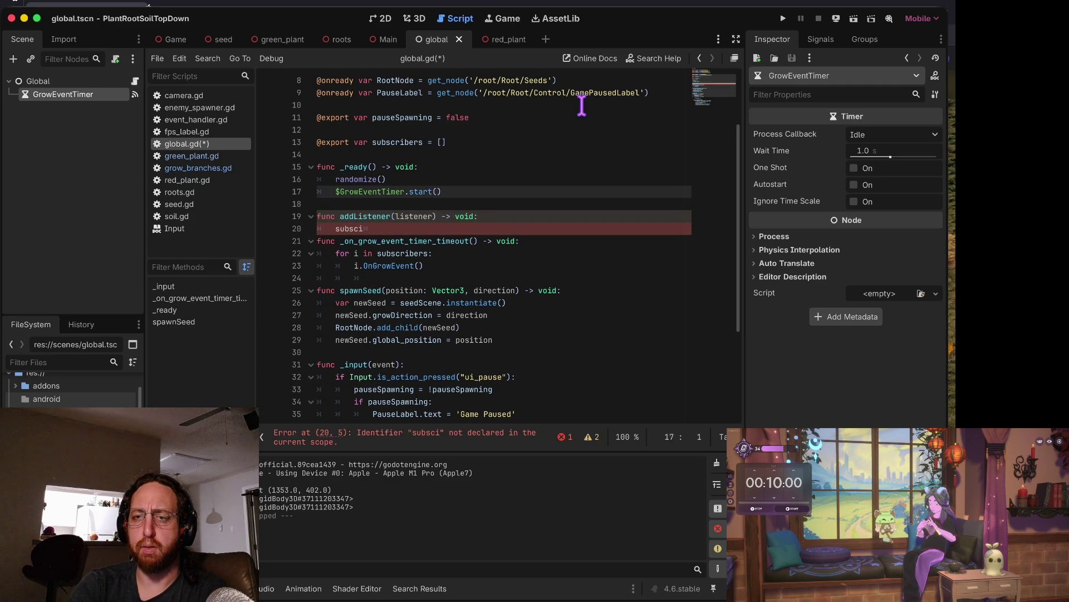
key(Up)
key(alt+BackSpace)
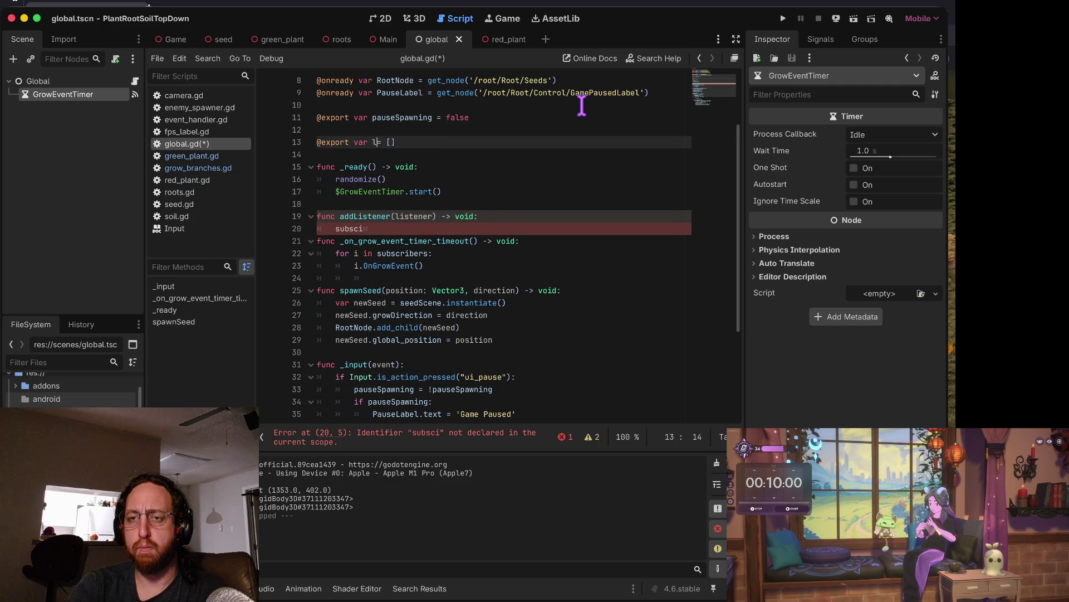
key(BackSpace)
key(BackSpace)
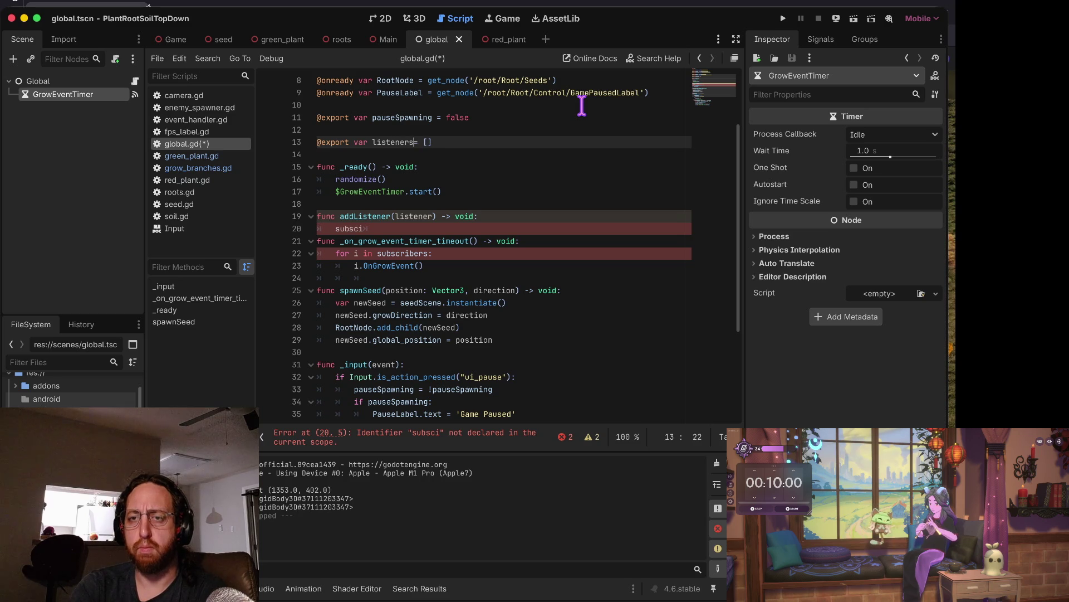
key(Down)
key(Down)
key(Down)
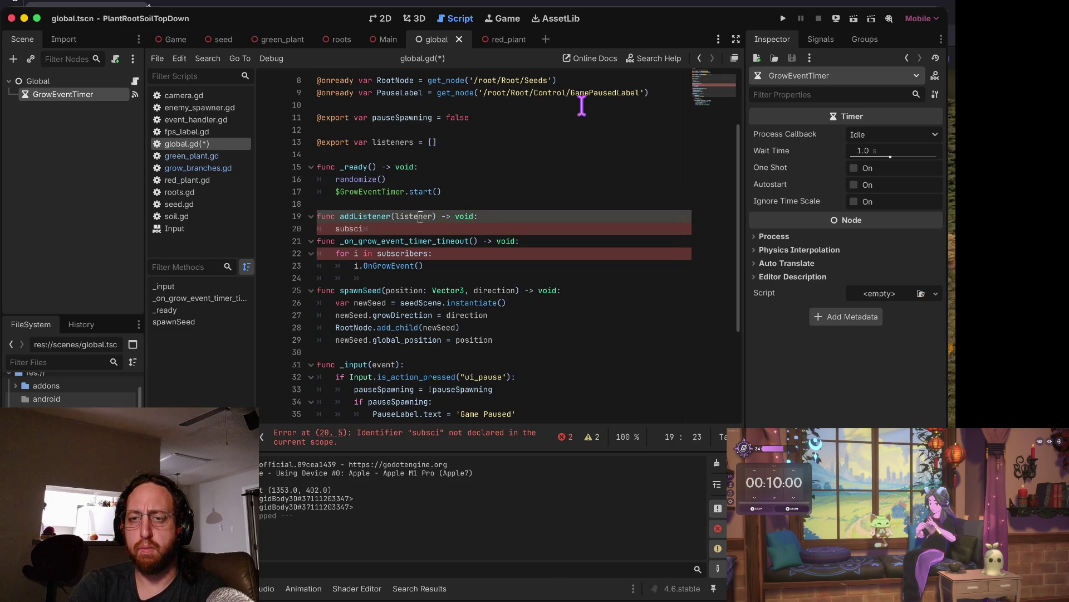
key(alt+BackSpace)
text(ener()
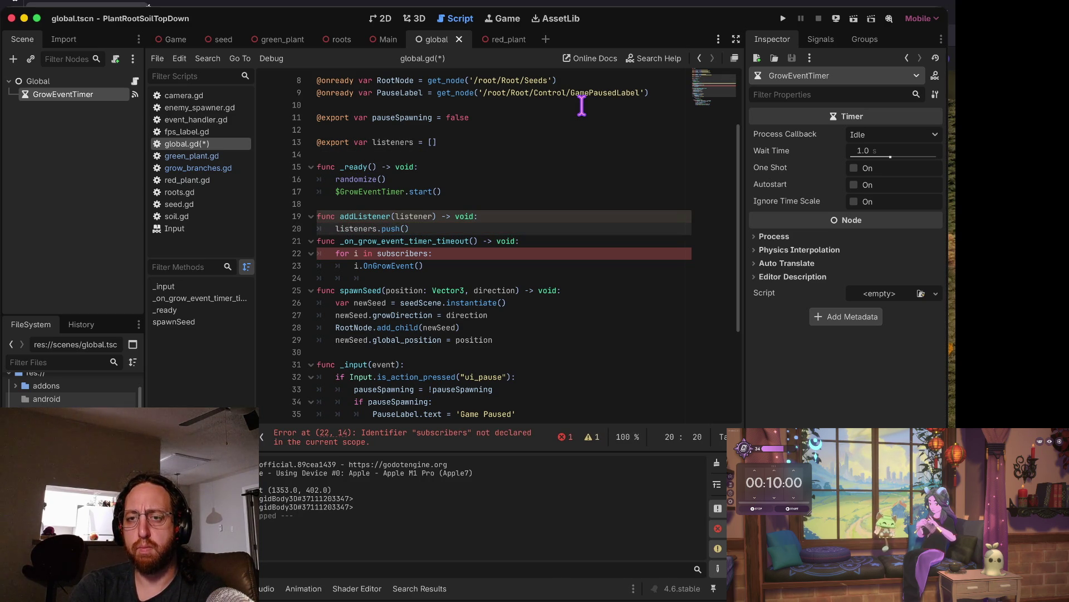
text(listener)
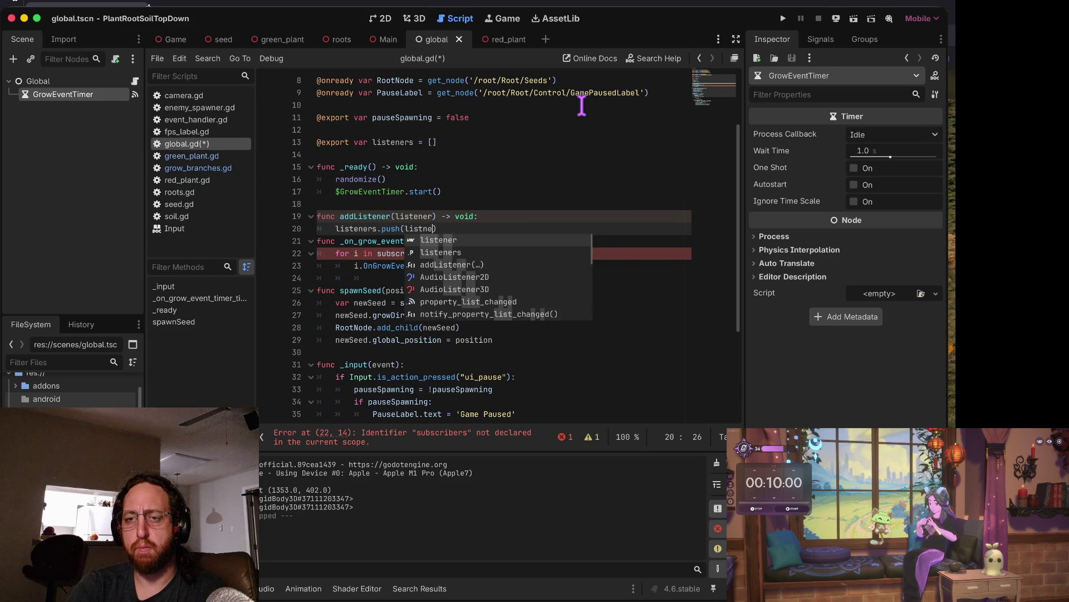
Complete the body as listeners.push_back(listener) and save global.gd
key(Home)
key(ctrl+s)
key(End)
key(Return)
key(Up)
key(End)
key(ctrl+s)
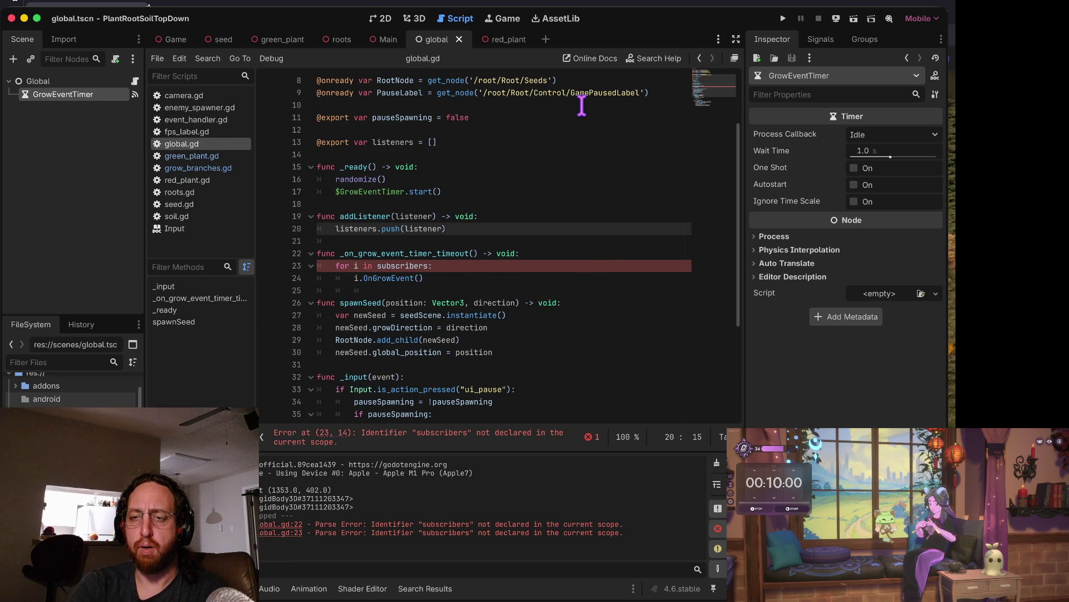
right_click(394, 230)
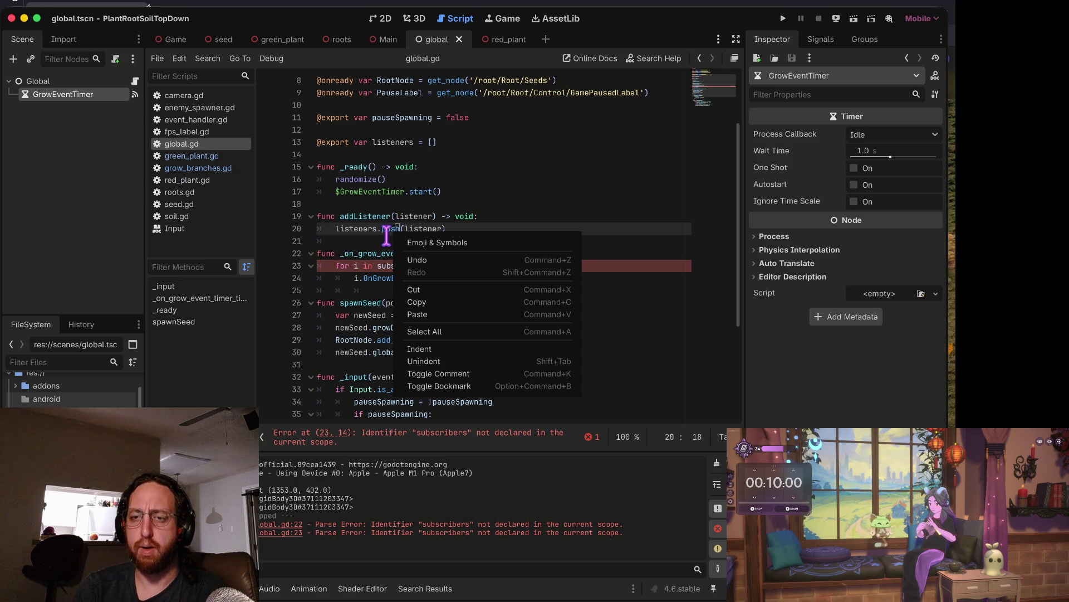
click(385, 235)
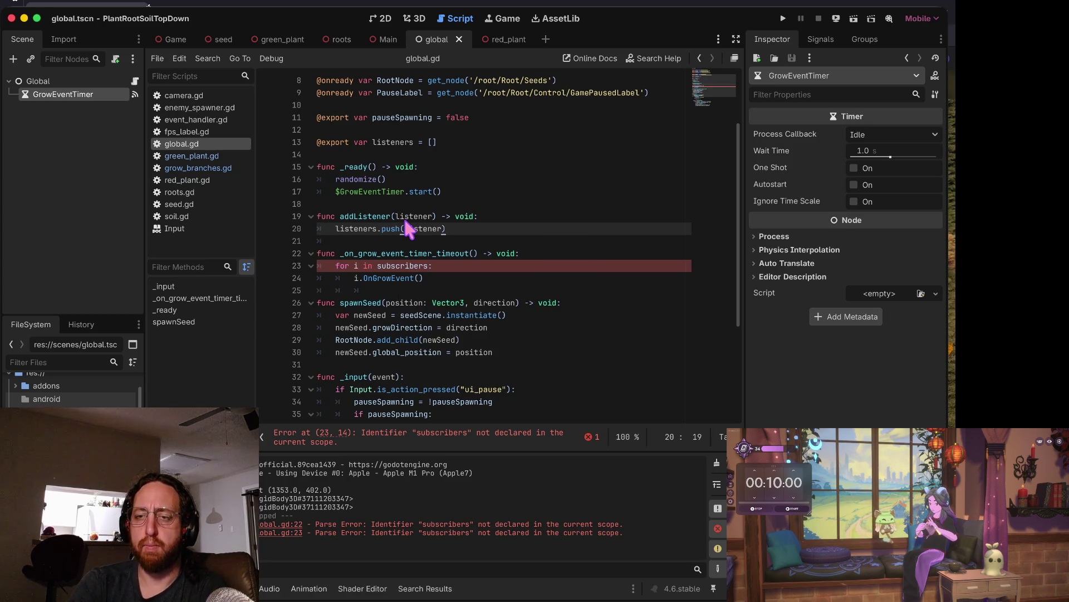
text(_back)
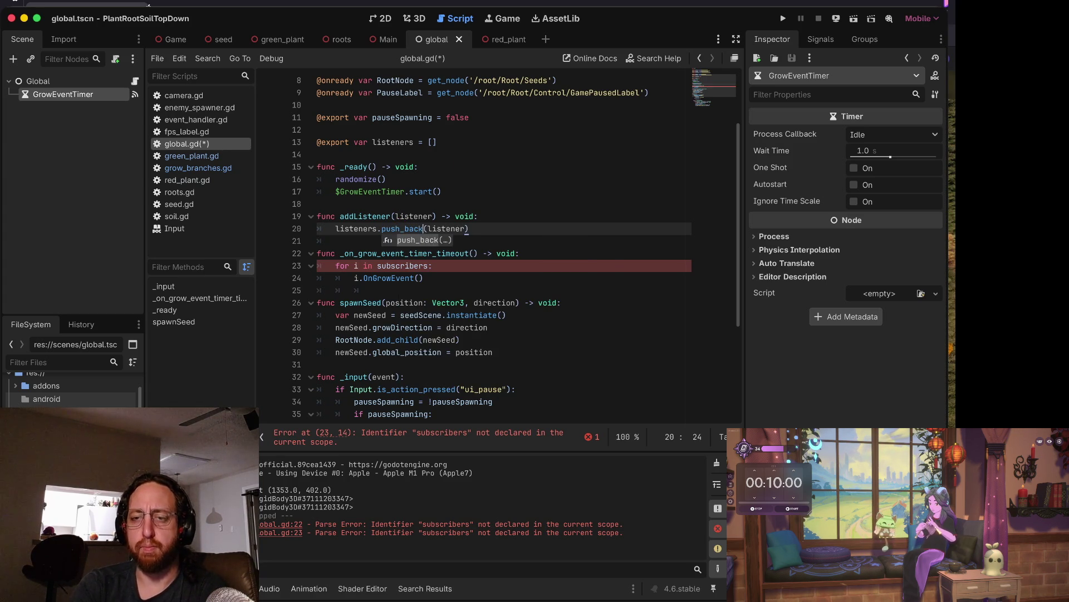
Make the grow-timer loop iterate over listeners instead of subscribers, and save
key(Down)
key(Down)
key(Down)
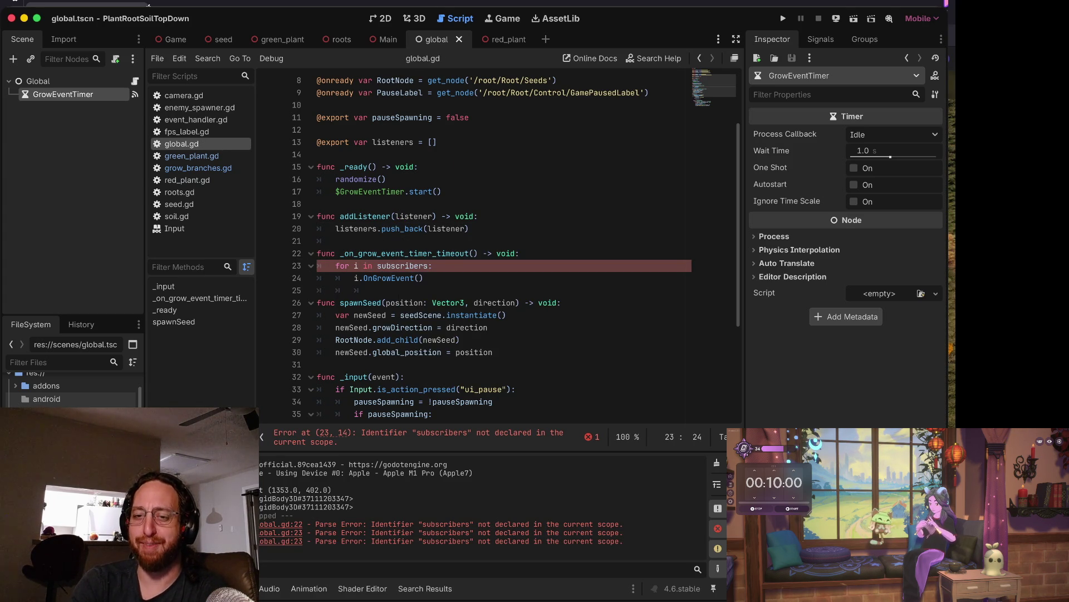
key(alt+BackSpace)
text(listener)
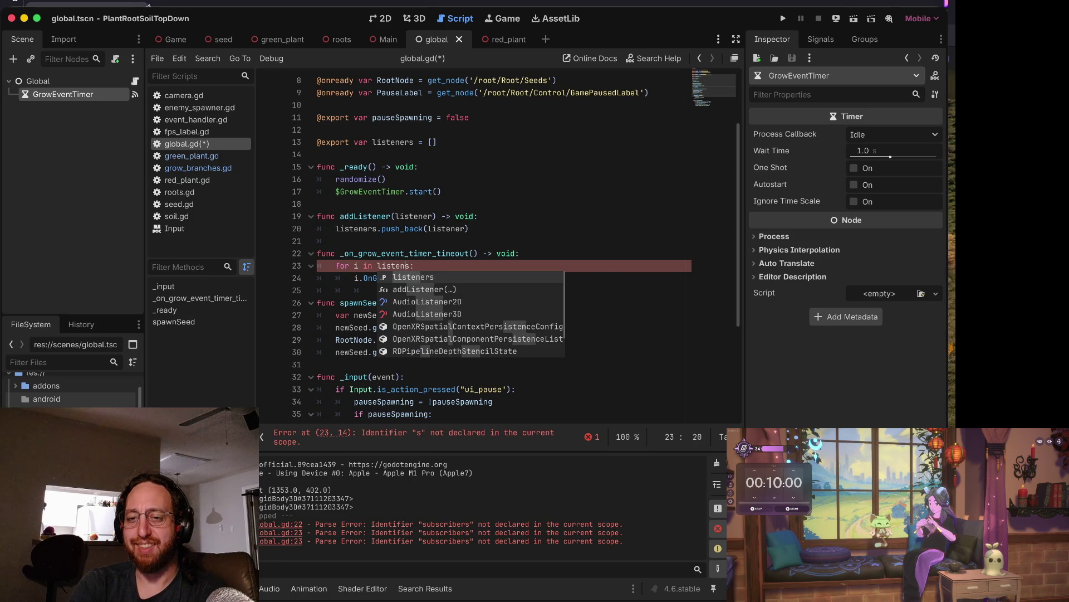
key(Right)
key(ctrl+s)
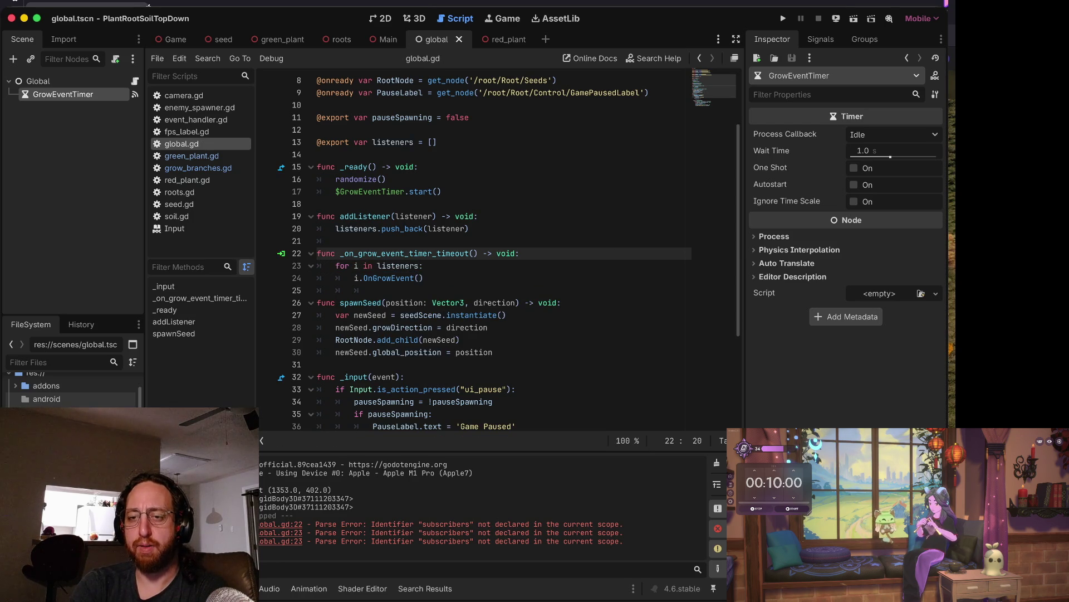
key(Down)
key(Down)
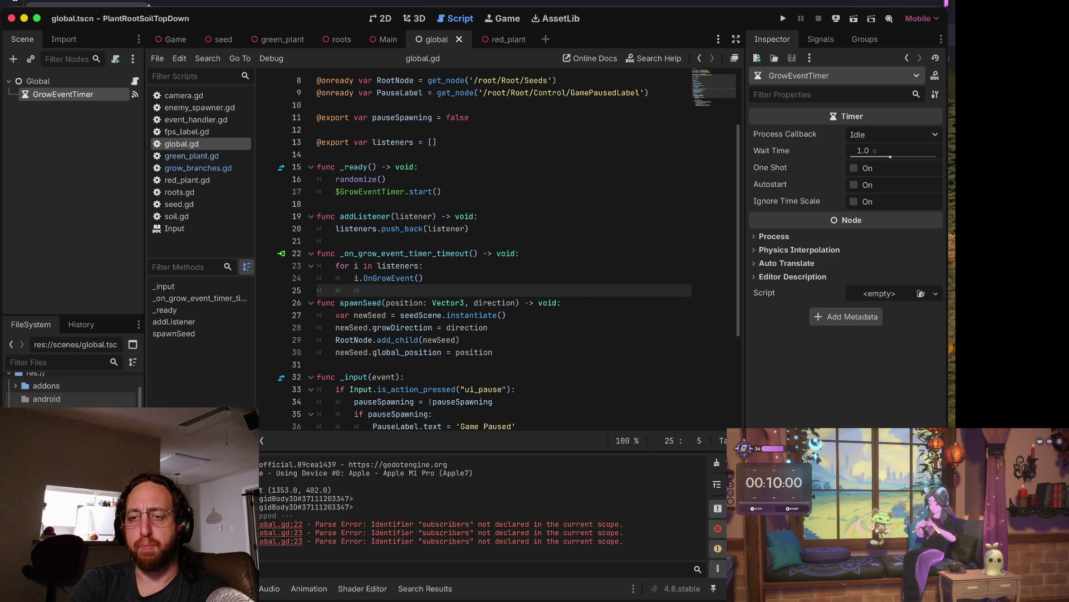
key(Up)
key(Up)
key(Up)
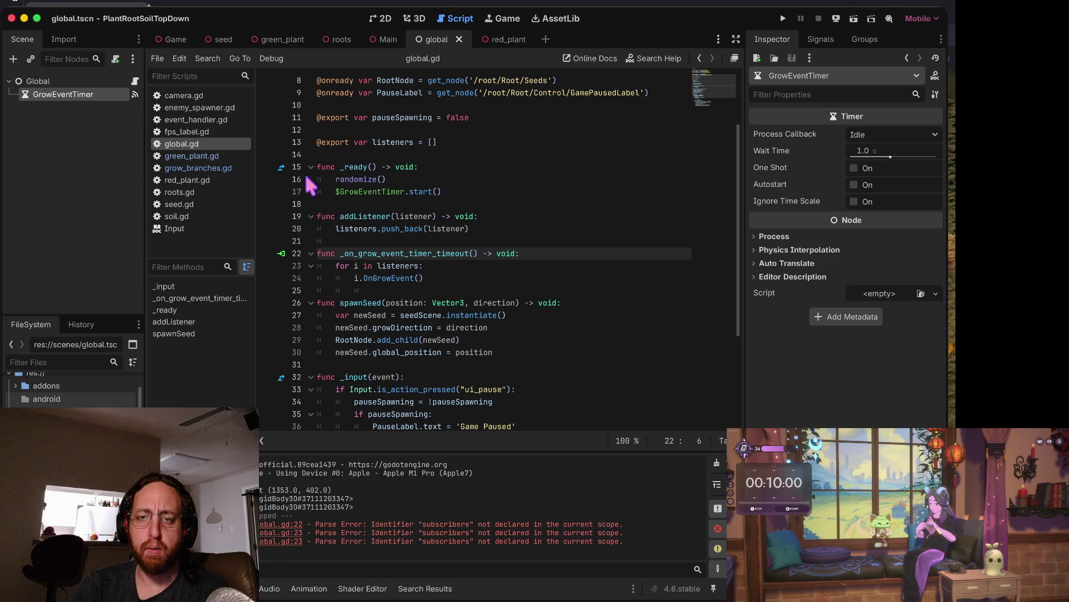
Set a breakpoint on line 20 of global.gd and switch to grow_branches.gd
click(269, 229)
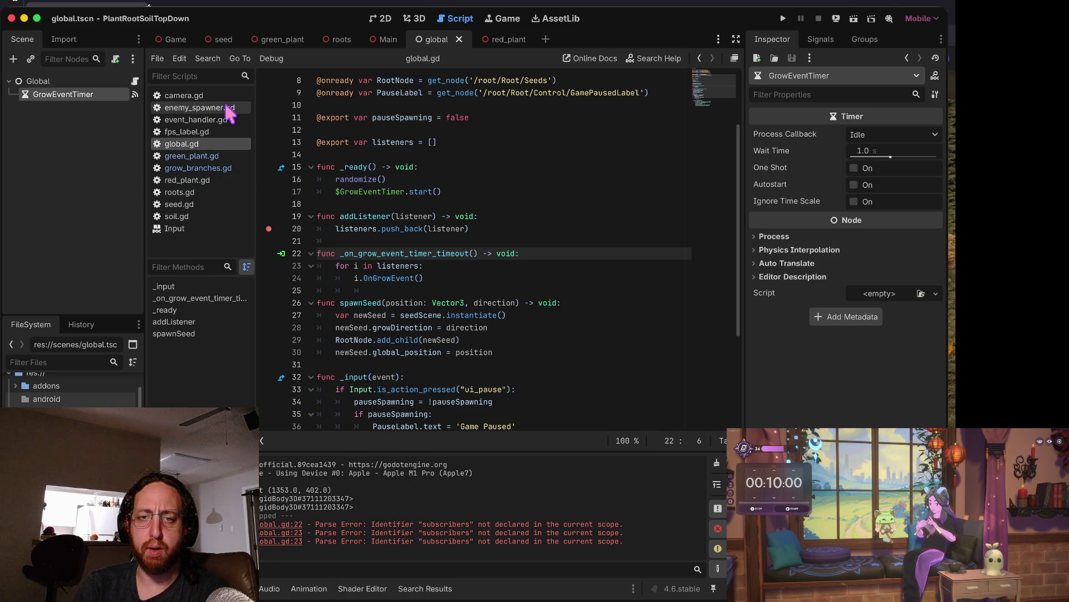
click(220, 159)
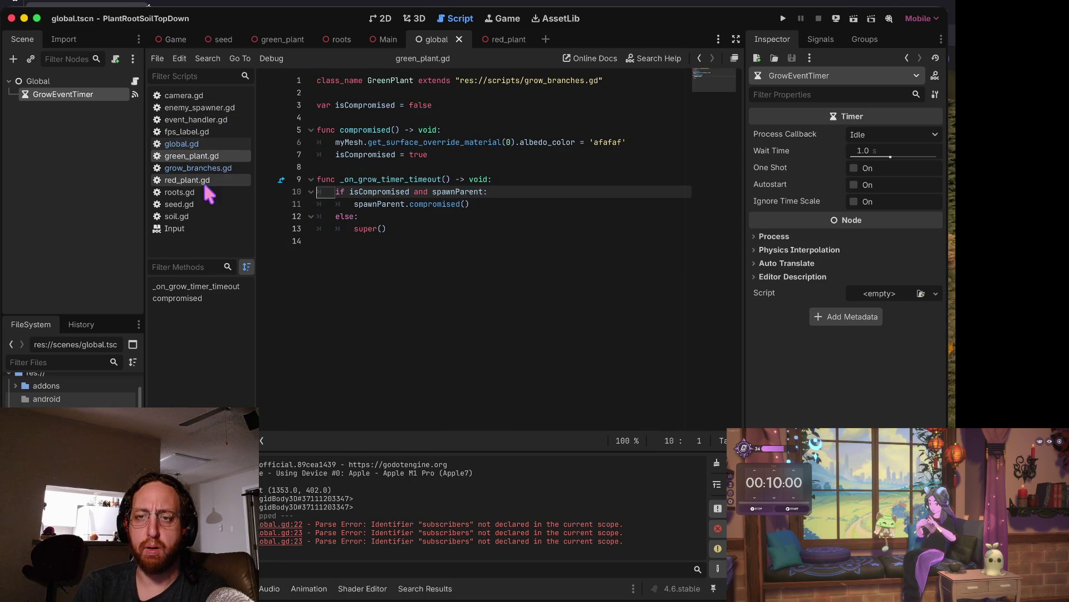
click(184, 168)
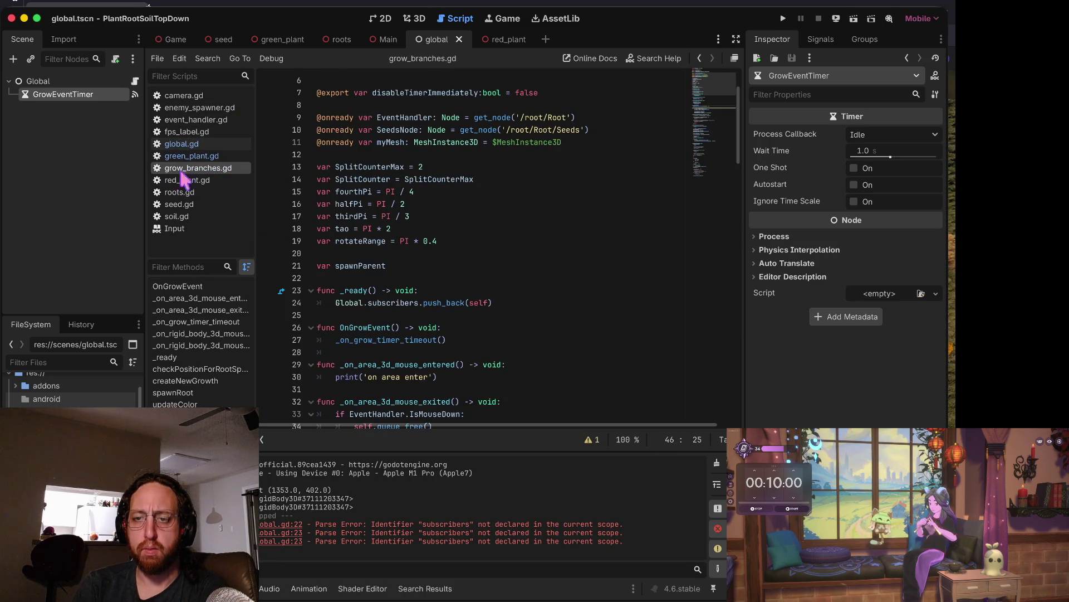
scroll(429, 301, down, 1)
Replace _ready's subscribers push_back line with Global.addListener(self) and run the game
click(439, 277)
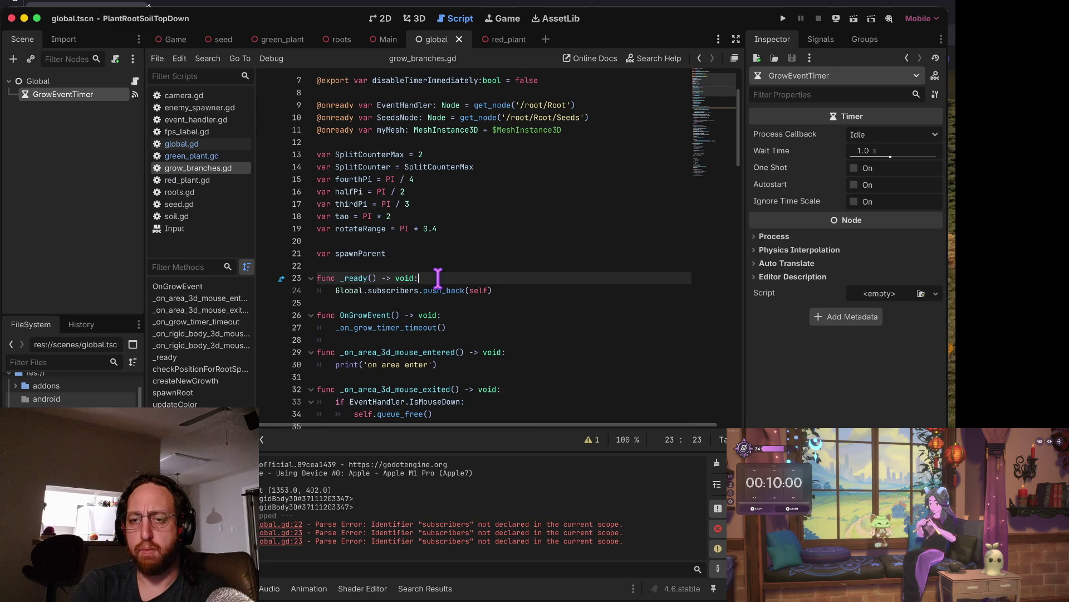
key(Return)
text(.)
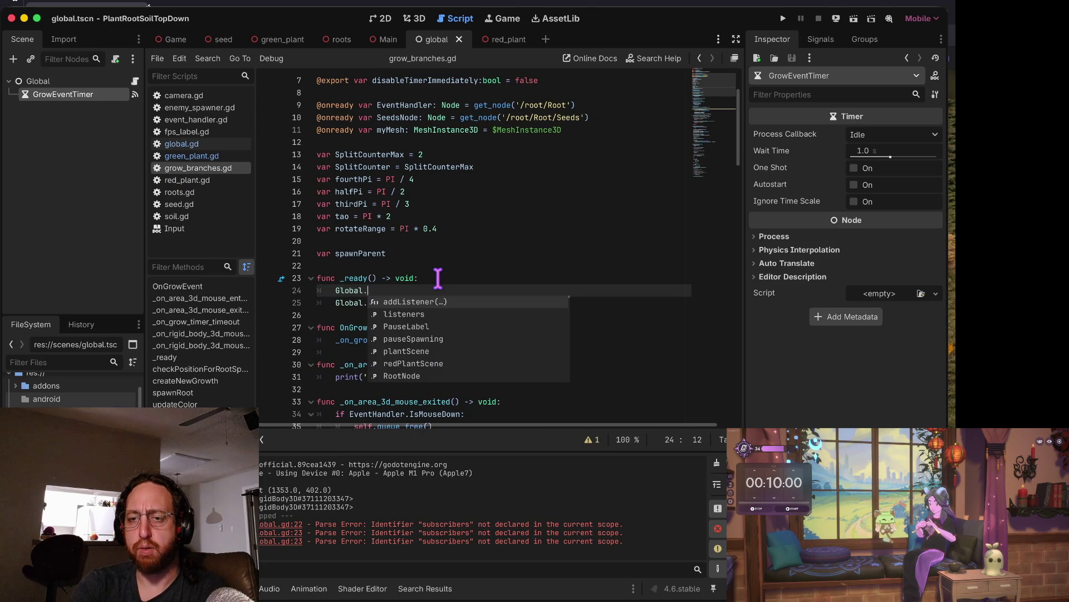
key(Return)
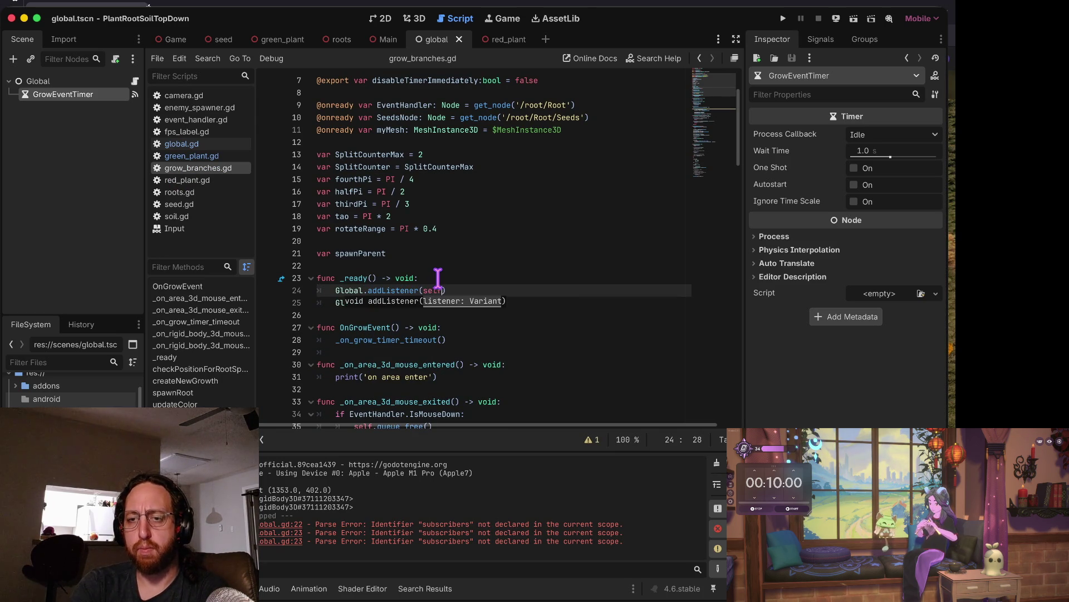
key(Down)
key(super+shift+k)
key(Up)
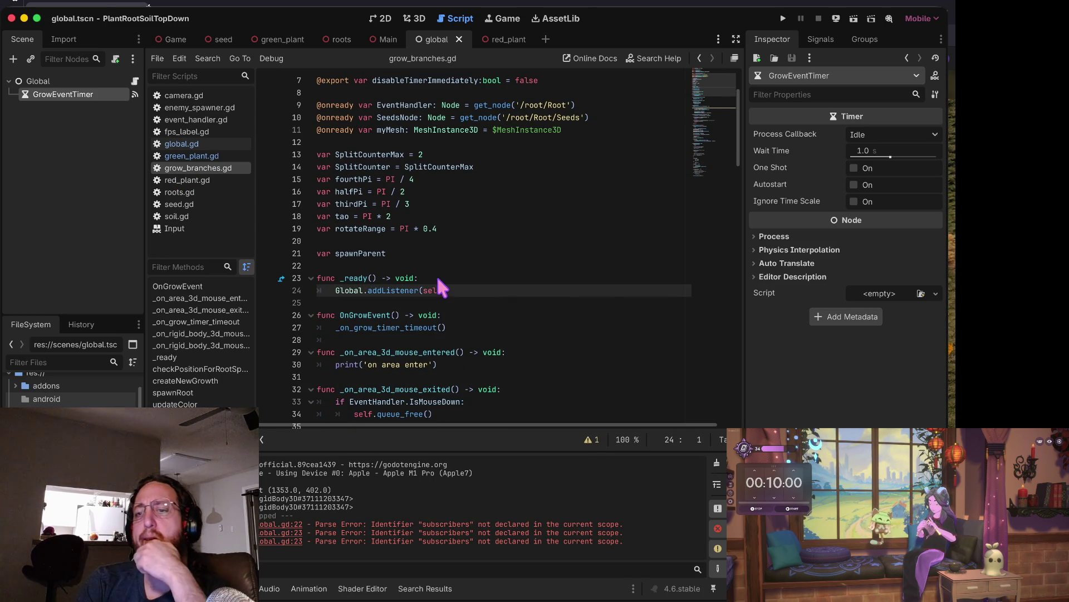
key(super+b)
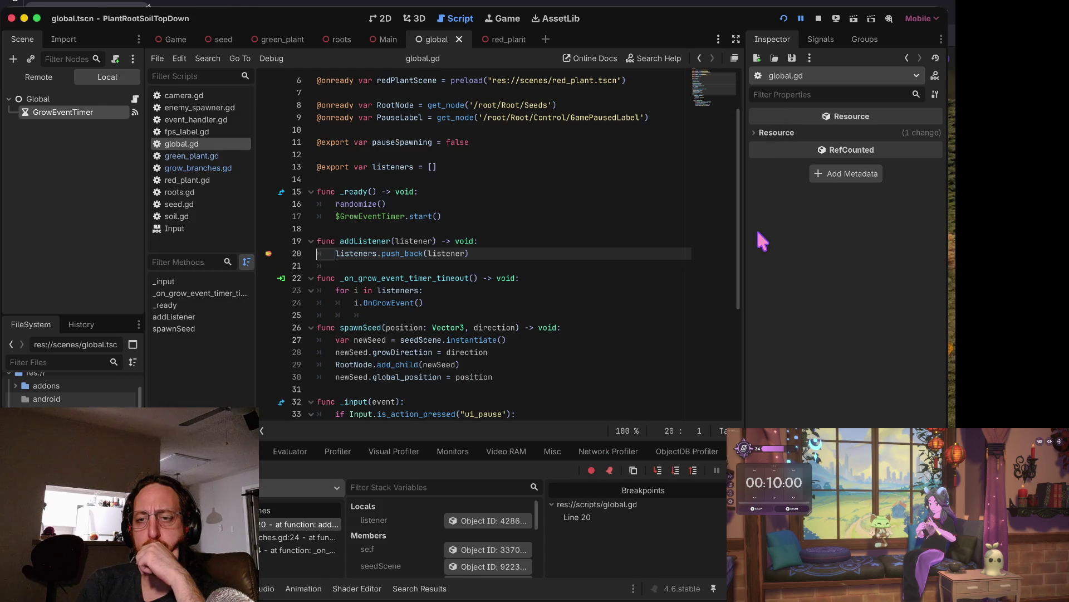
Continue past the line-20 addListener breakpoint as more plants register, letting the plant grow
key(super+backslash)
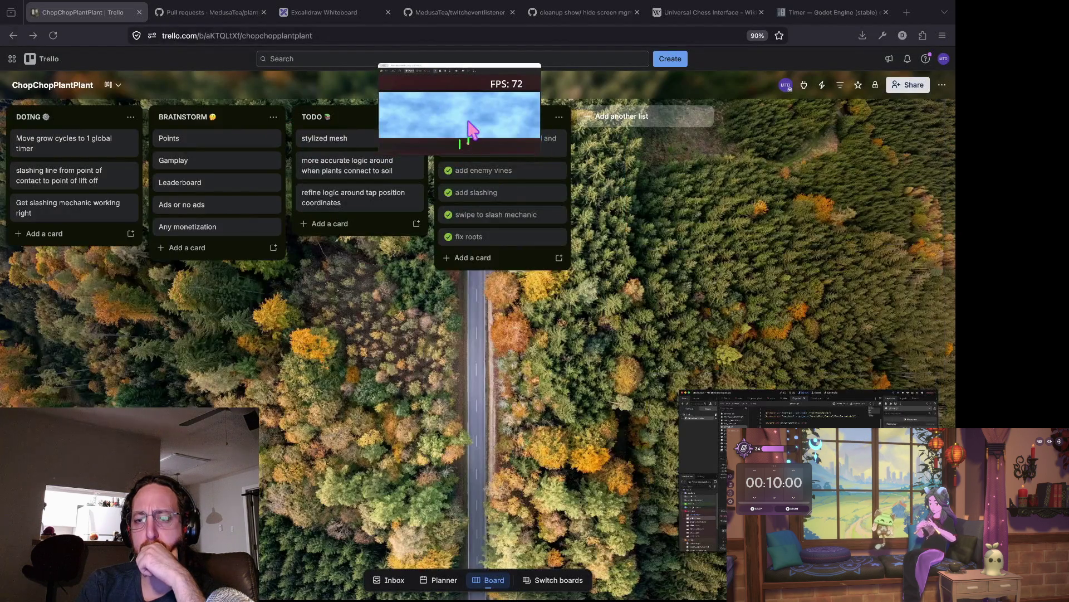
click(469, 119)
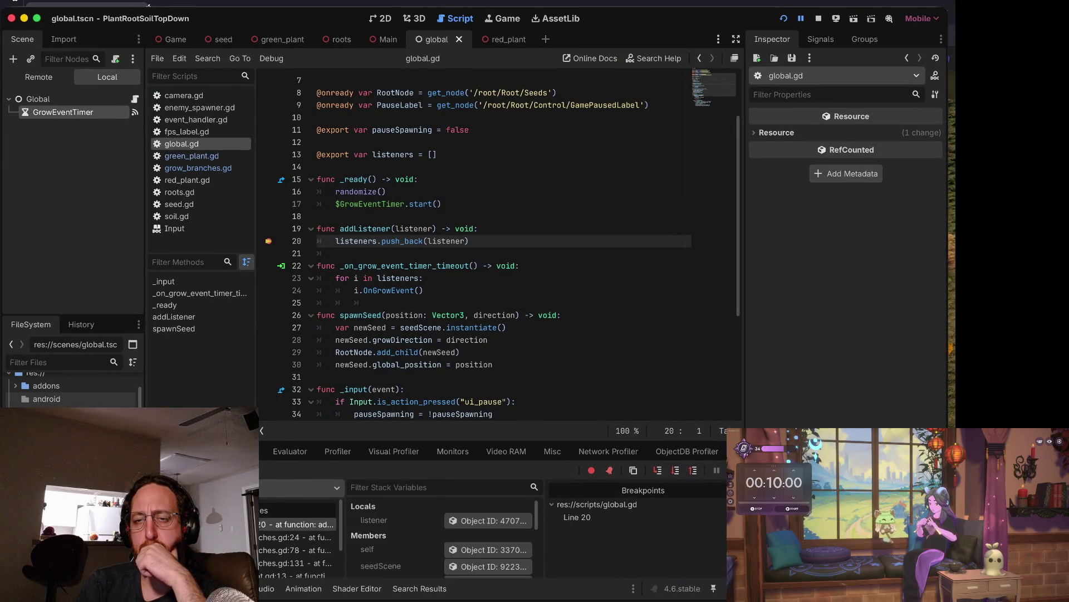
key(F12)
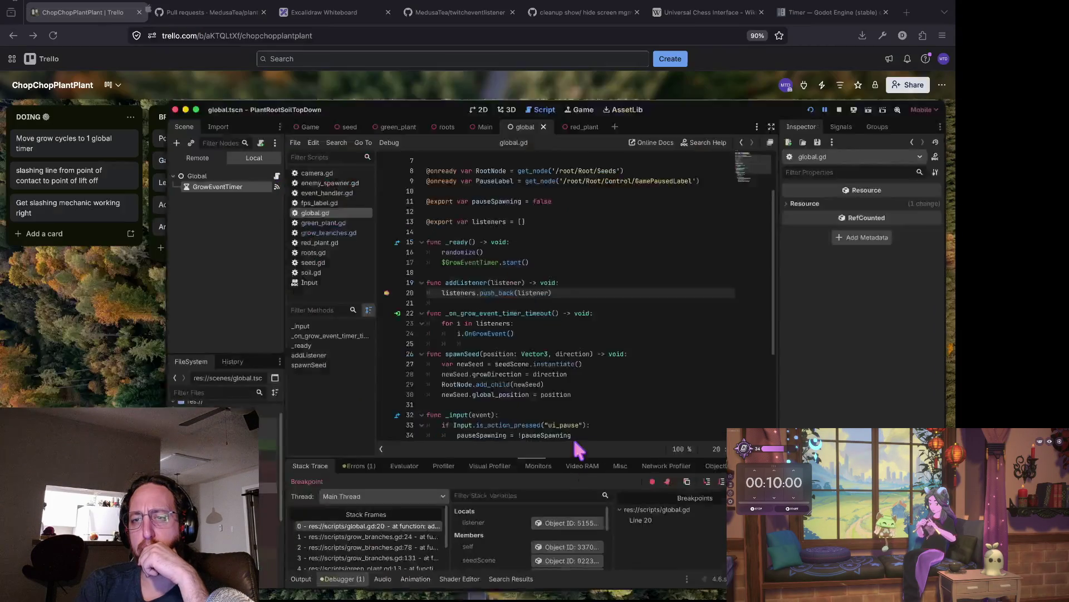
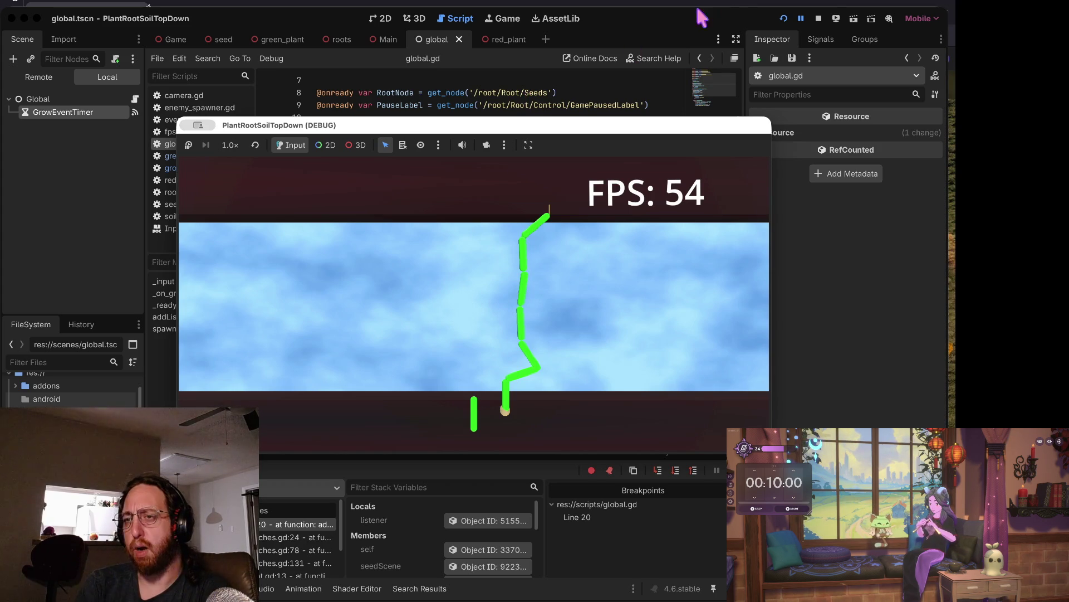
Stop the running game and remove the breakpoint on line 20 of global.gd
click(818, 18)
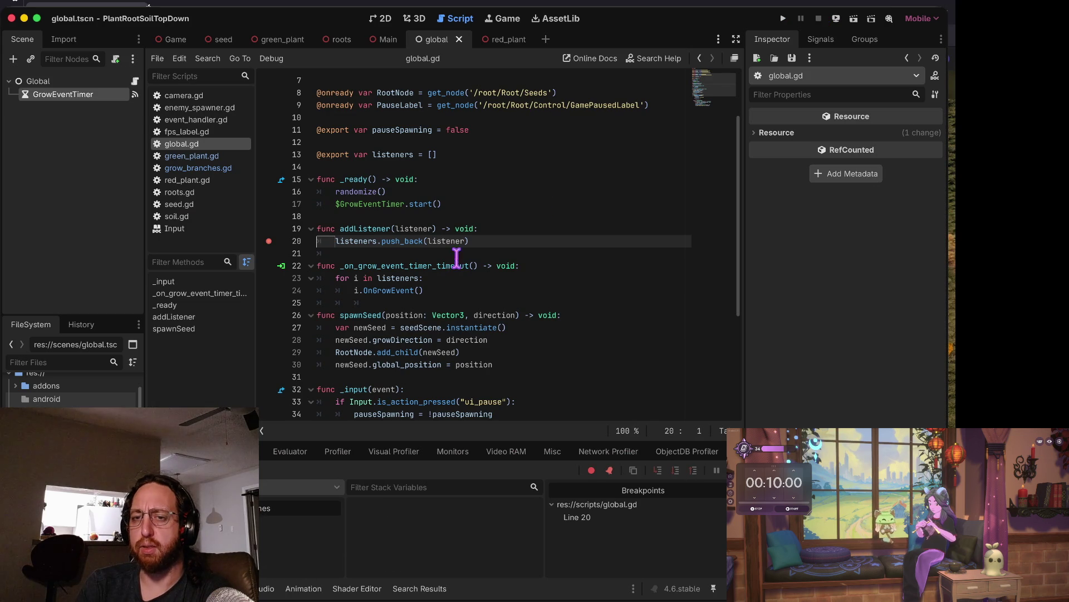
click(267, 241)
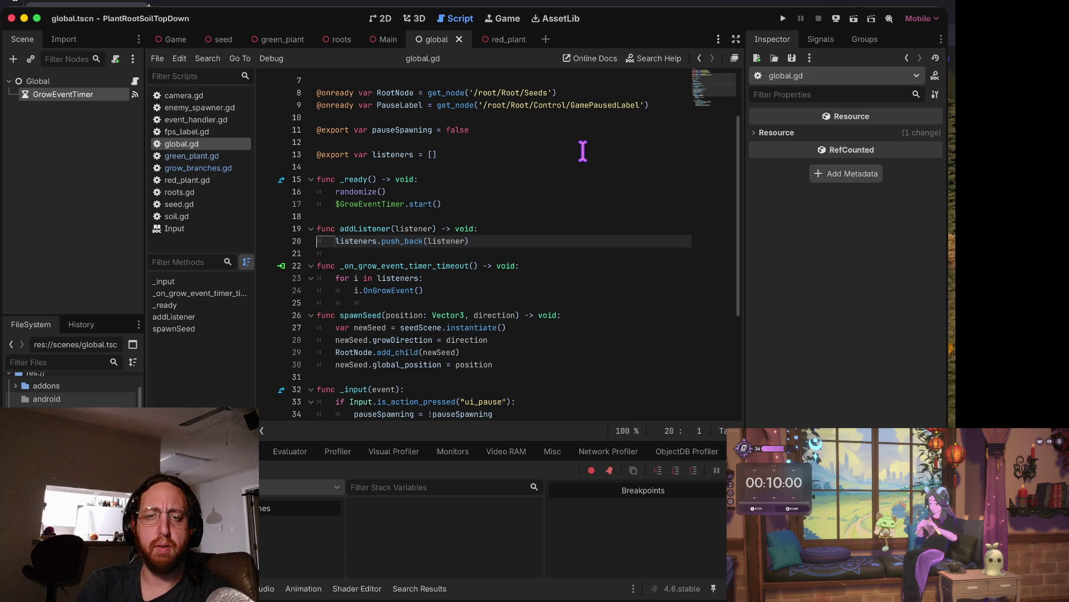
click(582, 154)
scroll(435, 237, down, 3)
scroll(419, 236, down, 3)
scroll(403, 217, up, 1)
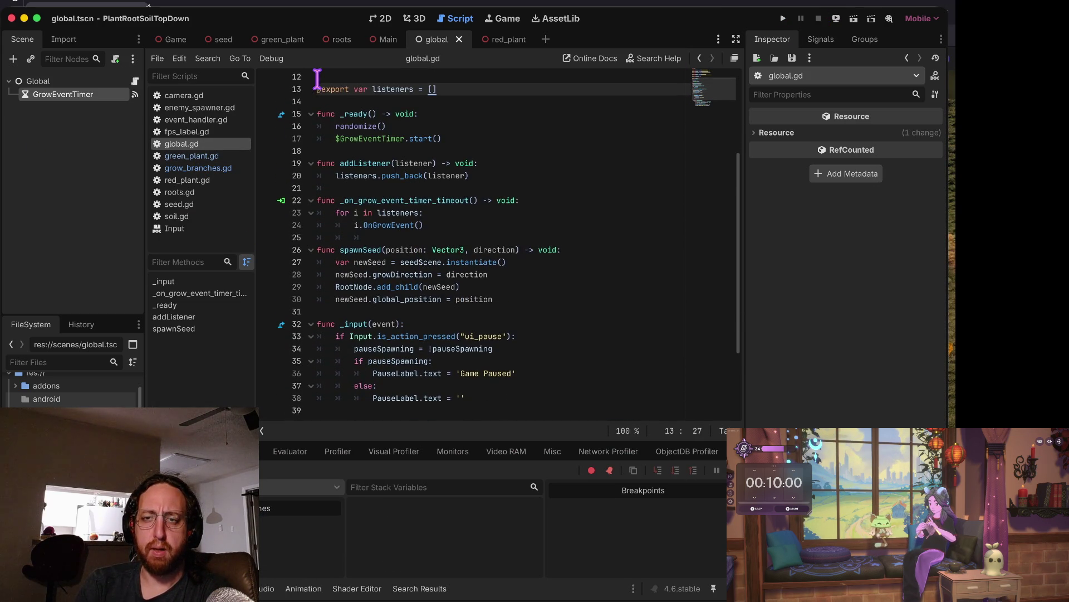
Set a breakpoint on line 23 in the listeners loop and relaunch the game in debug
mouse_move(327, 89)
click(323, 164)
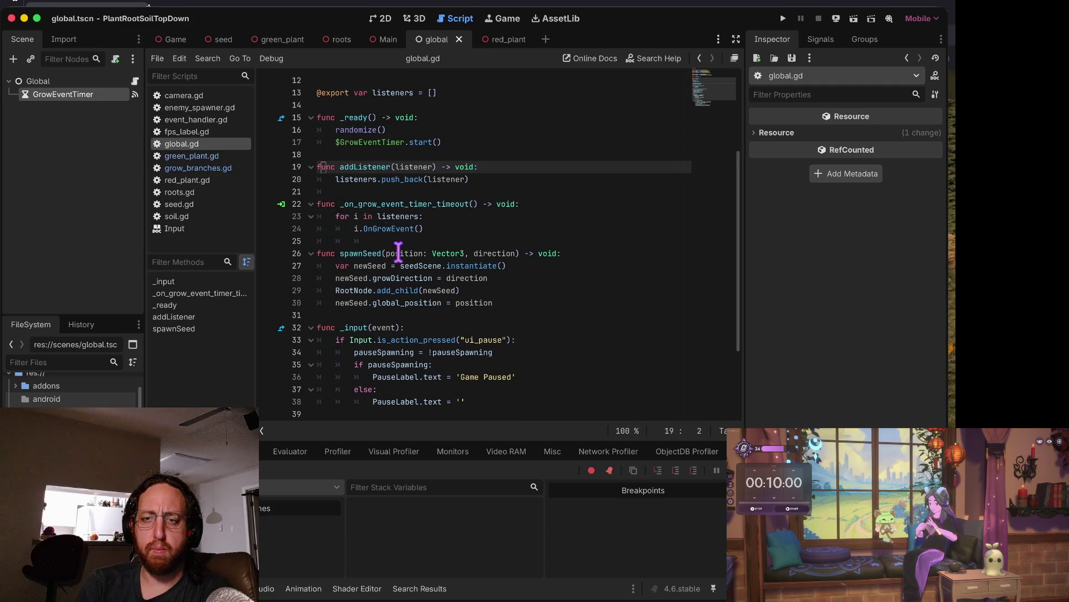
click(269, 216)
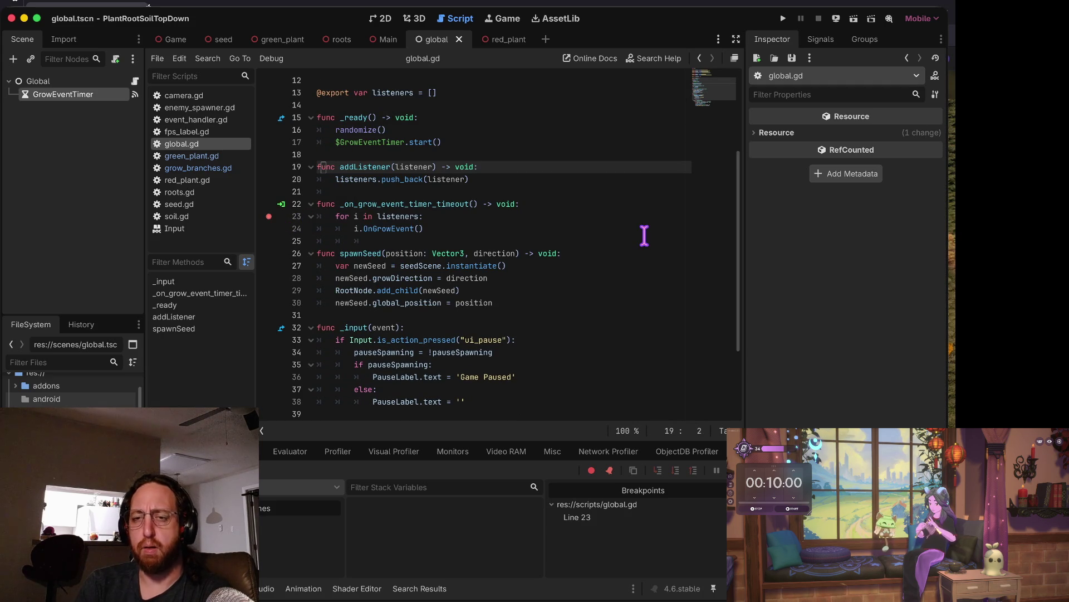
key(super+b)
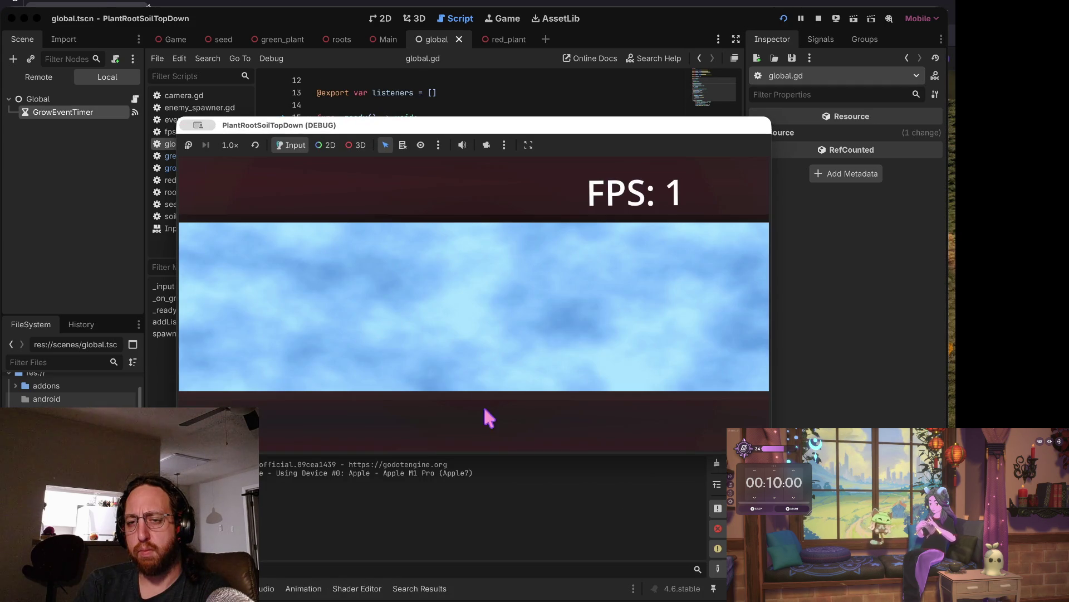
Check the Trello board in the browser, moving between it and the Godot editor
click(471, 364)
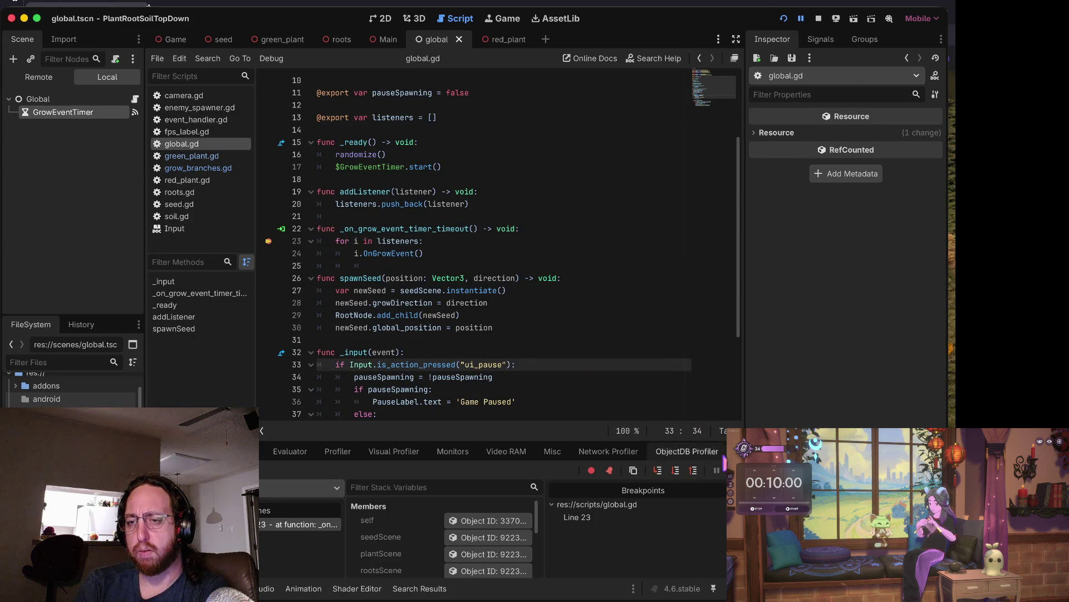
key(super+Tab)
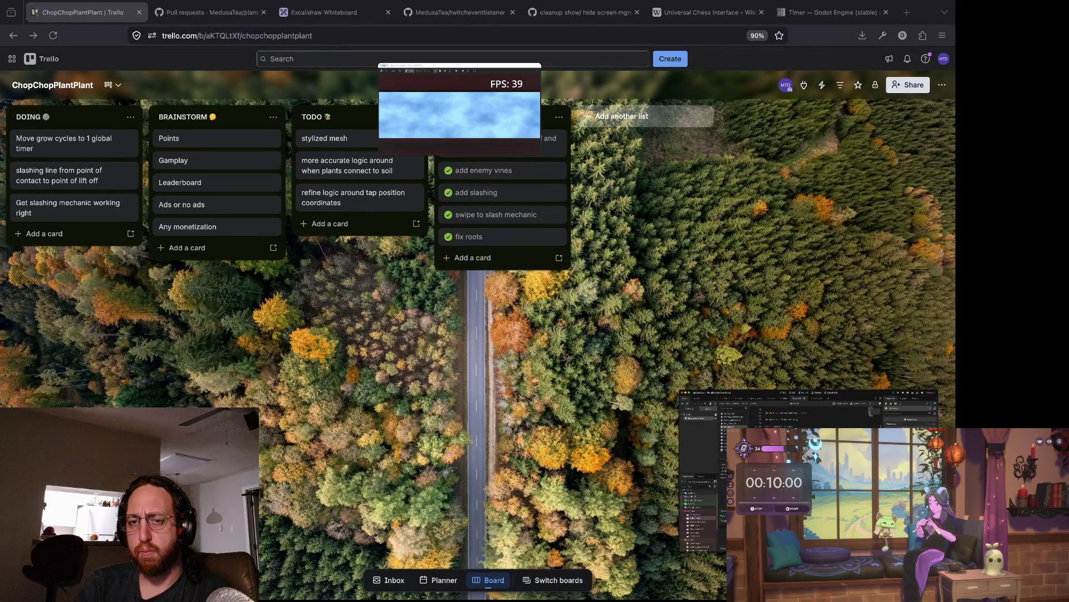
key(super+Tab)
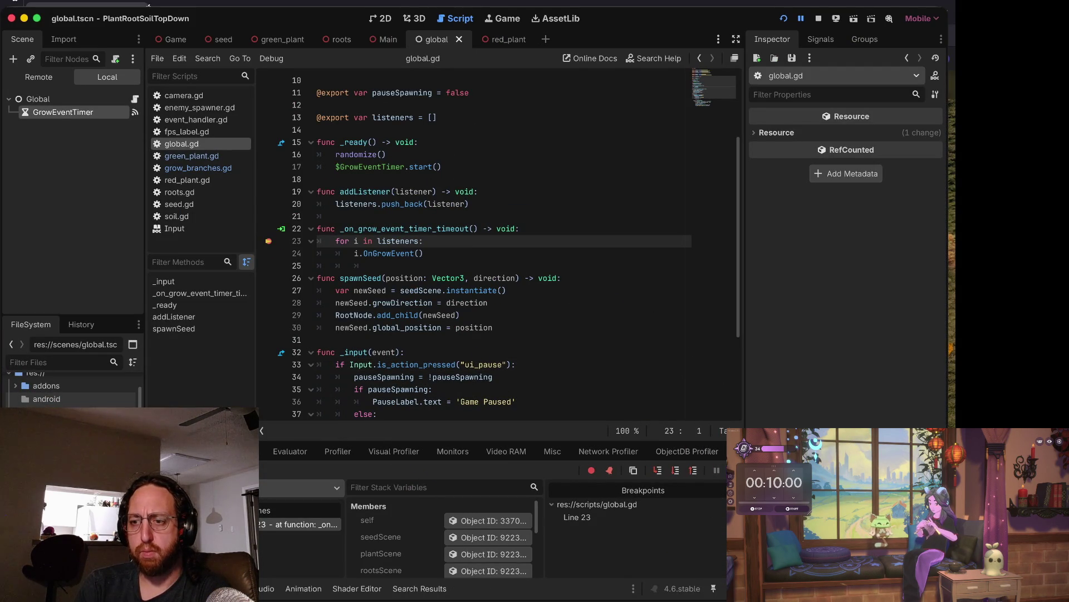
key(super+Tab)
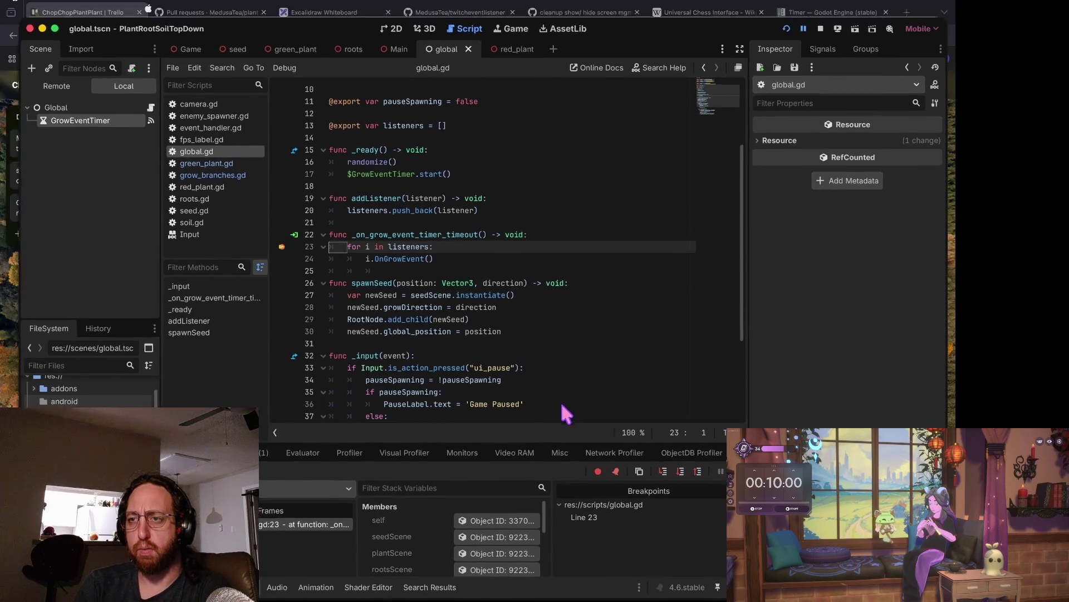
Continue to the line 23 breakpoint and enlarge the Stack Trace debugger panel
click(785, 20)
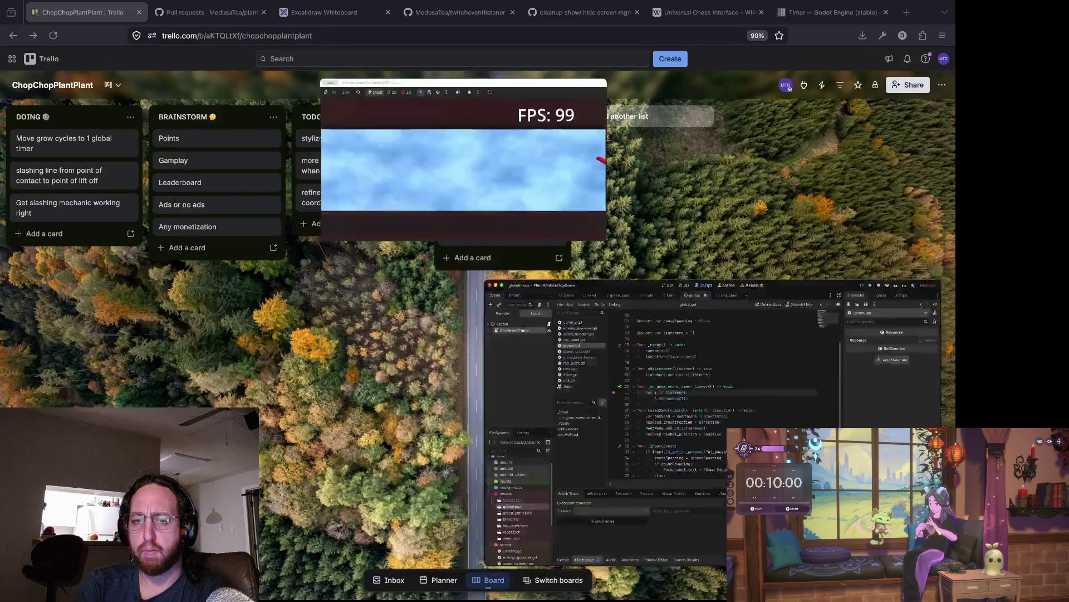
click(560, 140)
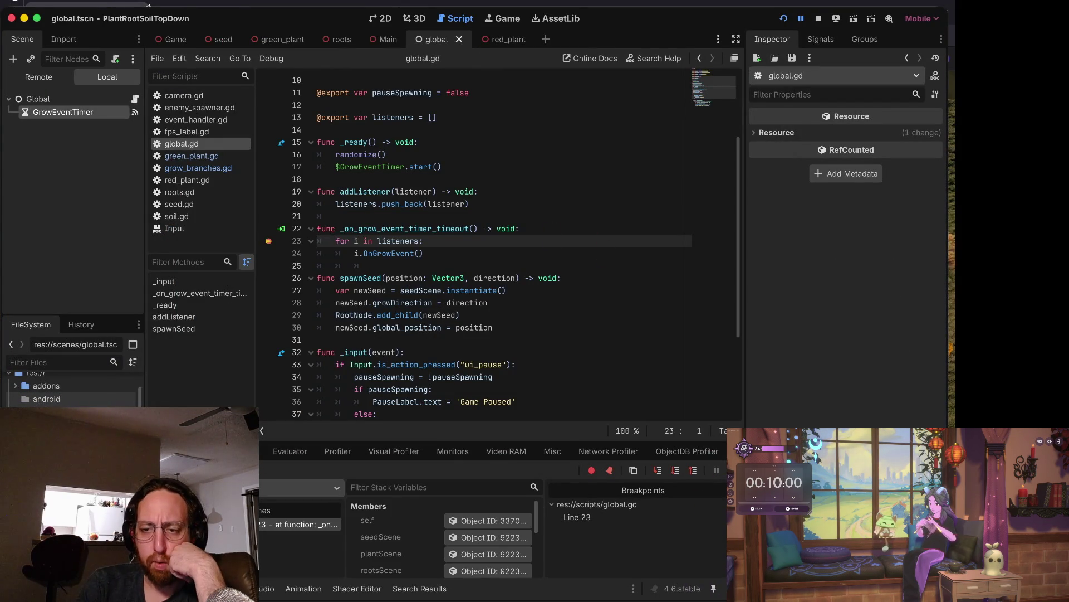
drag(530, 437, 530, 315)
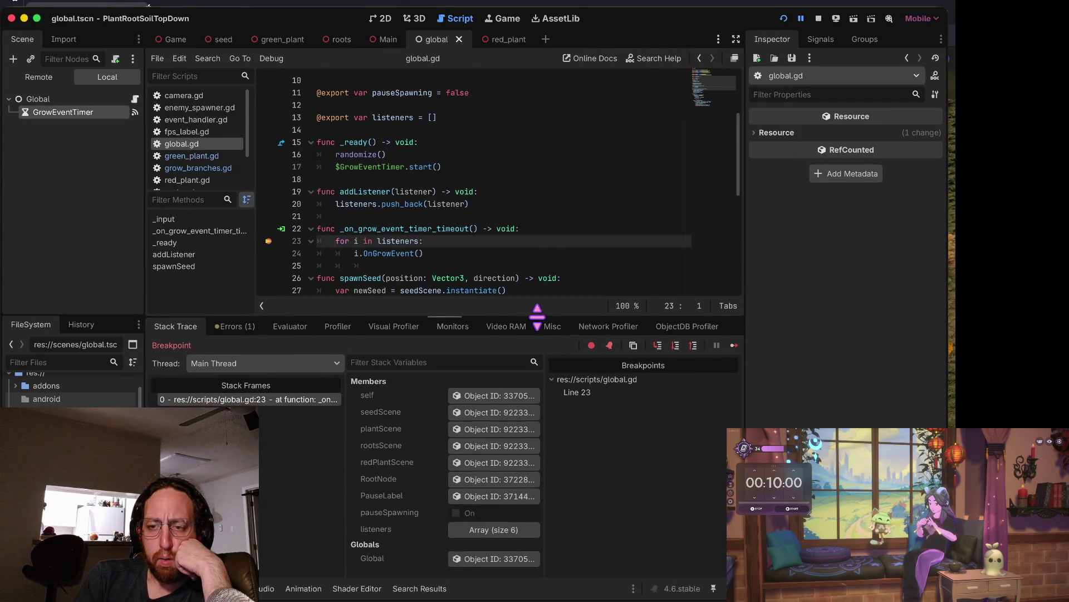
Widen the variable values column and expand listeners' Array (size 6) to show elements 0–5
scroll(539, 212, down, 1)
drag(548, 423, 637, 422)
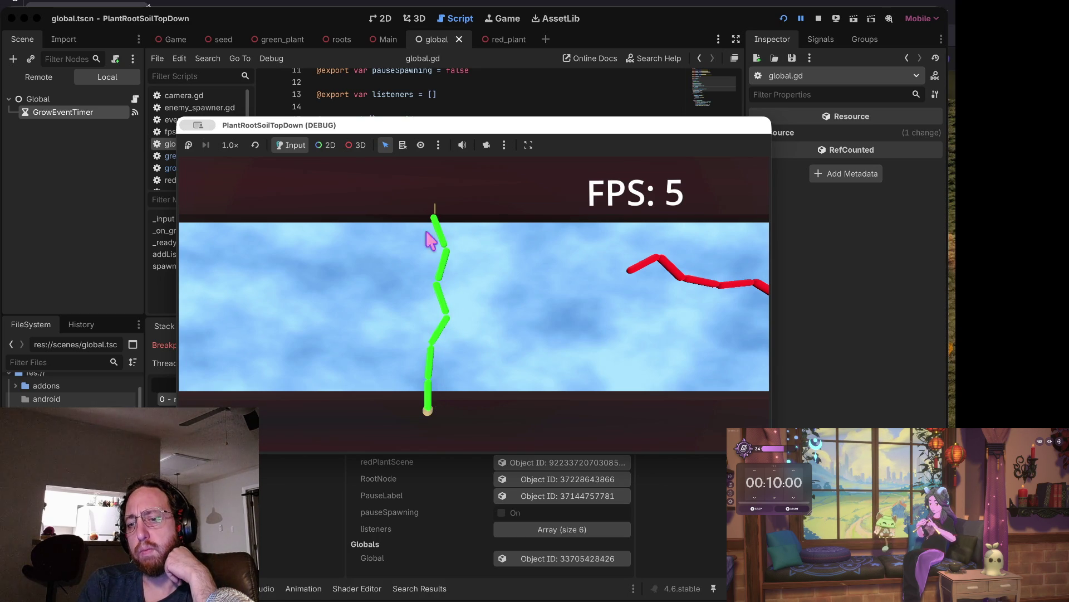
click(557, 529)
scroll(574, 535, down, 5)
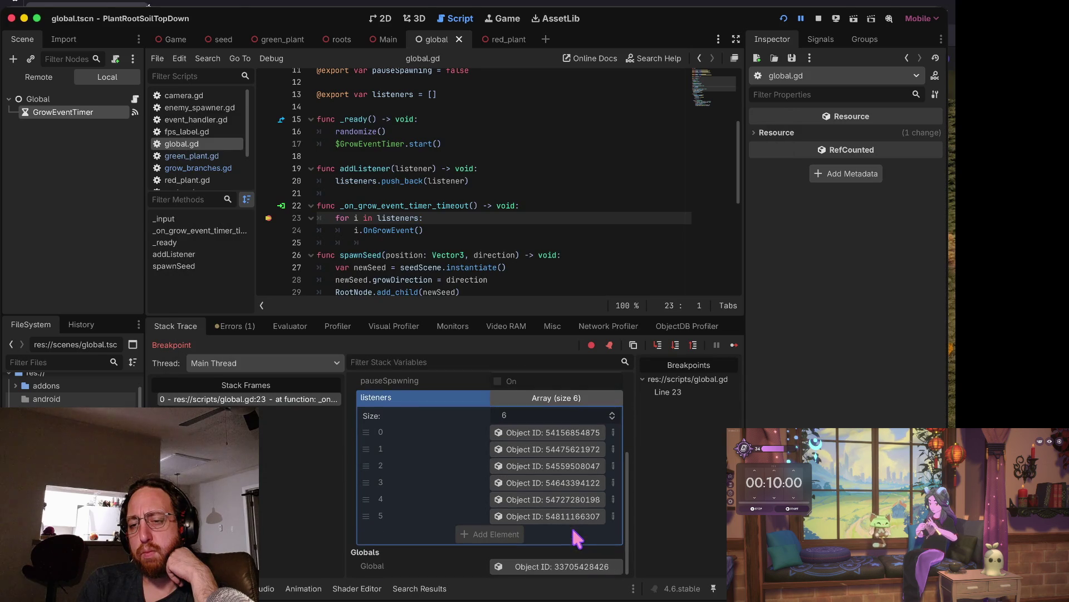
Inspect listener elements 0 and 1, confirming both are Grow Branches nodes
click(571, 433)
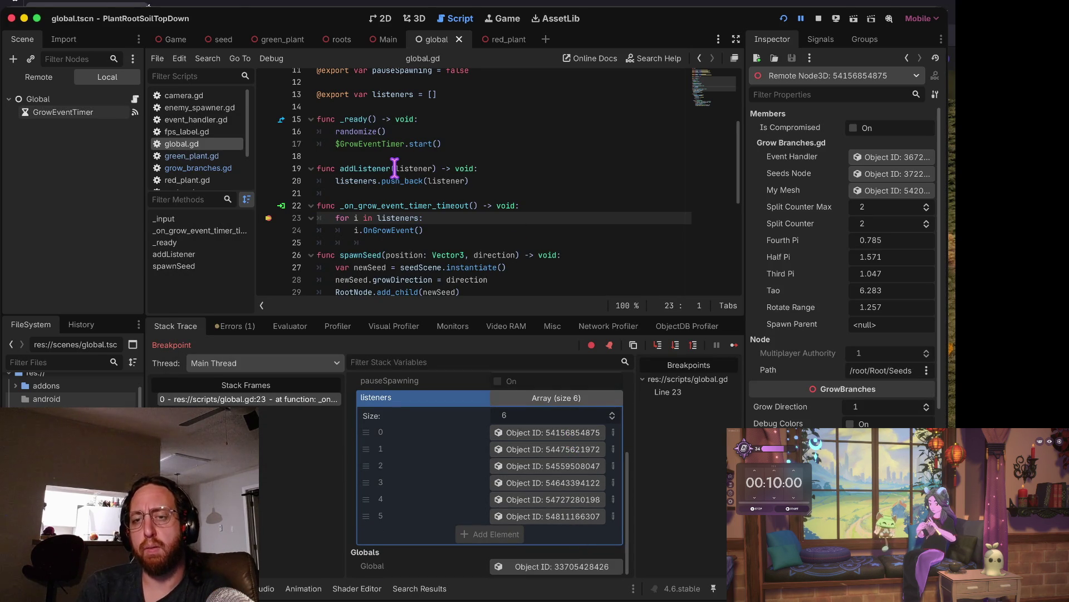
scroll(394, 167, down, 2)
scroll(394, 167, up, 1)
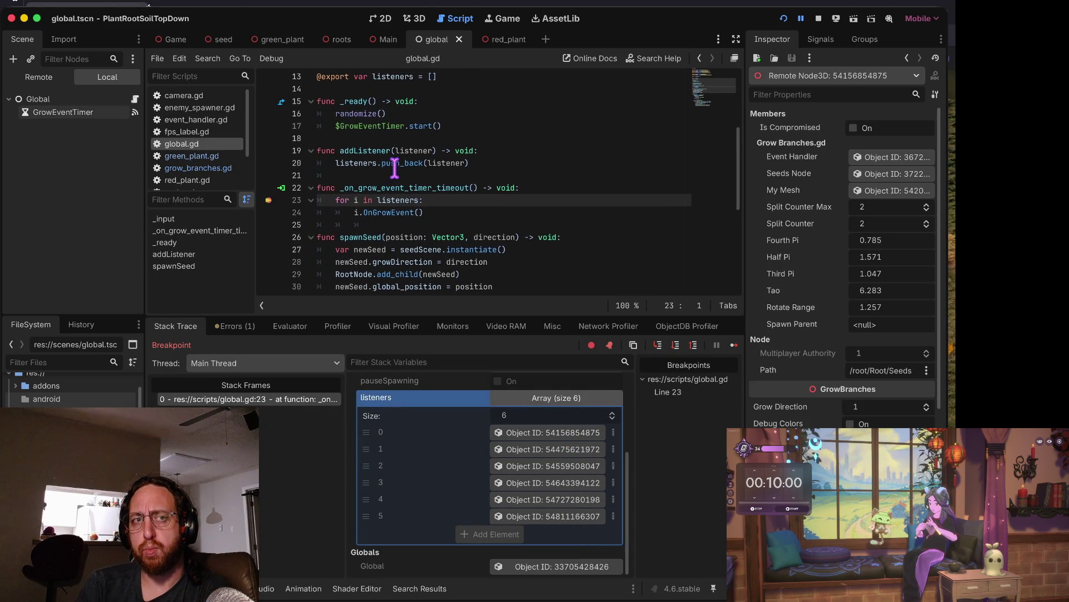
mouse_move(394, 169)
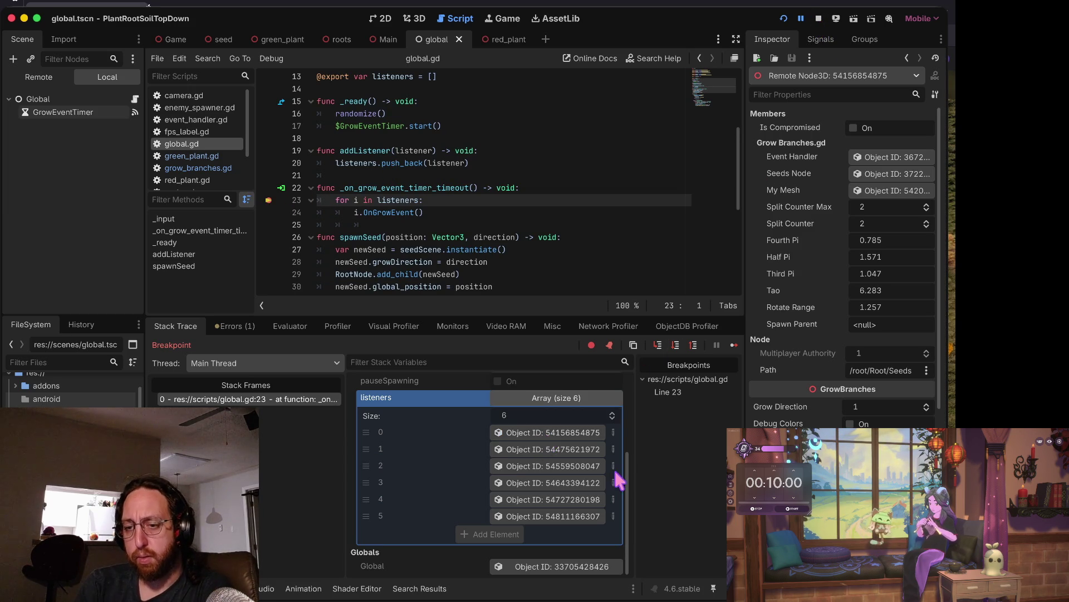
click(566, 432)
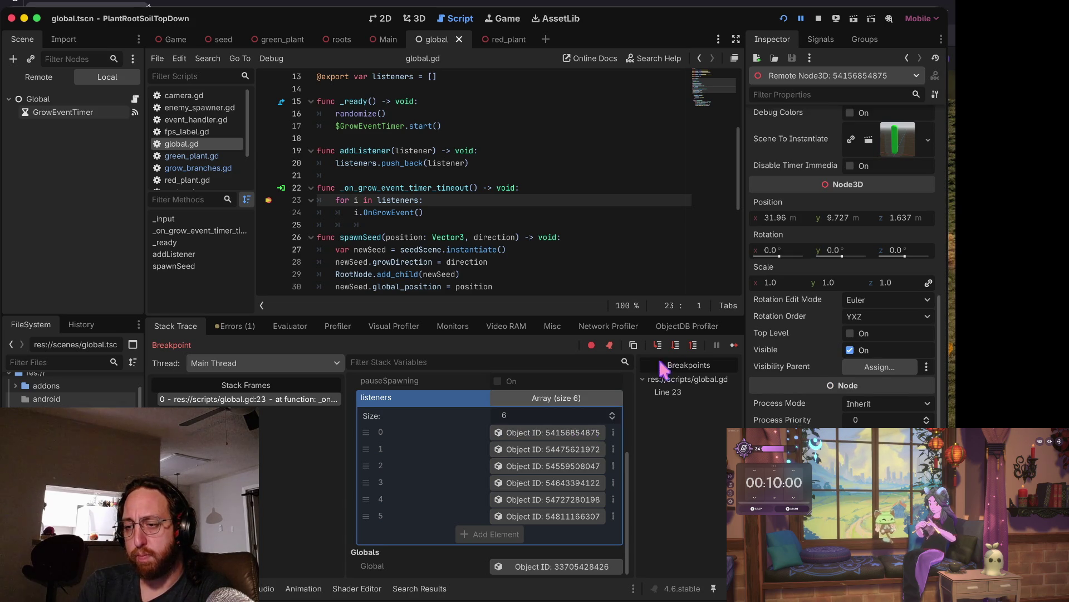
click(555, 449)
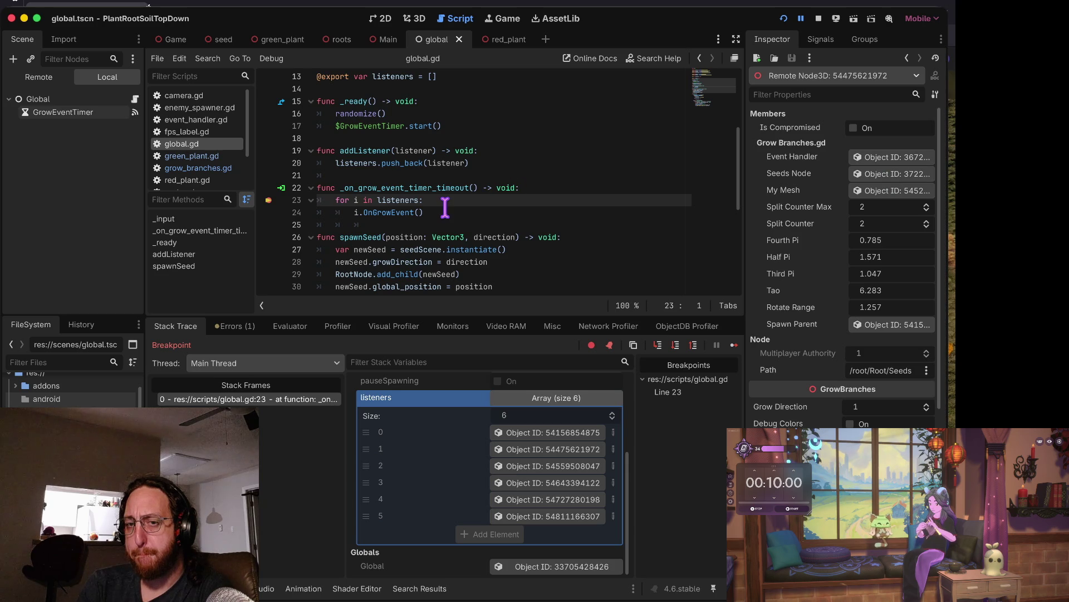
Review the grow-timer timeout loop's OnGrowEvent call and stop the debug session
click(360, 210)
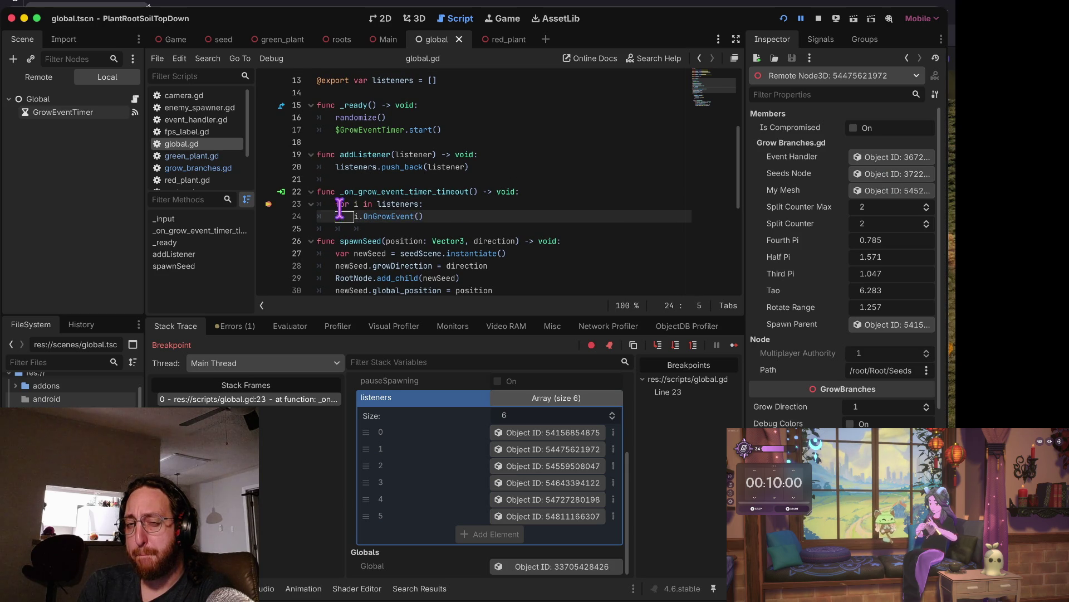
click(339, 191)
click(386, 191)
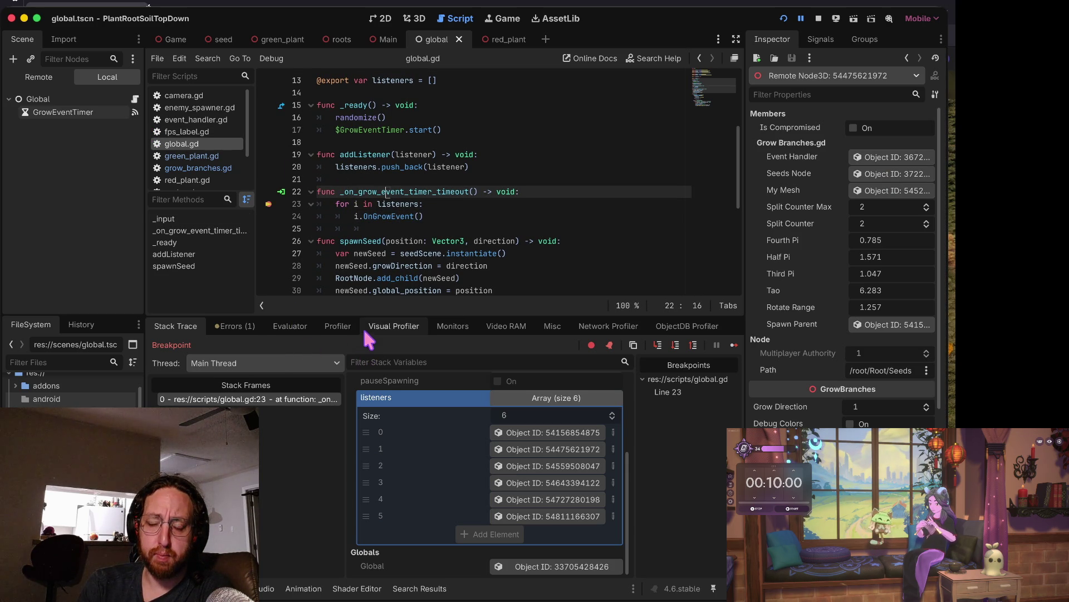
click(818, 19)
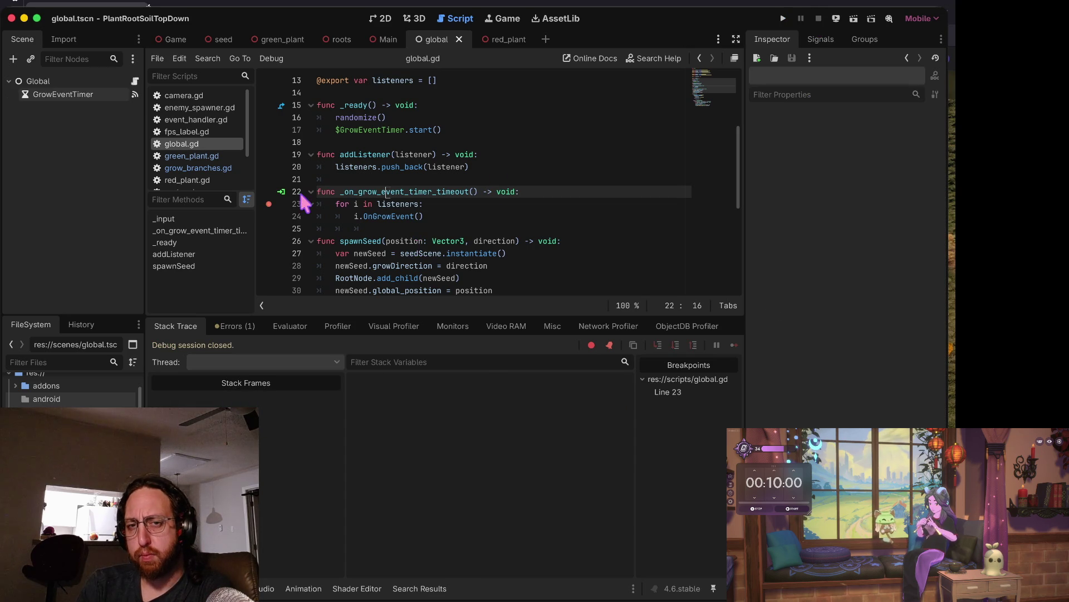
click(378, 167)
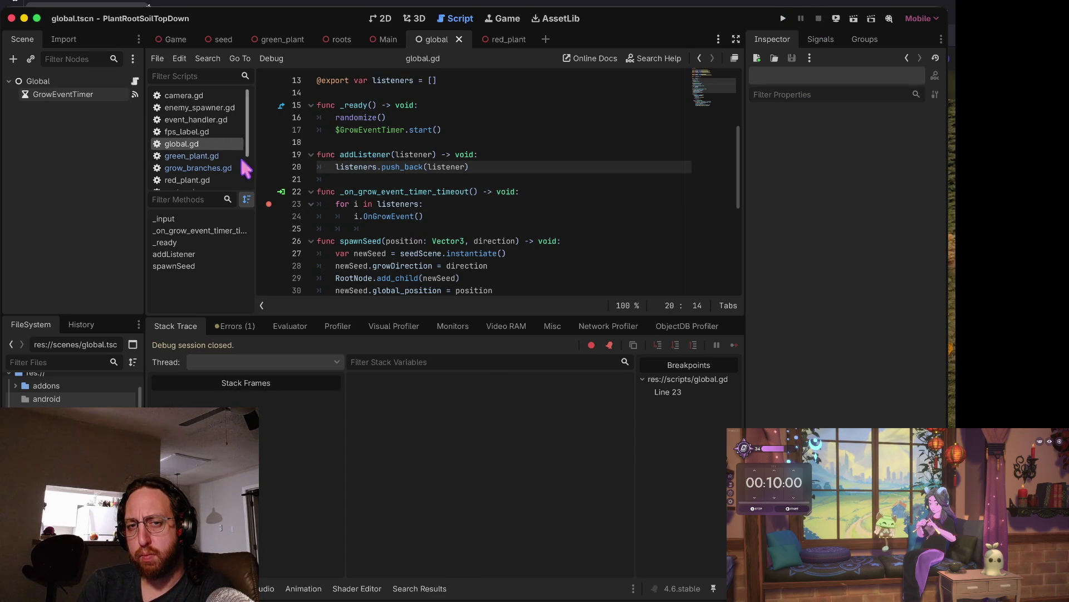
click(196, 167)
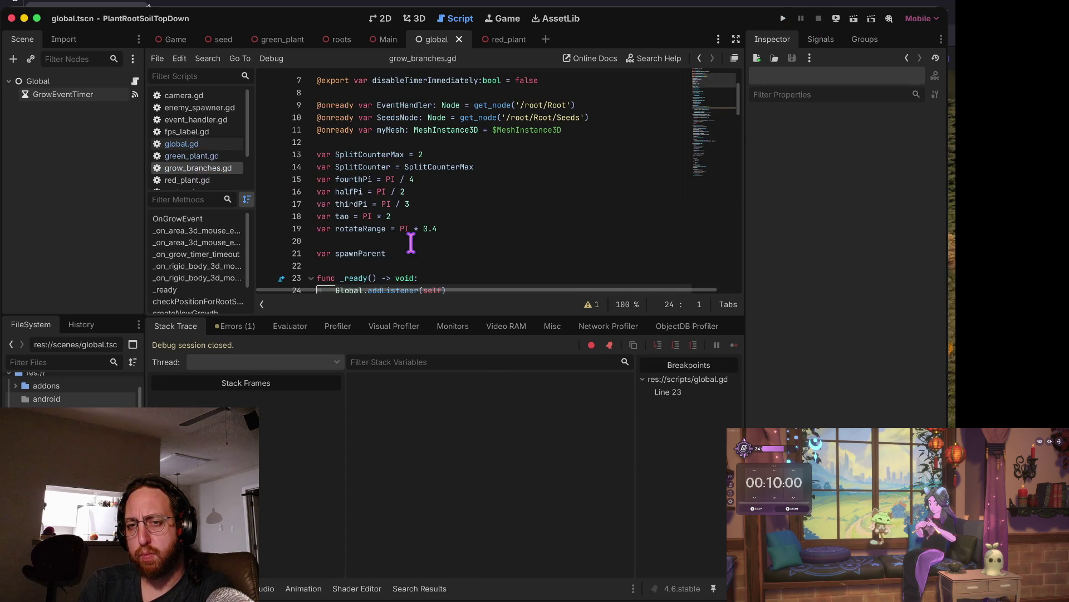
scroll(411, 242, down, 6)
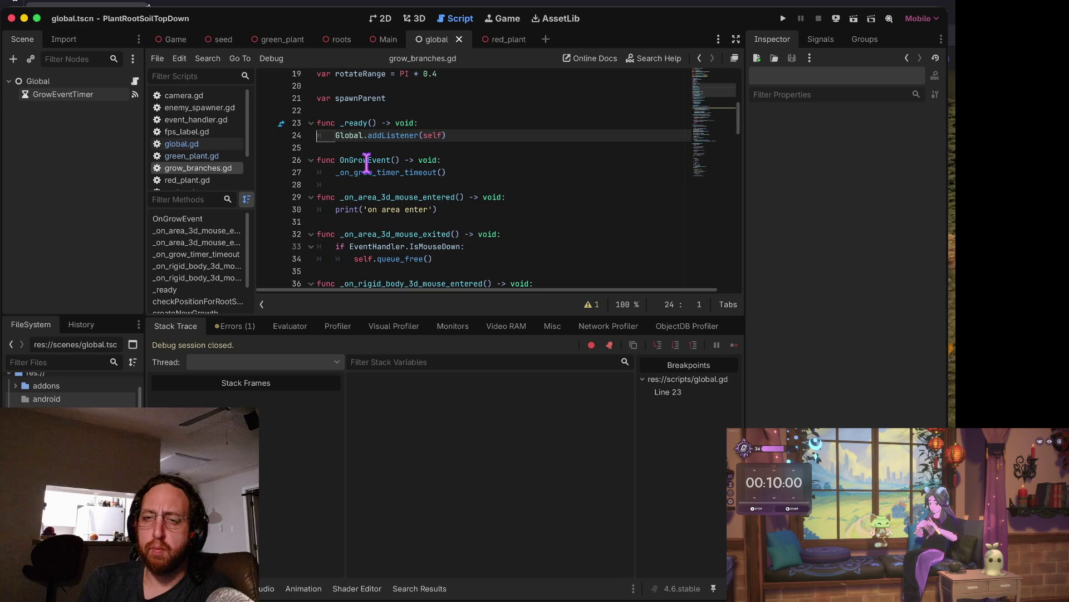
click(354, 173)
click(426, 179)
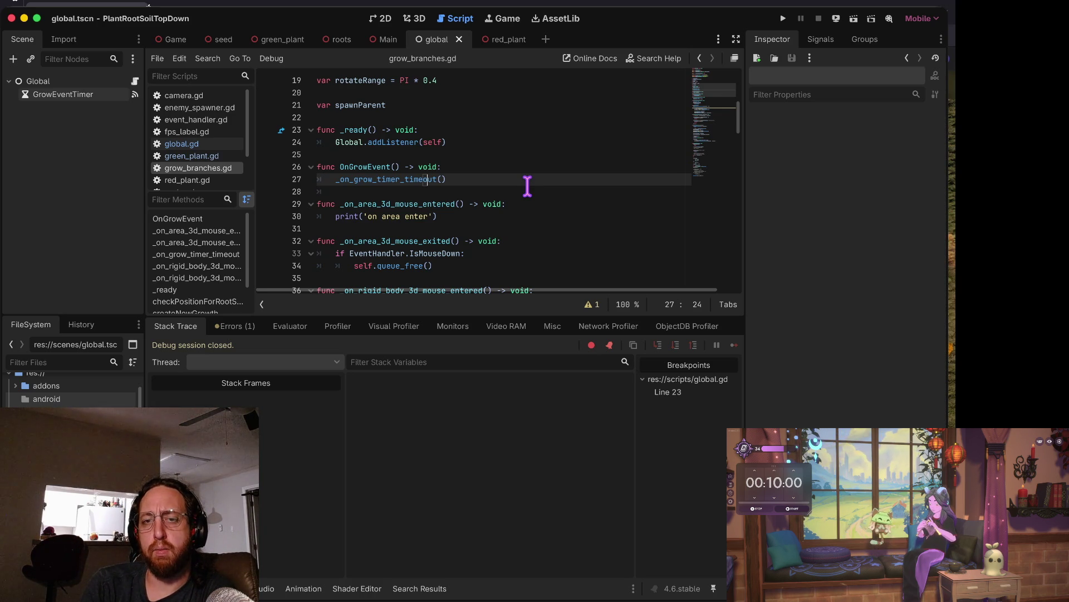
click(201, 144)
click(201, 157)
click(202, 145)
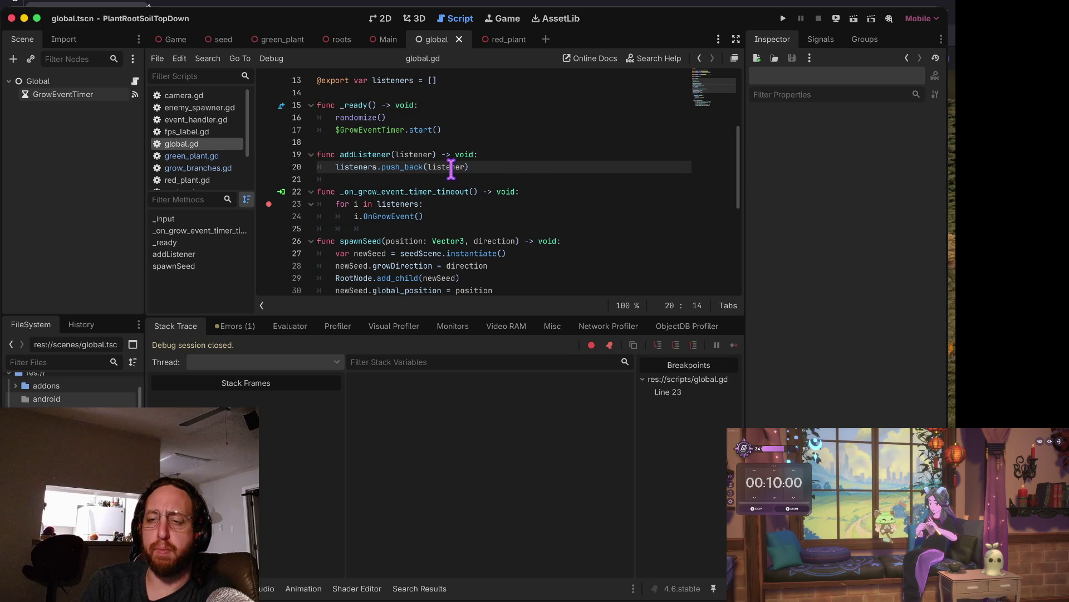
drag(469, 315, 465, 419)
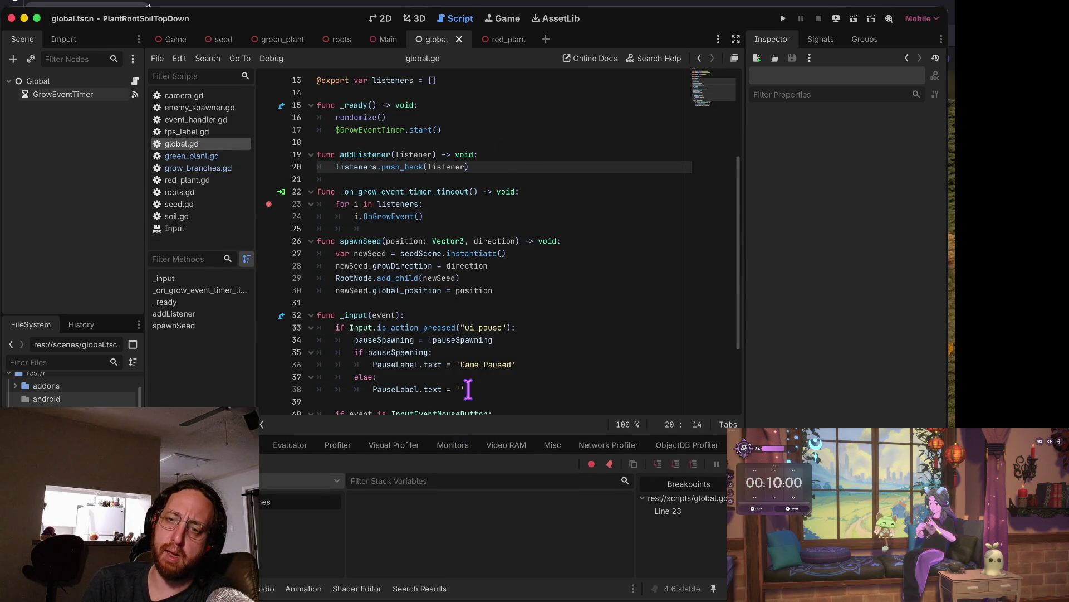
scroll(497, 302, up, 3)
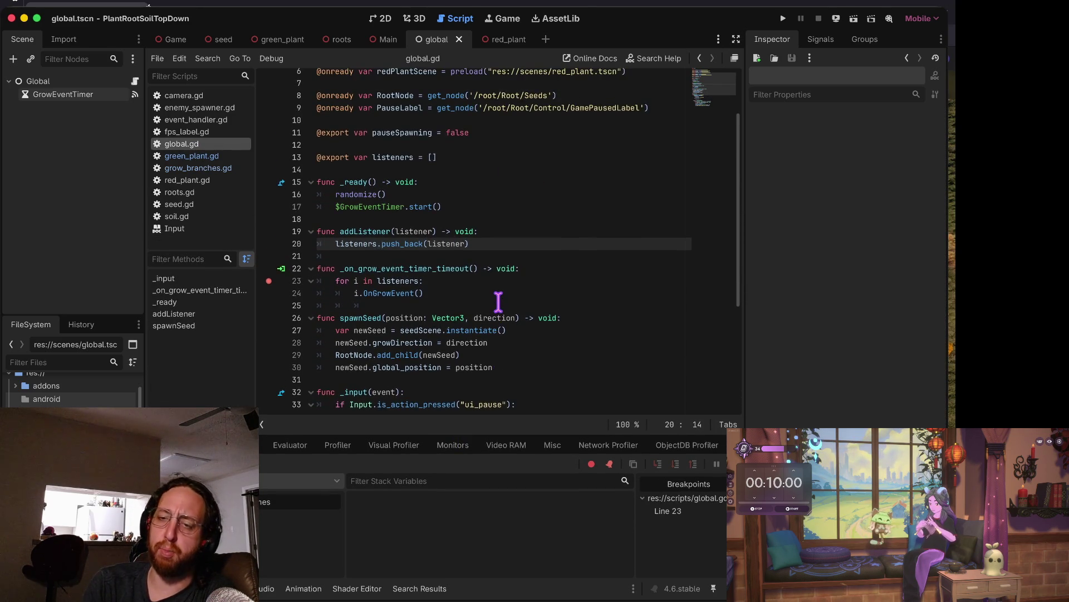
click(498, 303)
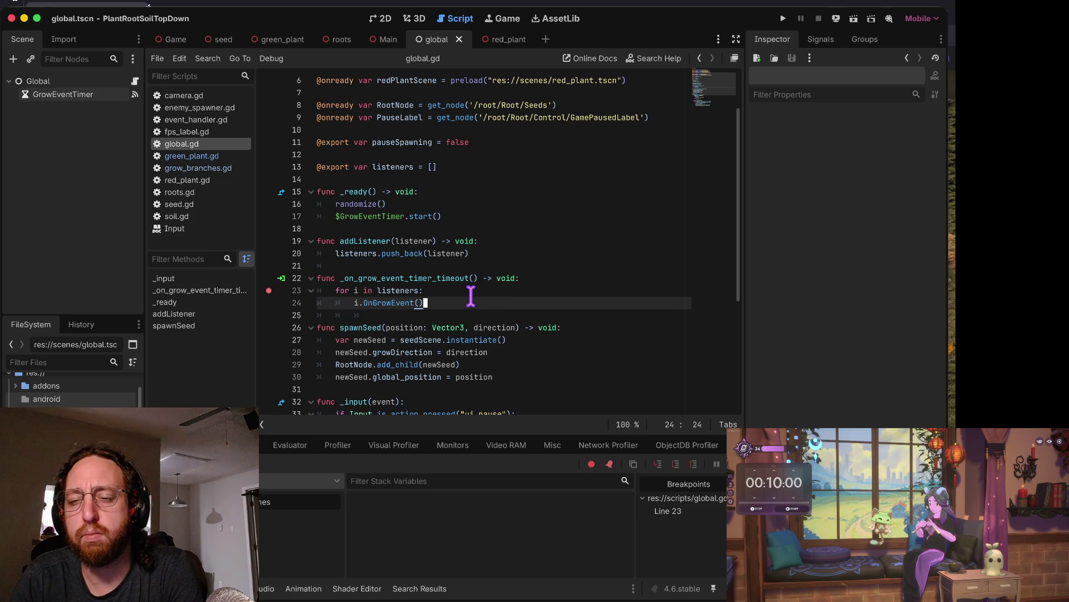
key(Up)
key(Up)
key(Down)
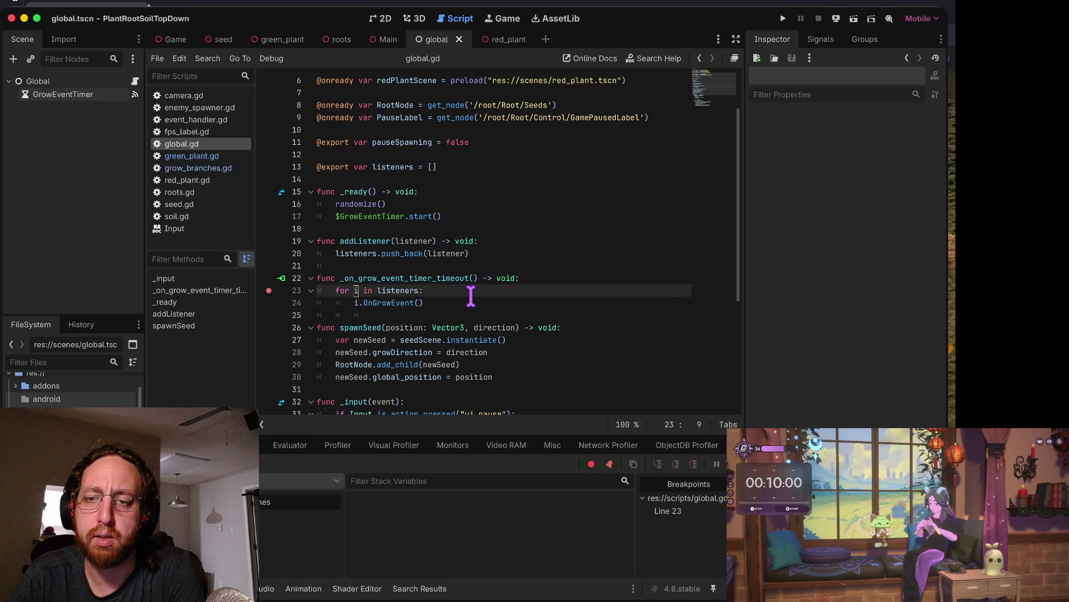
key(Right)
key(Right)
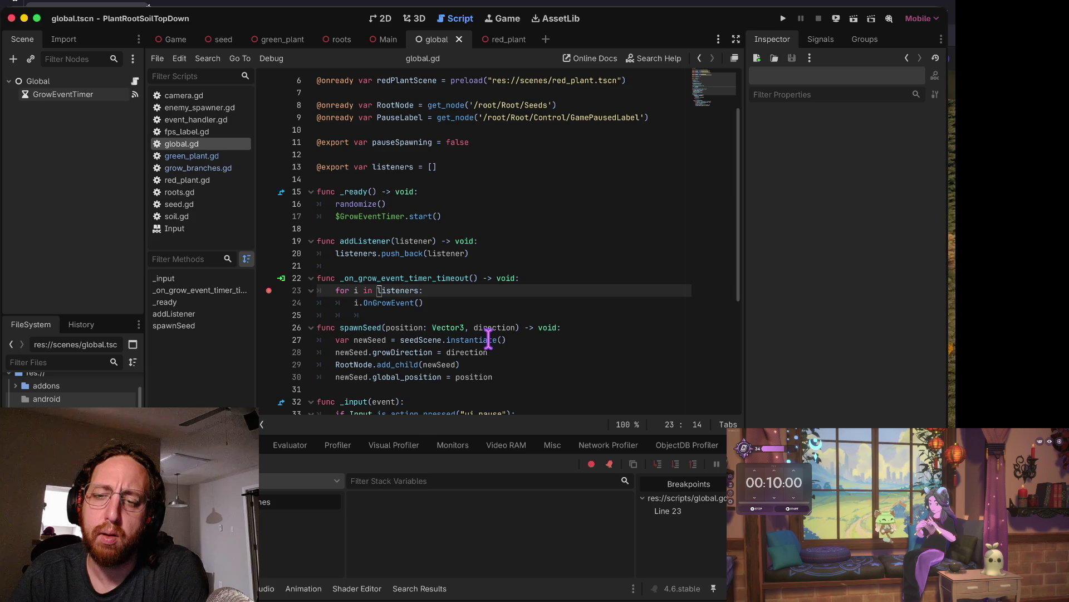
key(Down)
key(Down)
key(Down)
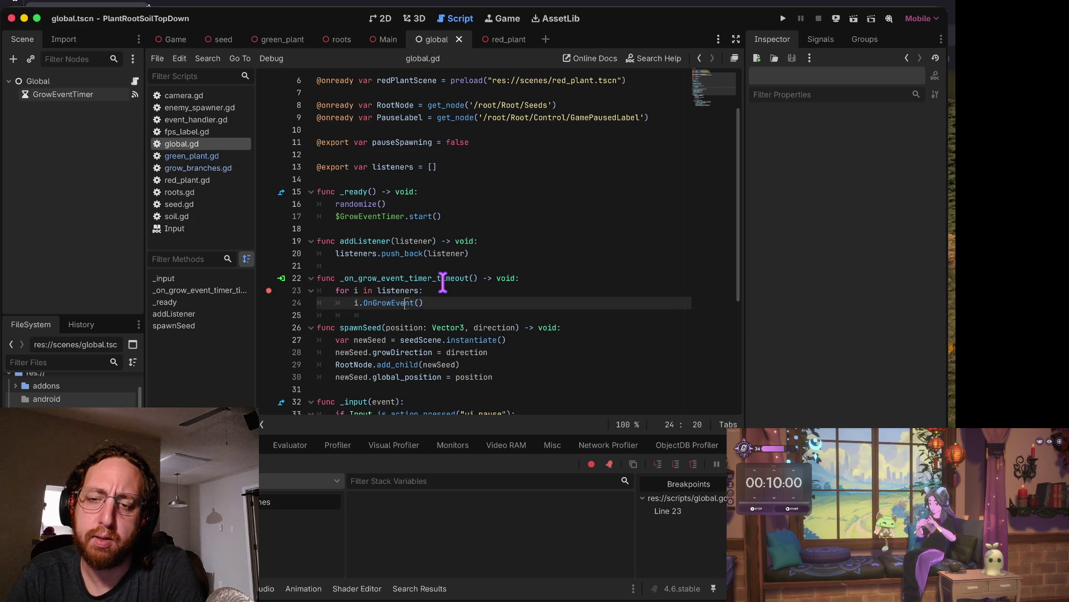
key(Up)
key(Up)
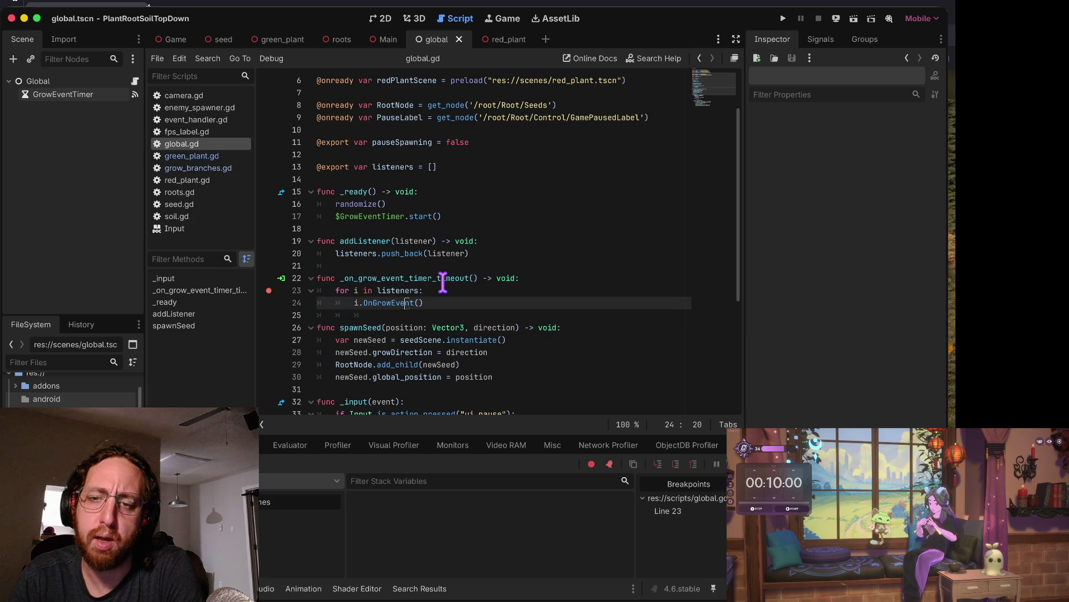
key(Up)
key(Up)
key(Up)
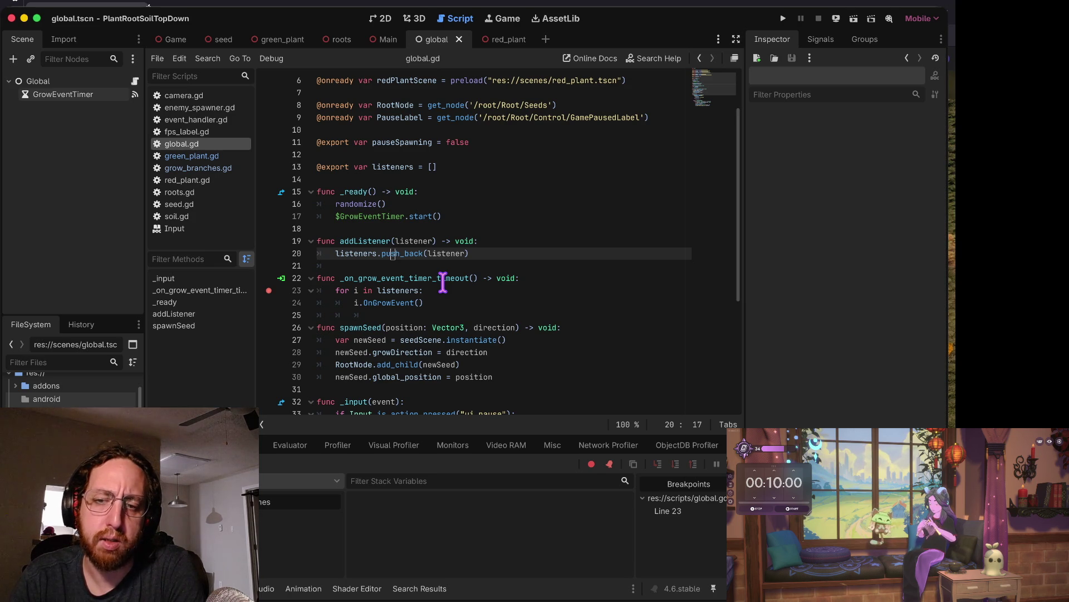
key(Down)
key(Down)
key(Down)
key(Up)
key(Up)
key(Up)
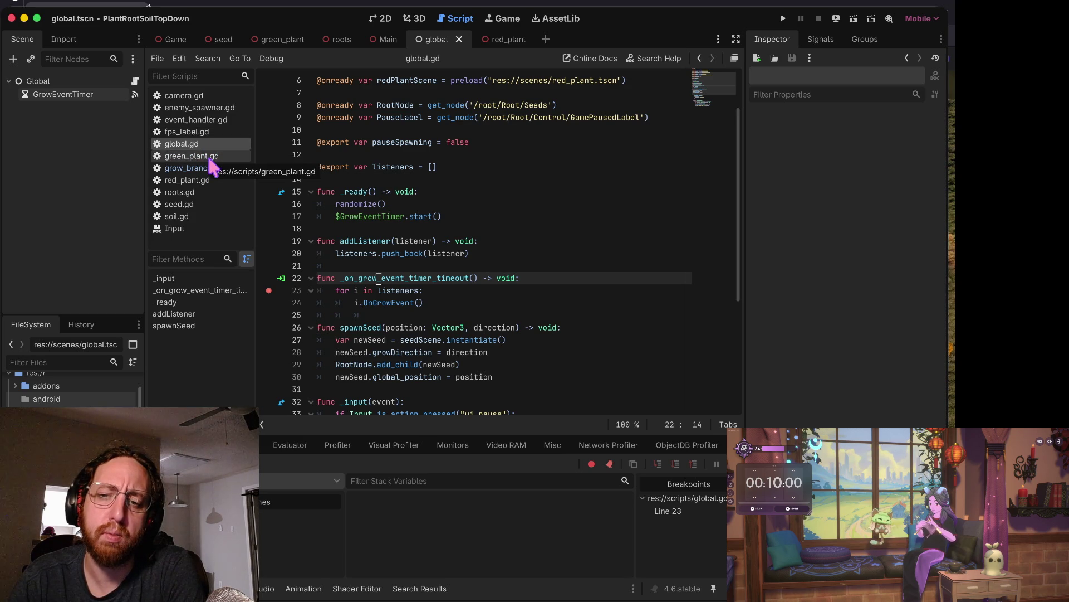
click(212, 157)
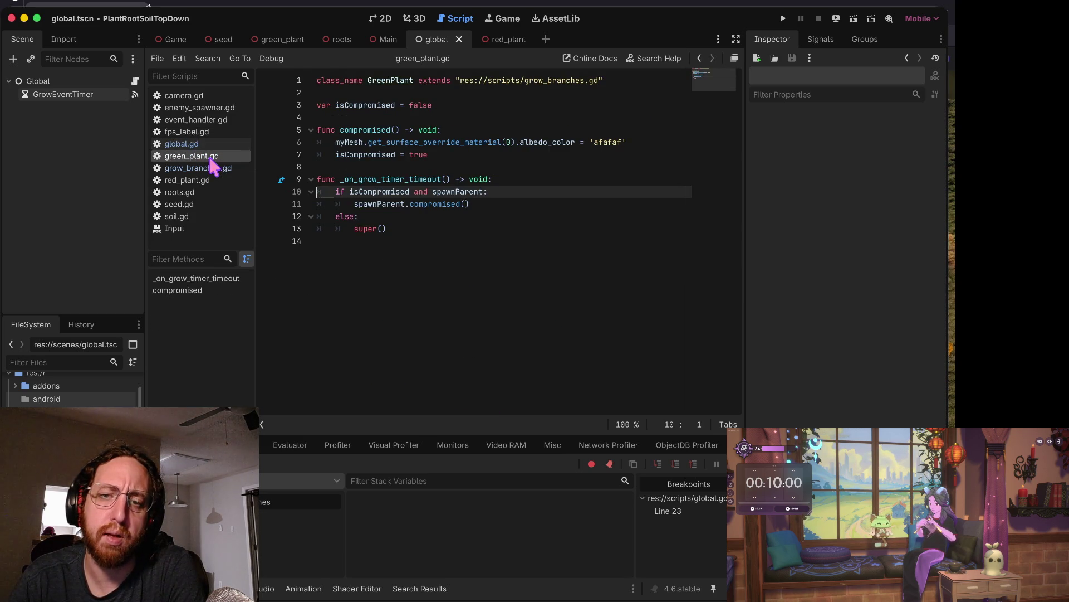
click(212, 143)
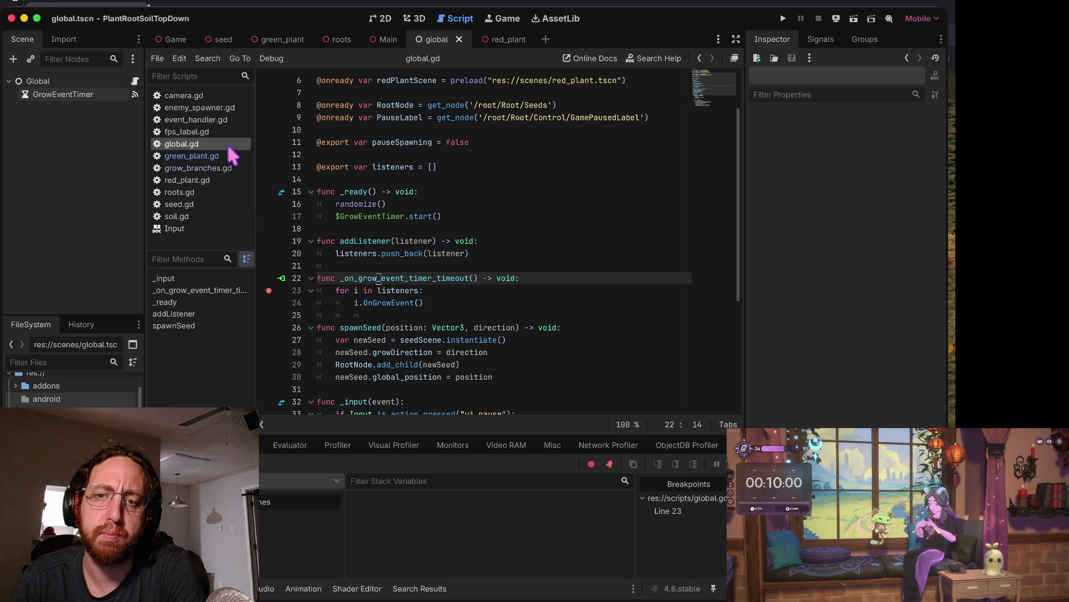
click(208, 168)
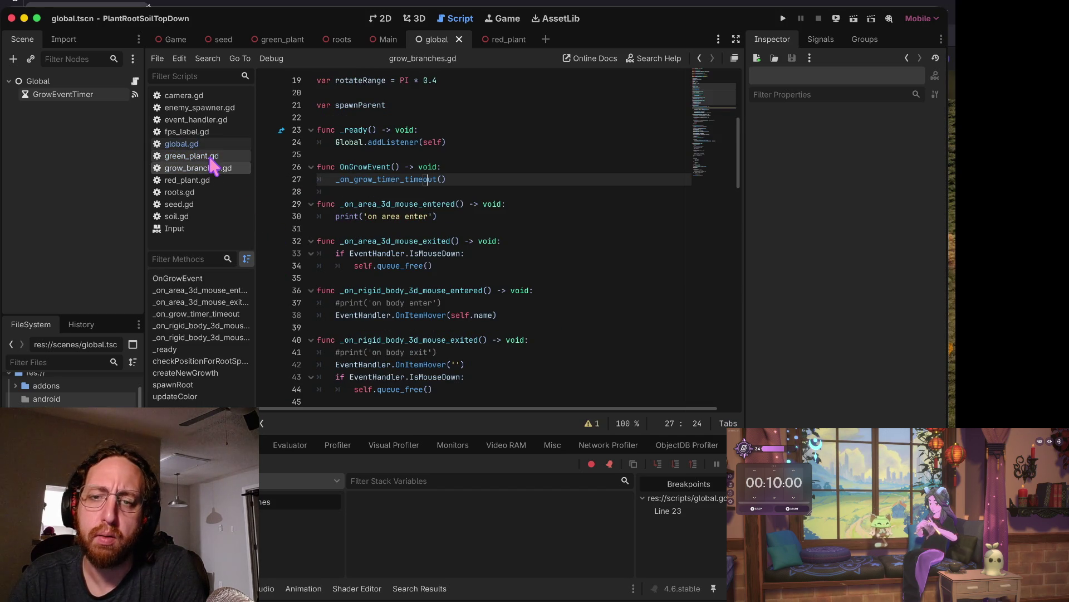
click(212, 159)
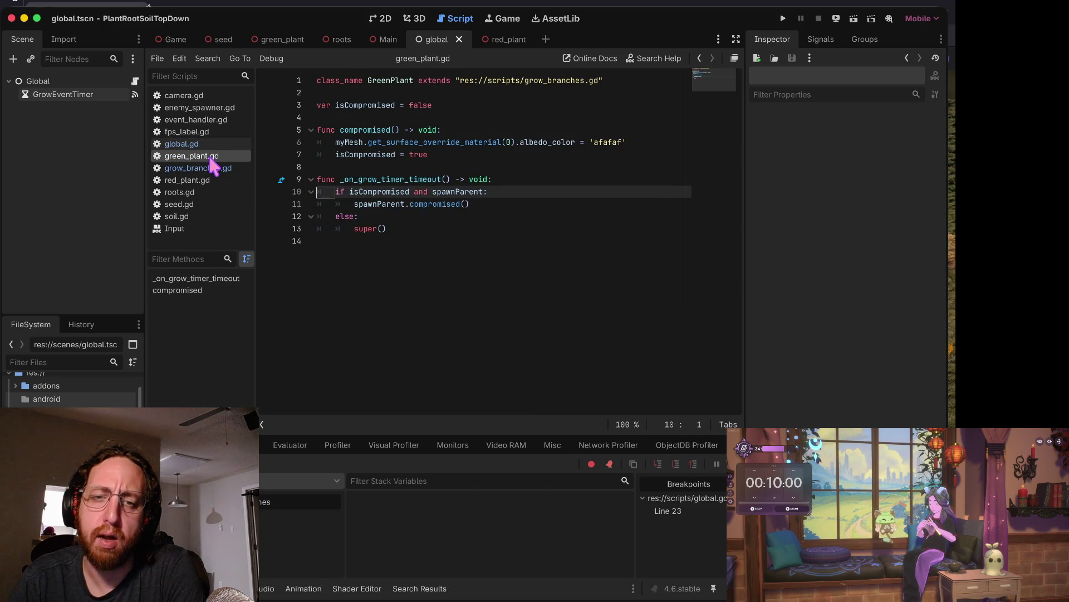
click(211, 144)
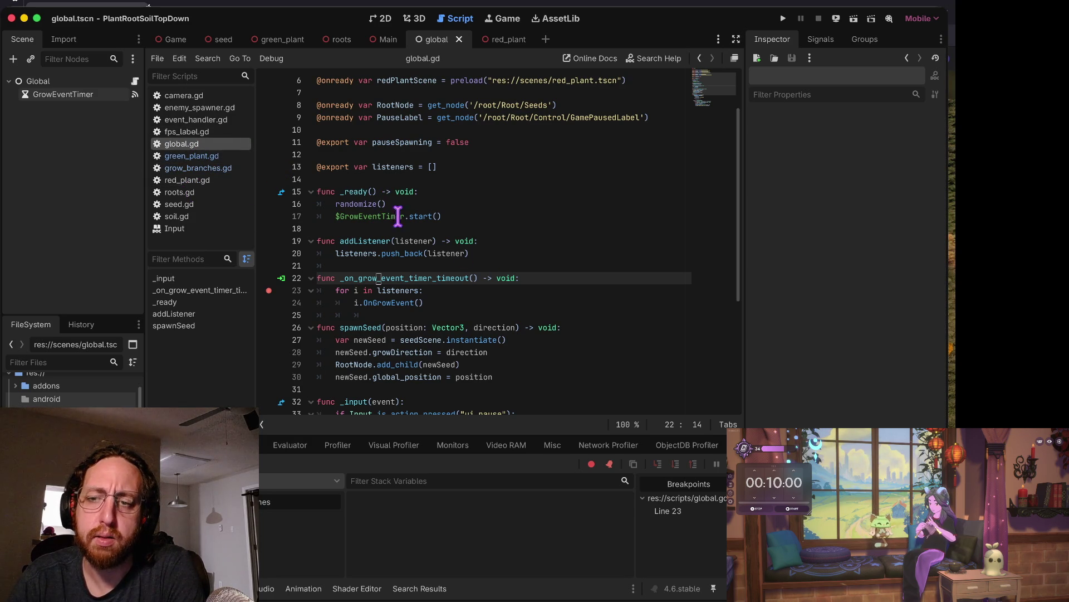
scroll(495, 289, down, 2)
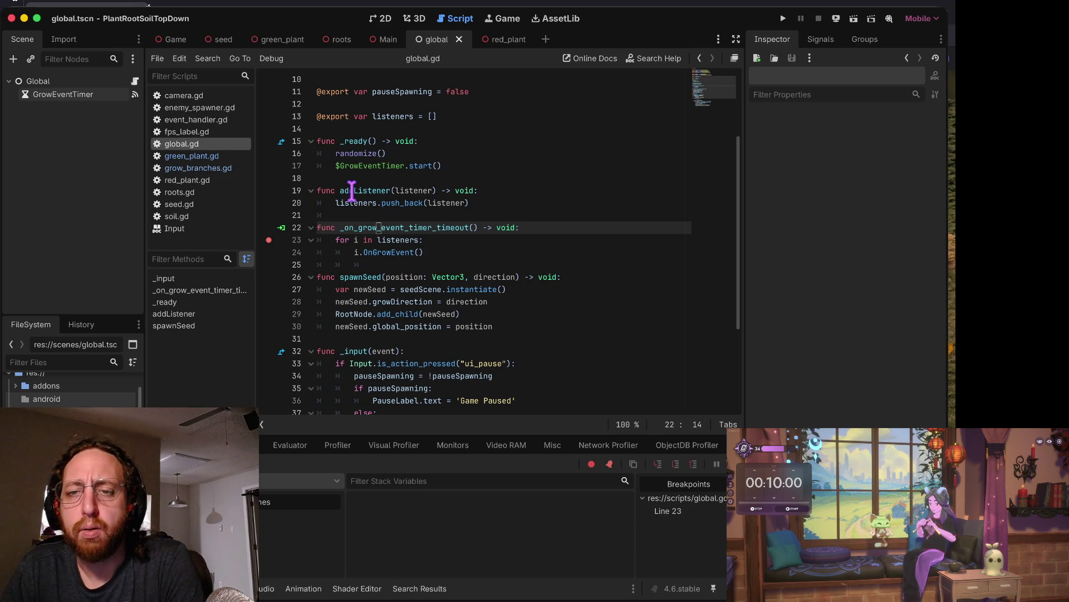
click(438, 176)
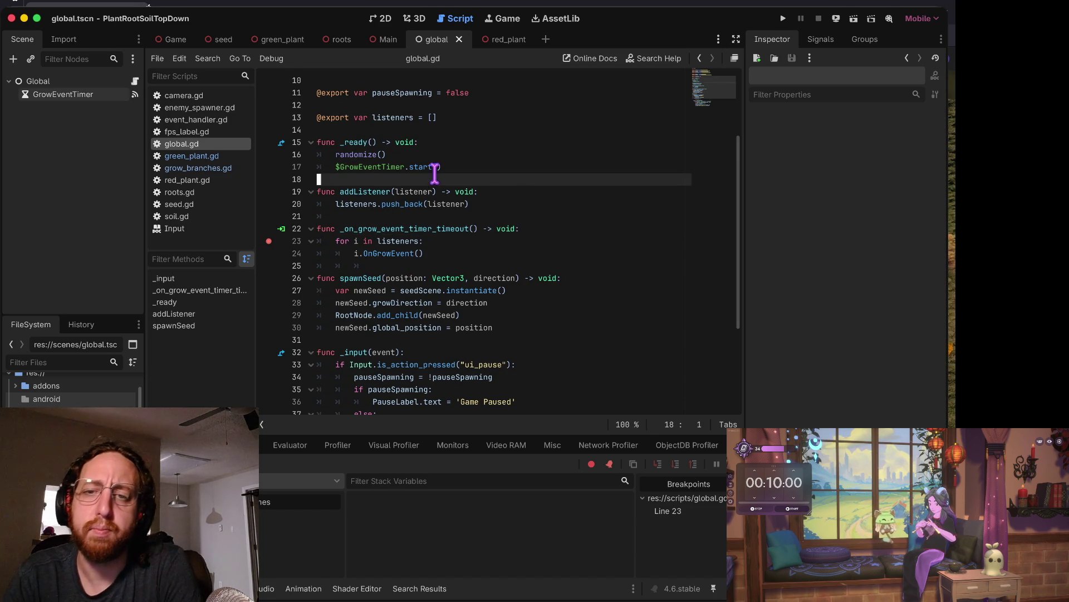
key(Up)
click(200, 131)
click(208, 143)
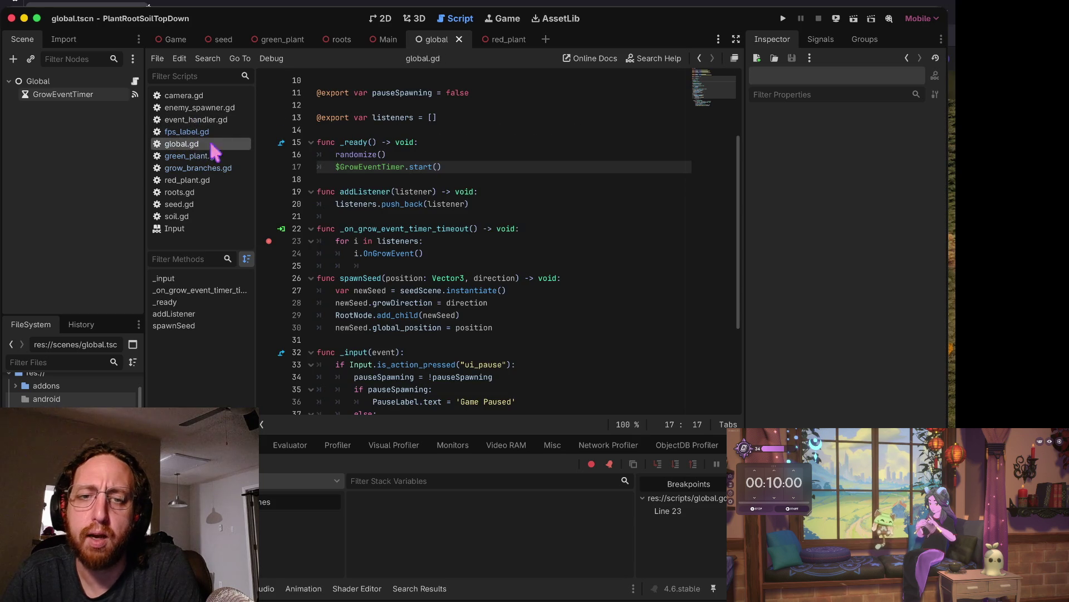
click(178, 168)
triple_click(503, 190)
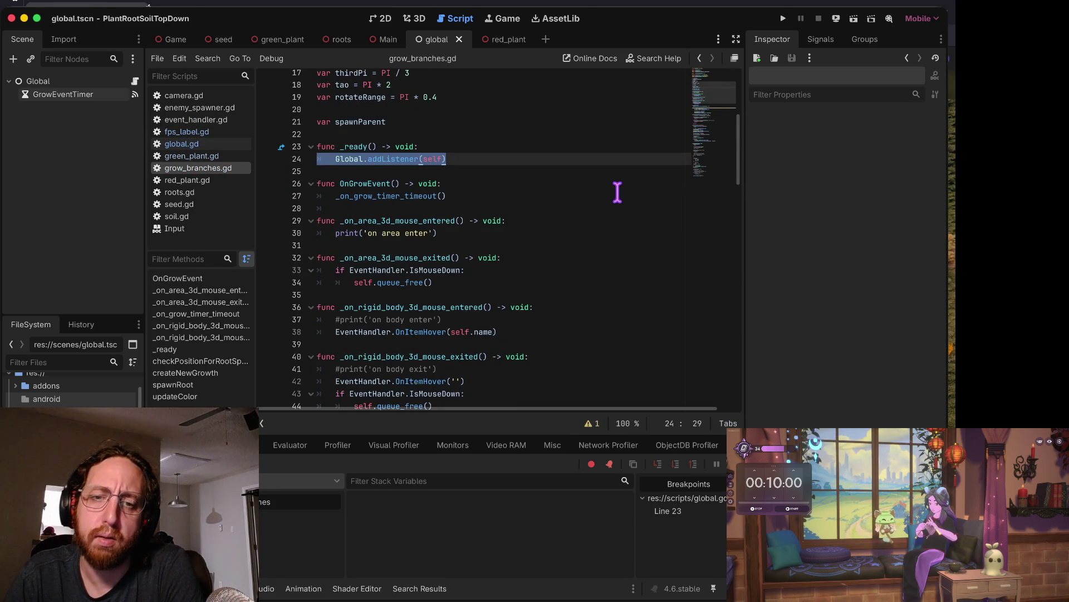
click(207, 145)
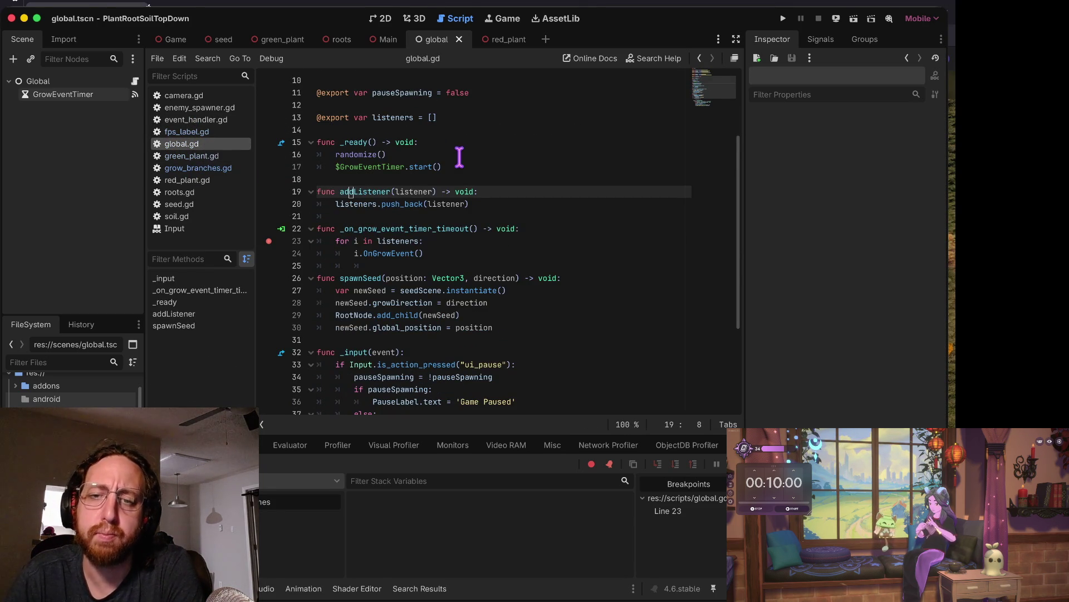
scroll(383, 157, up, 3)
scroll(351, 223, down, 2)
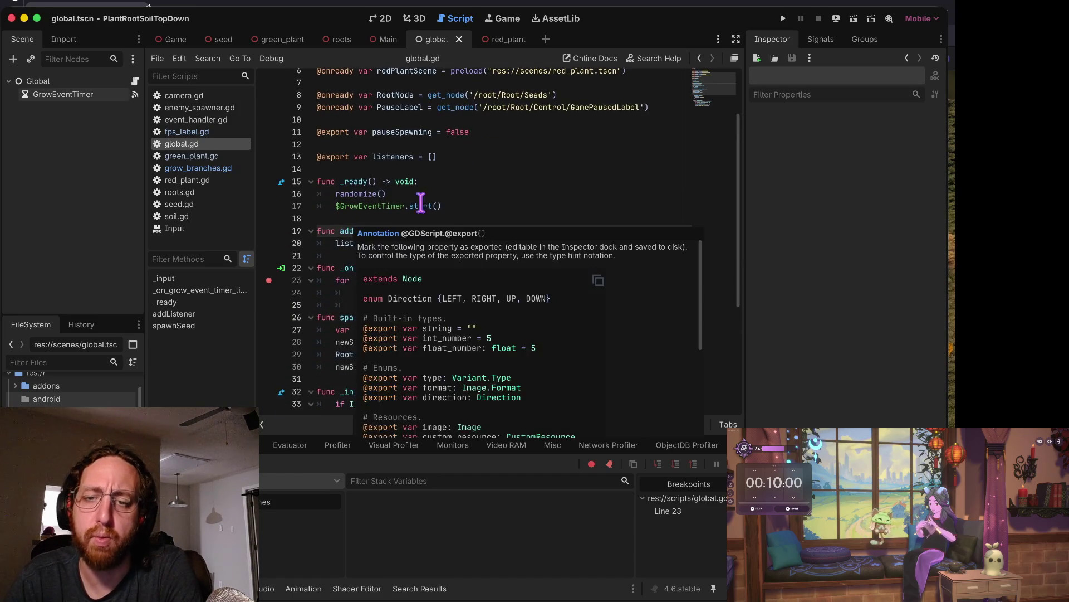
click(390, 217)
Duplicate the addListener function directly below itself
key(Down)
key(shift+Up)
key(shift+Up)
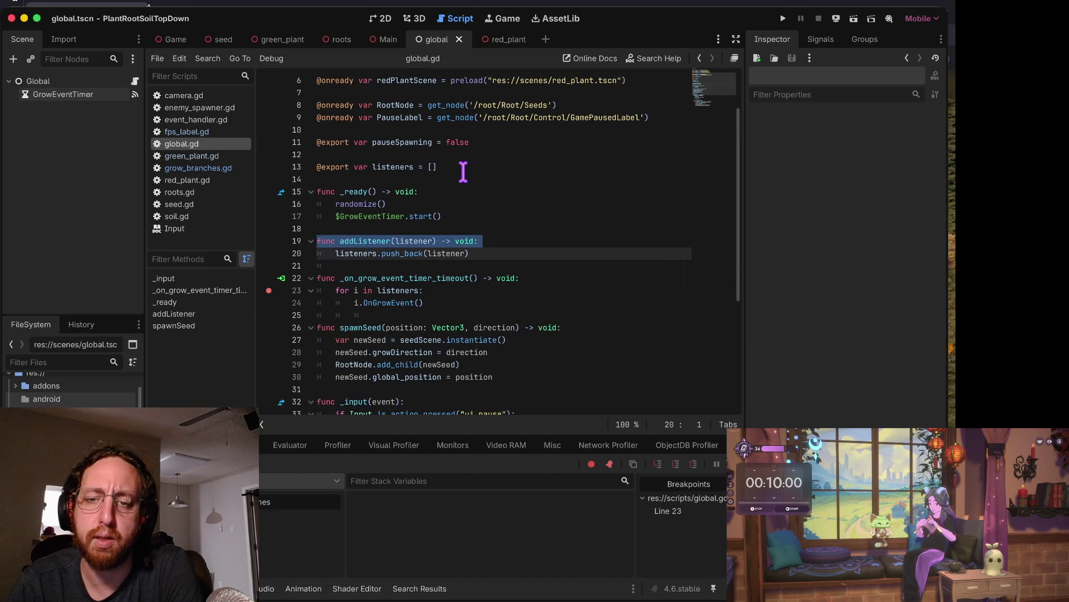
key(super+c)
key(Down)
key(super+v)
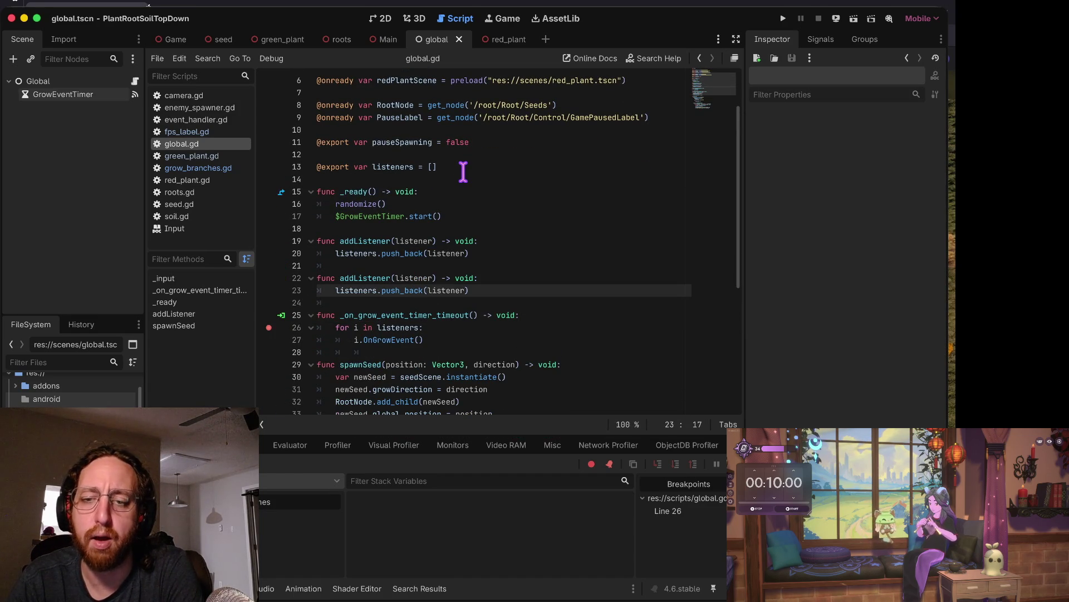
Rename the copied function to removeListener, fixing the misspelling
key(Up)
key(Up)
key(alt+Right)
key(alt+shift+Left)
text(R)
key(BackSpace)
text(remove)
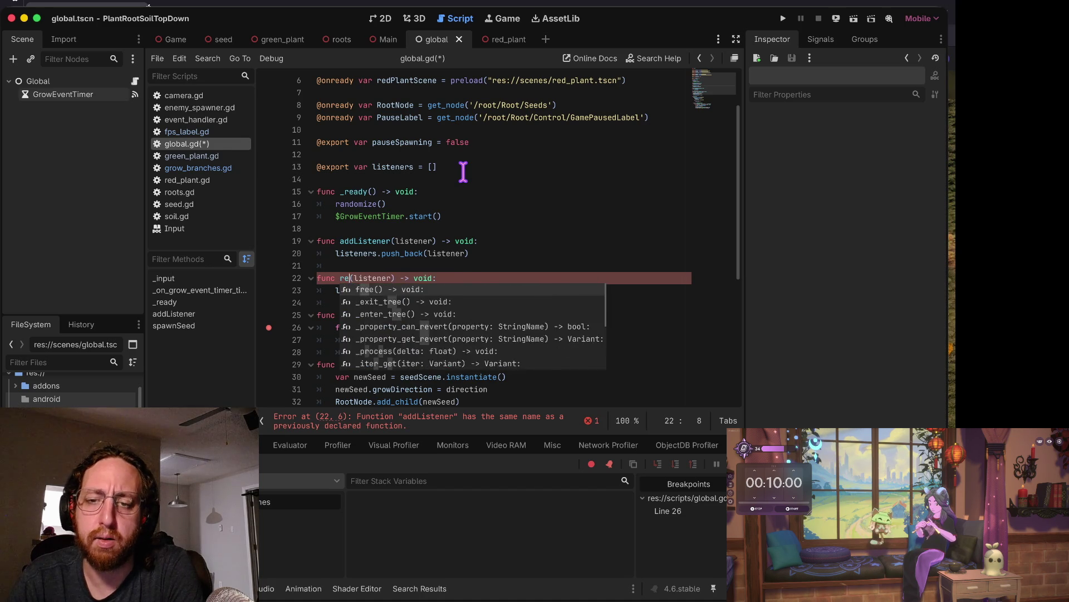
text(Listner)
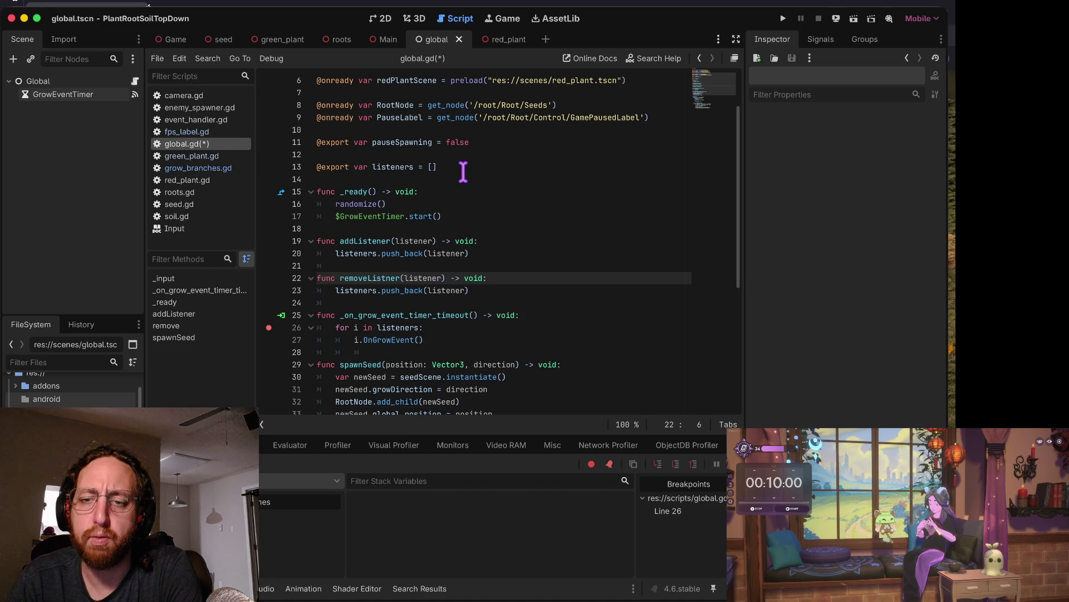
key(BackSpace)
key(BackSpace)
key(BackSpace)
text(ener)
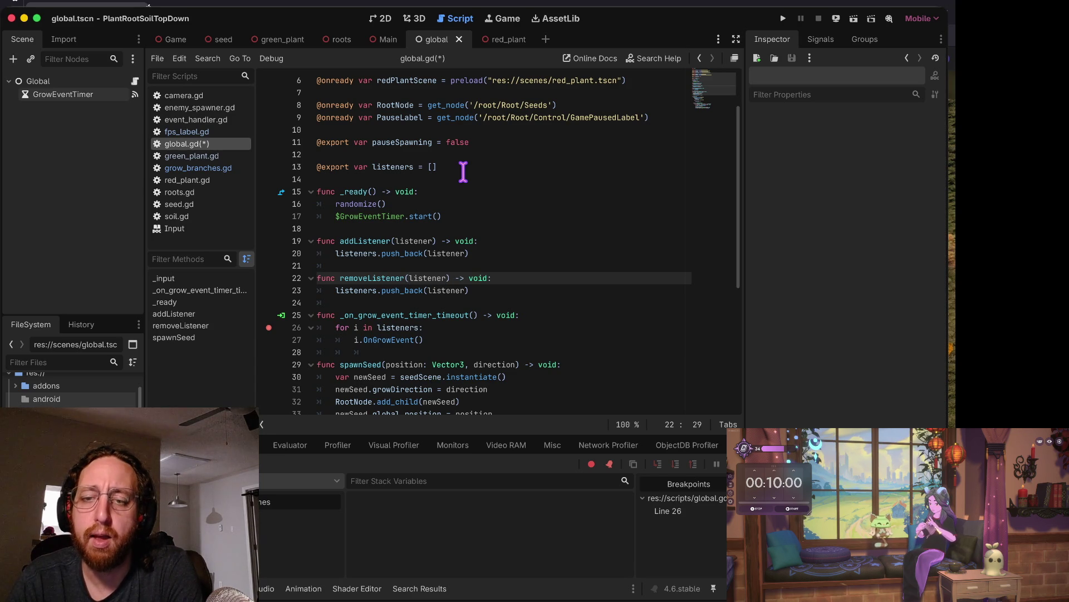
Replace push_back with remove_at(listener) in removeListener's body
key(Down)
key(Up)
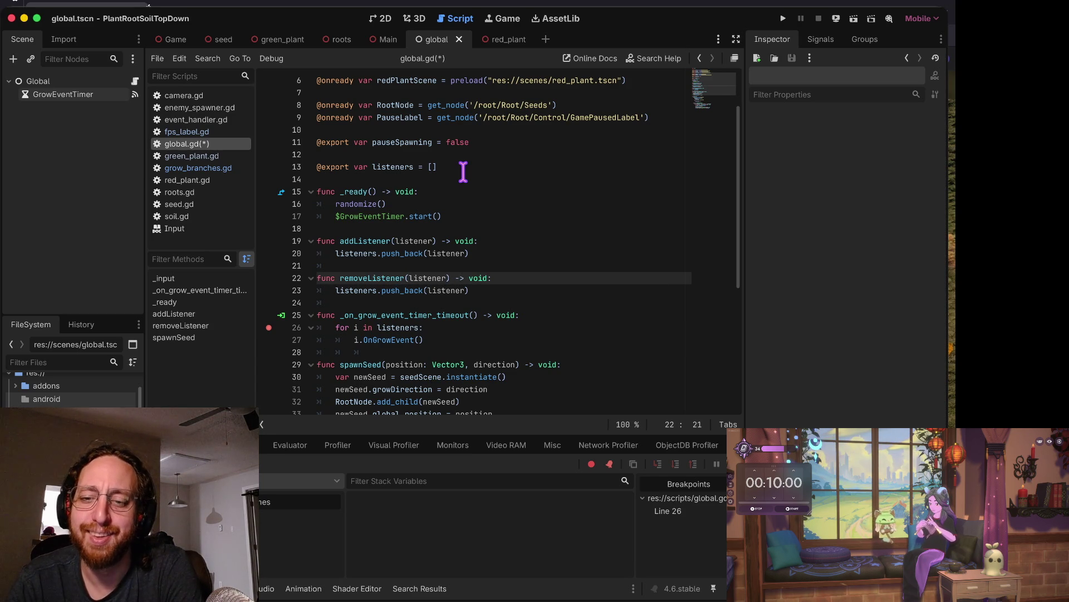
key(Down)
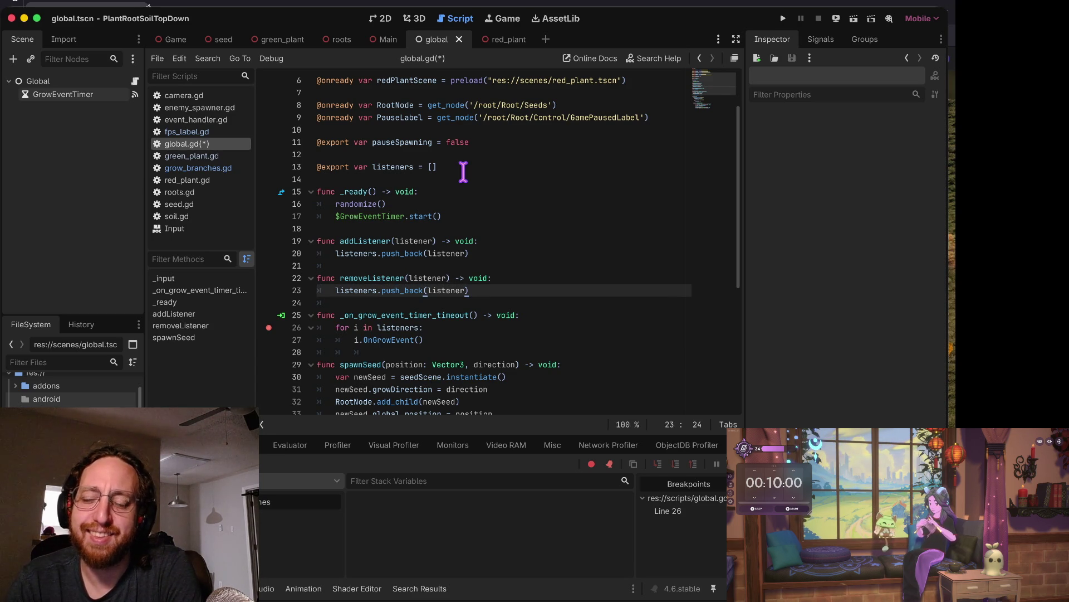
key(alt+BackSpace)
text(remove)
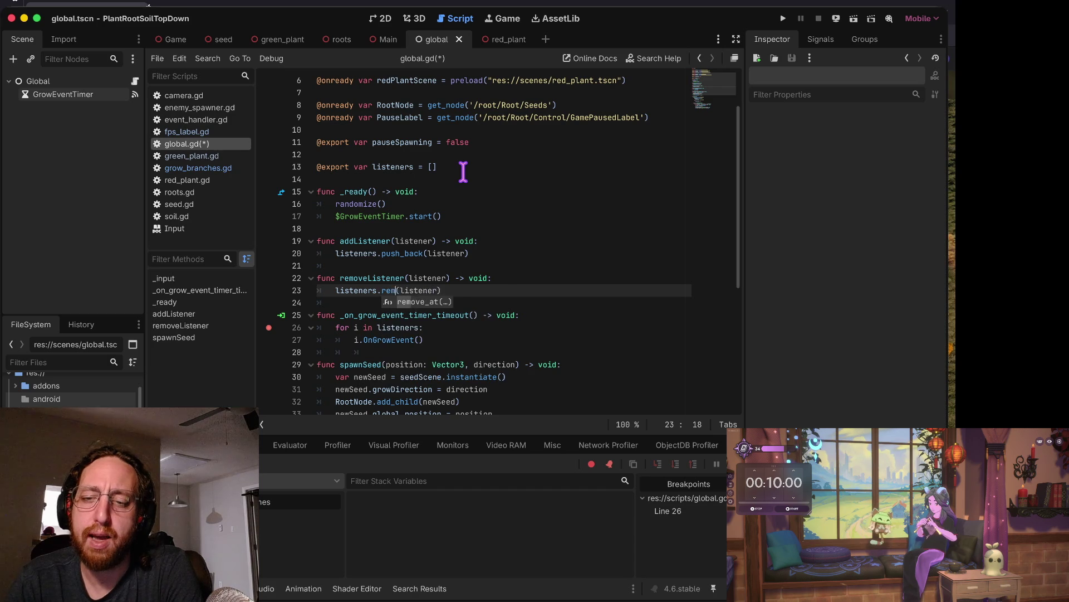
key(Return)
Insert a blank line above the removal and begin typing 'var x'
key(Up)
key(super+Return)
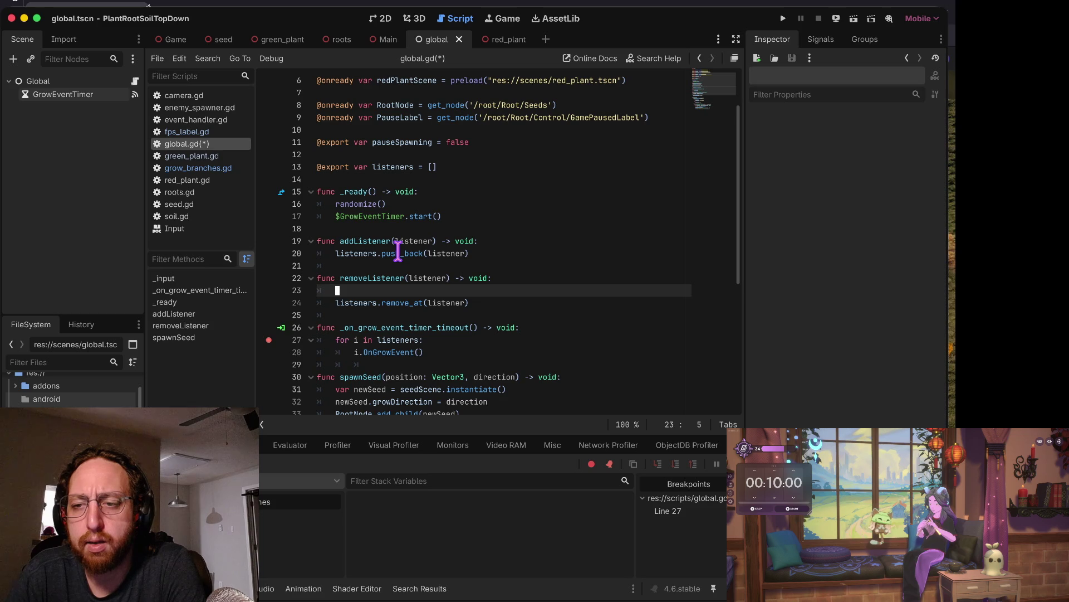
mouse_move(397, 252)
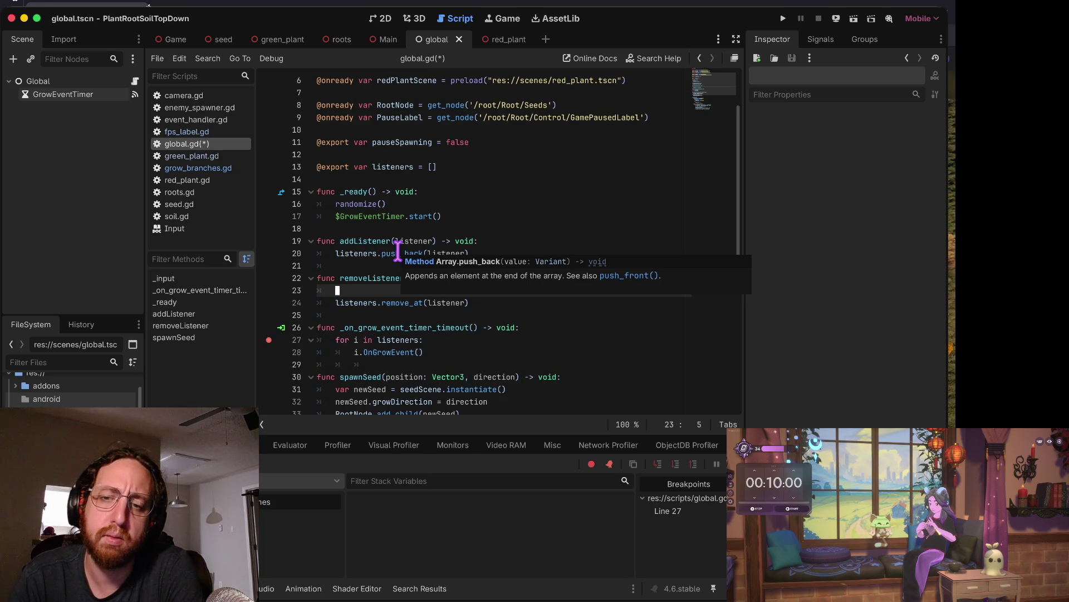
key(Home)
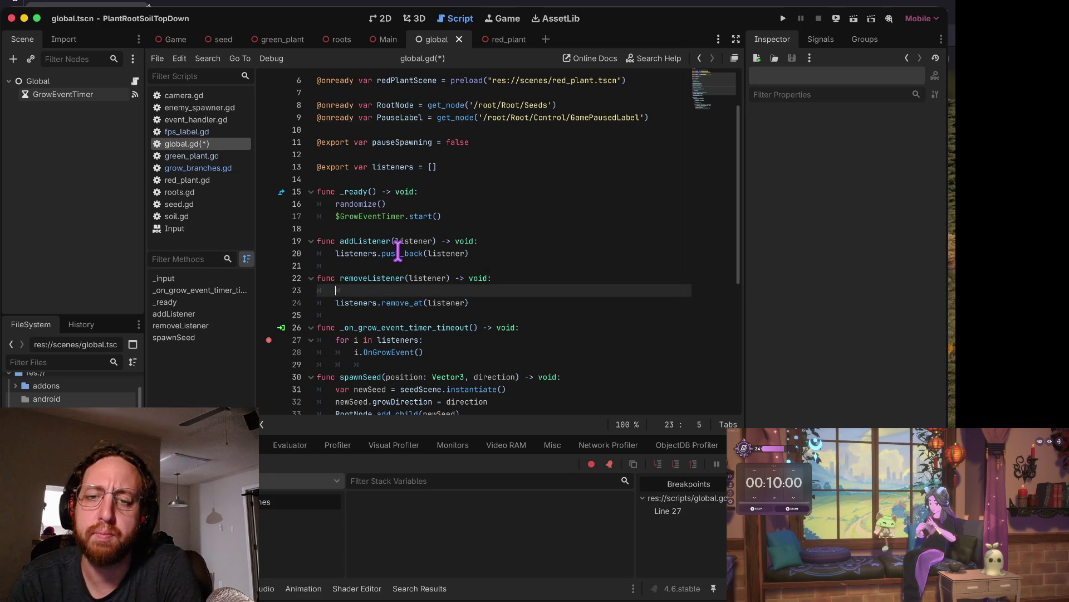
text(var x =)
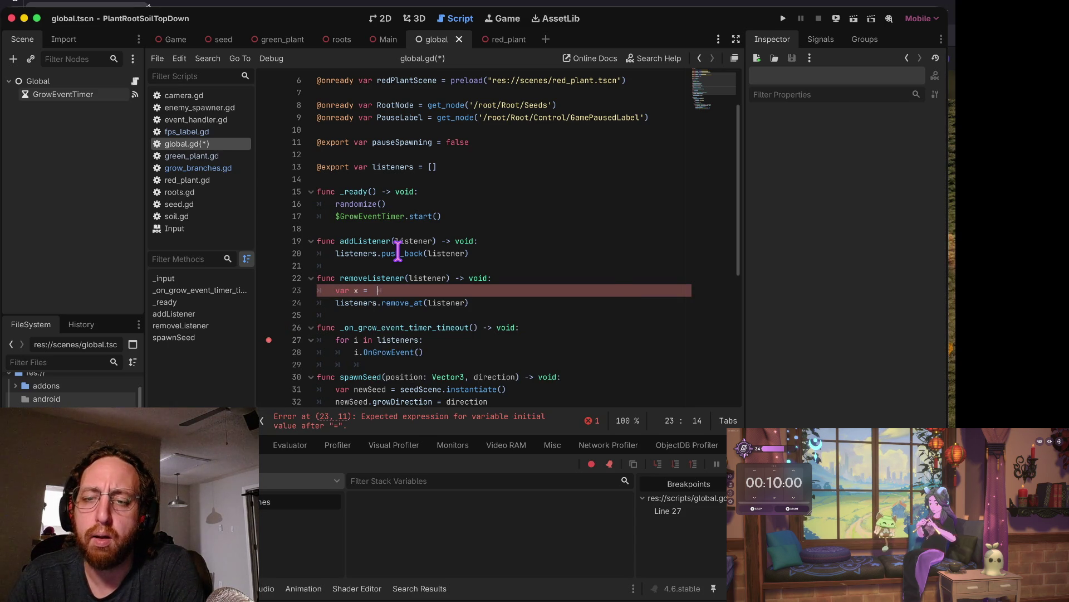
Start x's assignment as listeners.find_custom( using autocomplete
key(Down)
key(End)
key(Up)
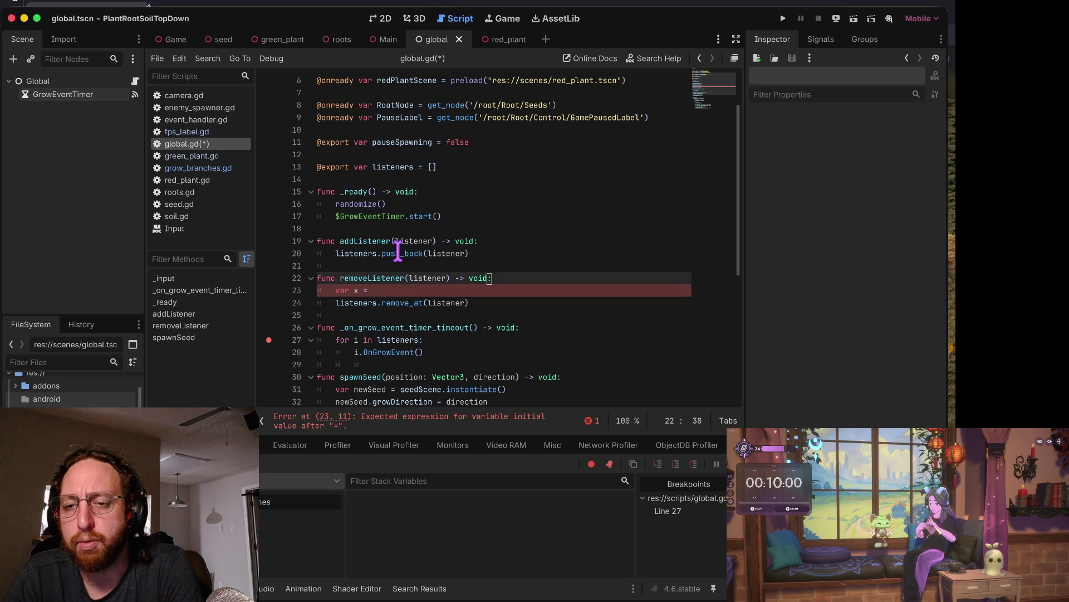
key(Home)
key(End)
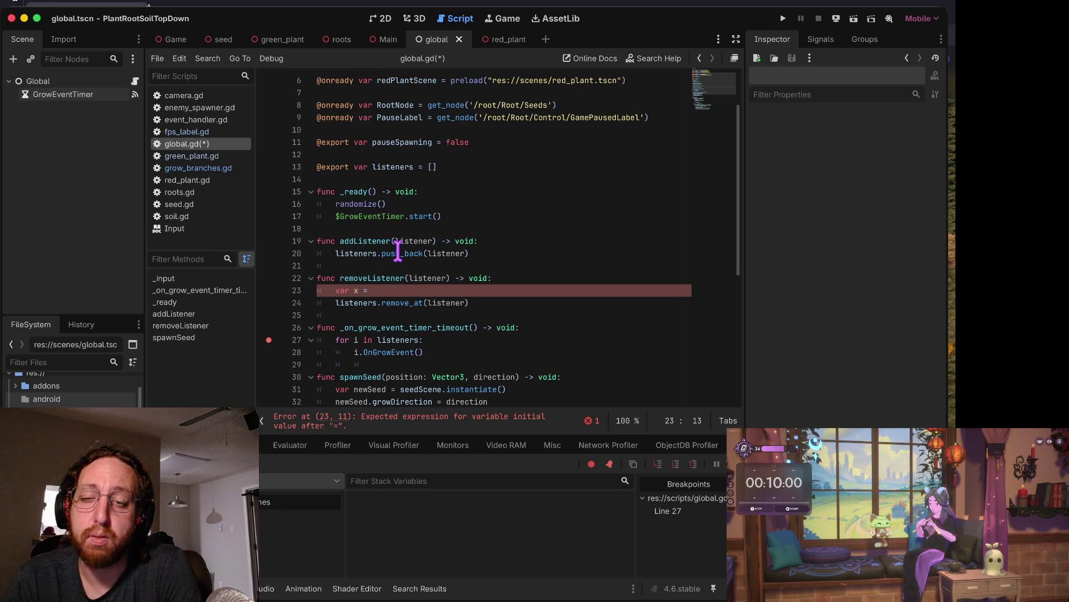
text(lister)
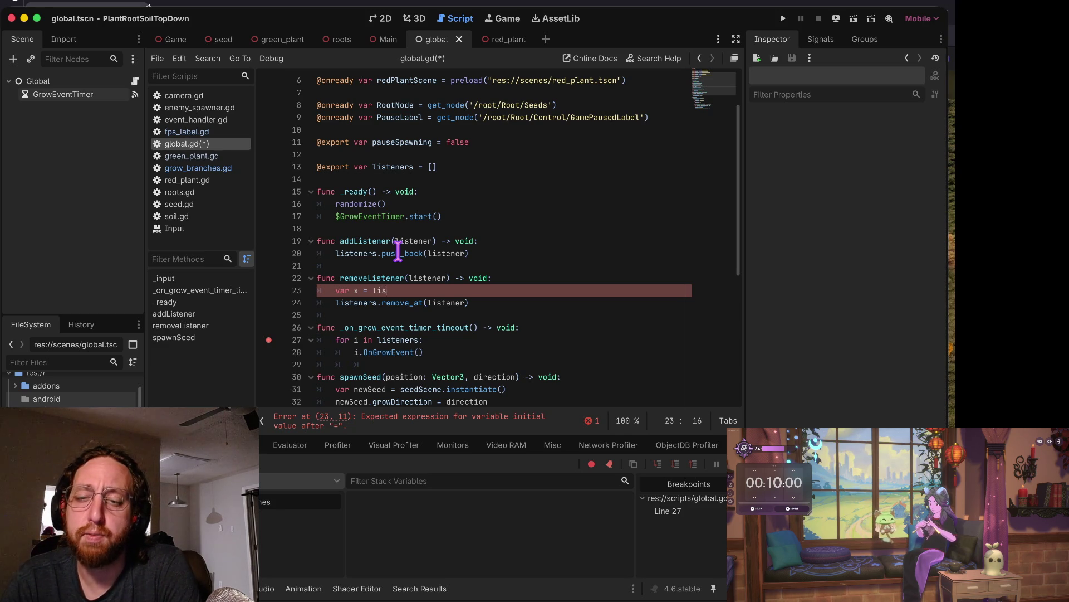
key(Down)
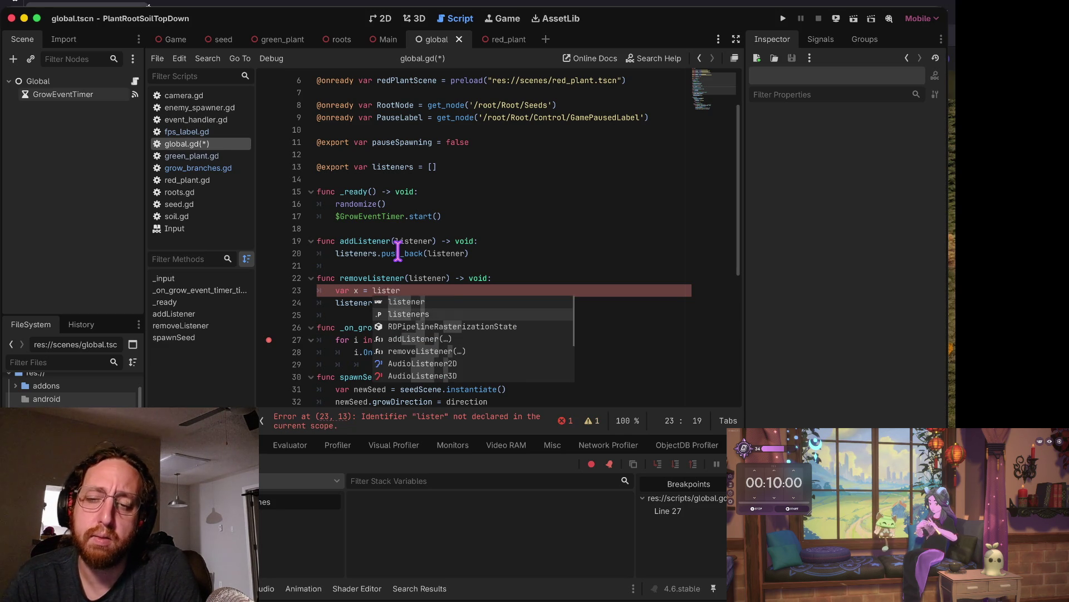
key(Return)
text(find)
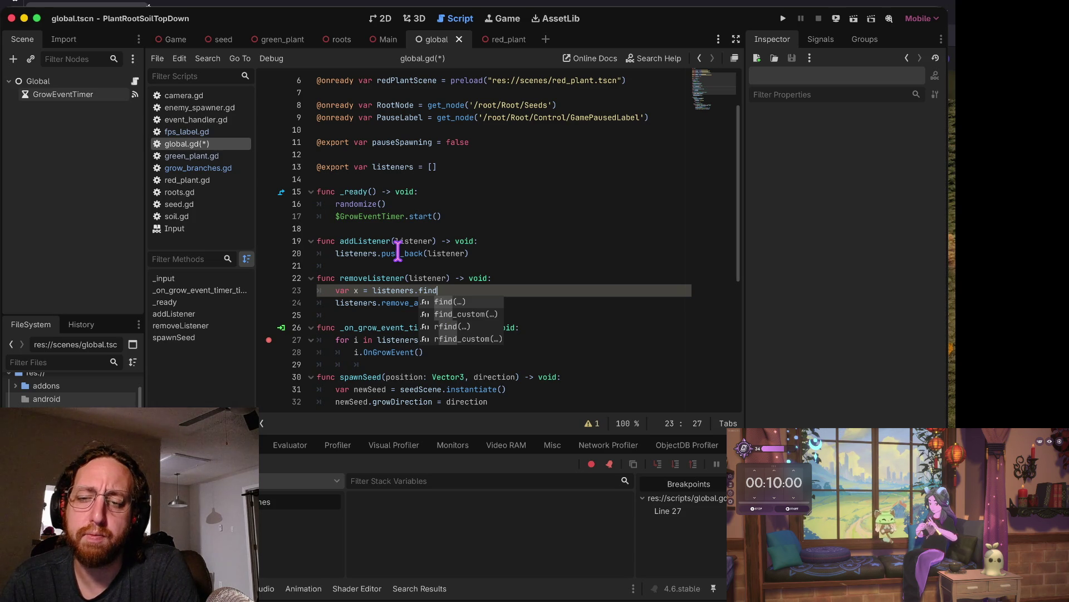
key(Down)
key(Return)
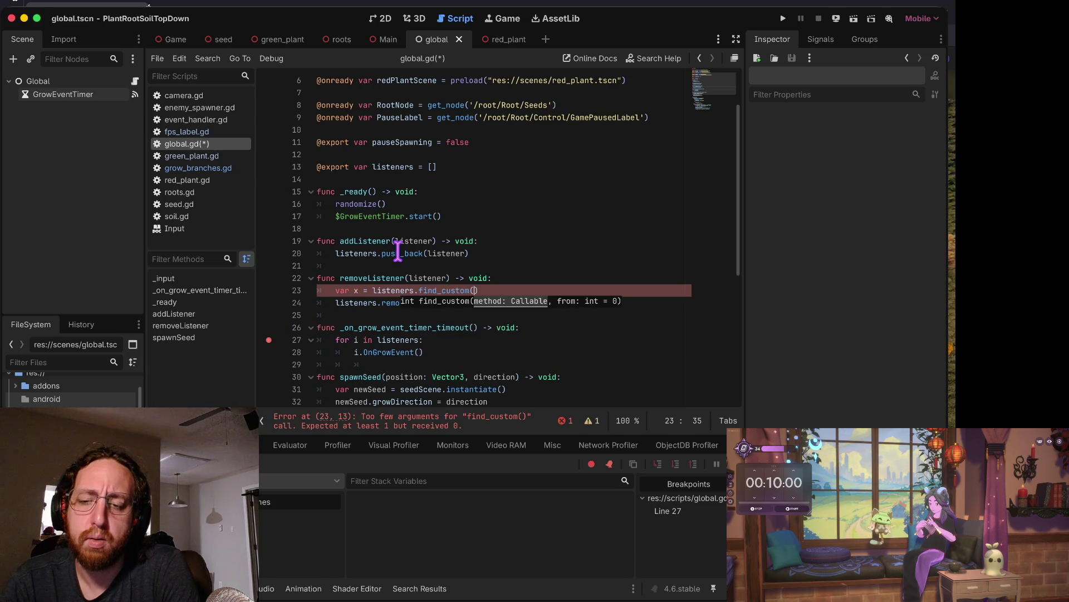
Write a 'func i:' lambda as the find_custom argument, body on a new line
text(function)
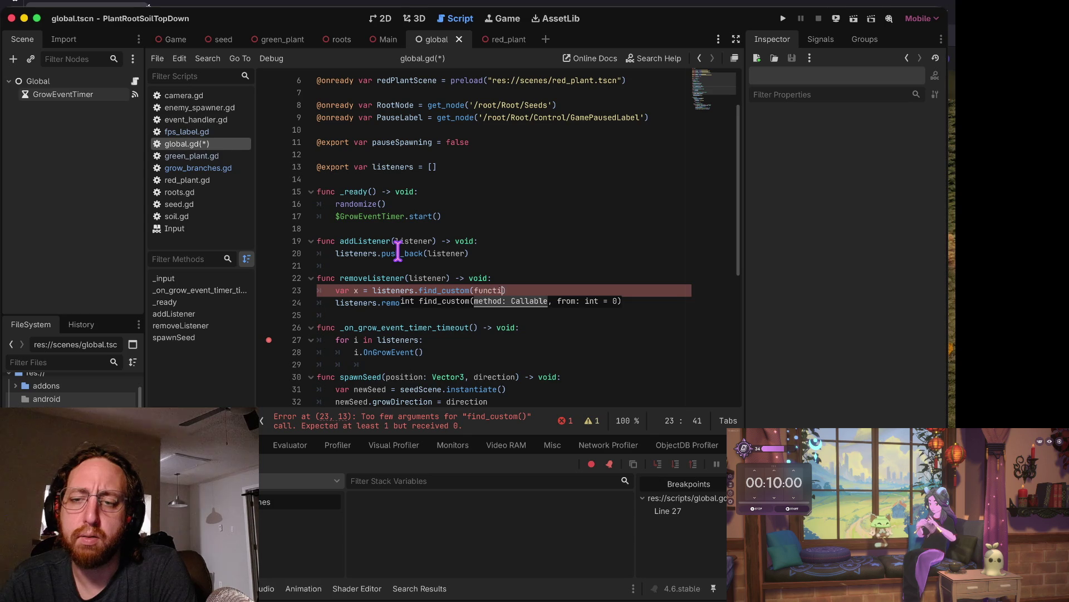
key(BackSpace)
key(BackSpace)
key(BackSpace)
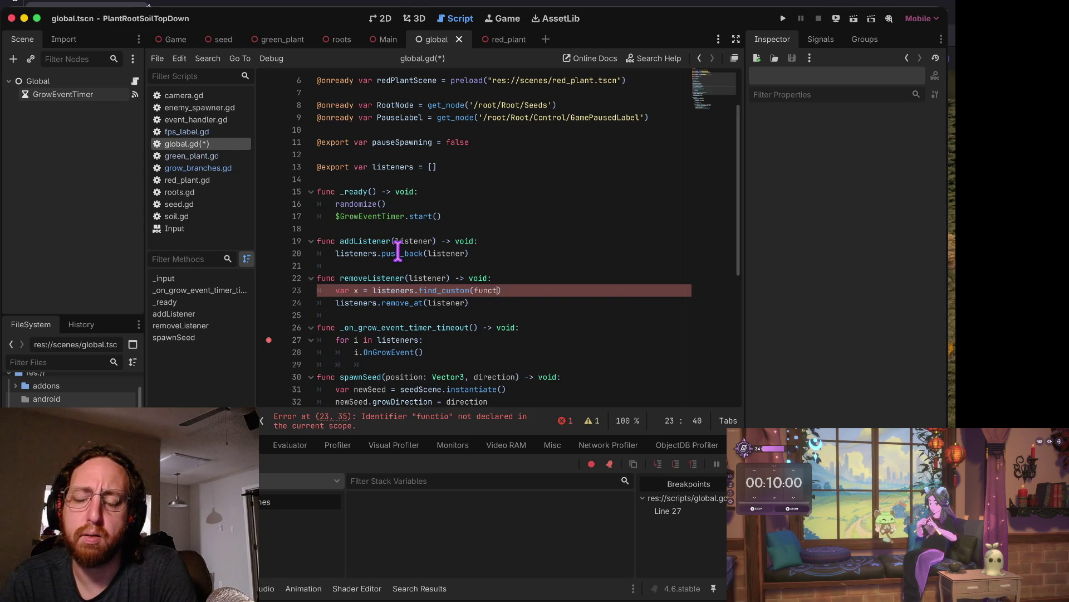
text(())
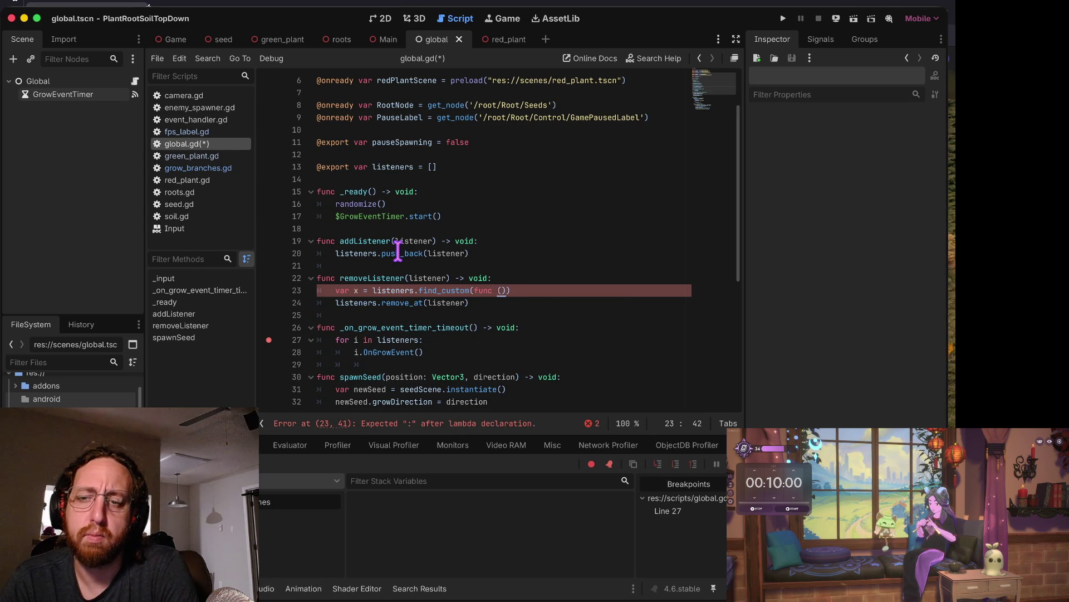
text(a,)
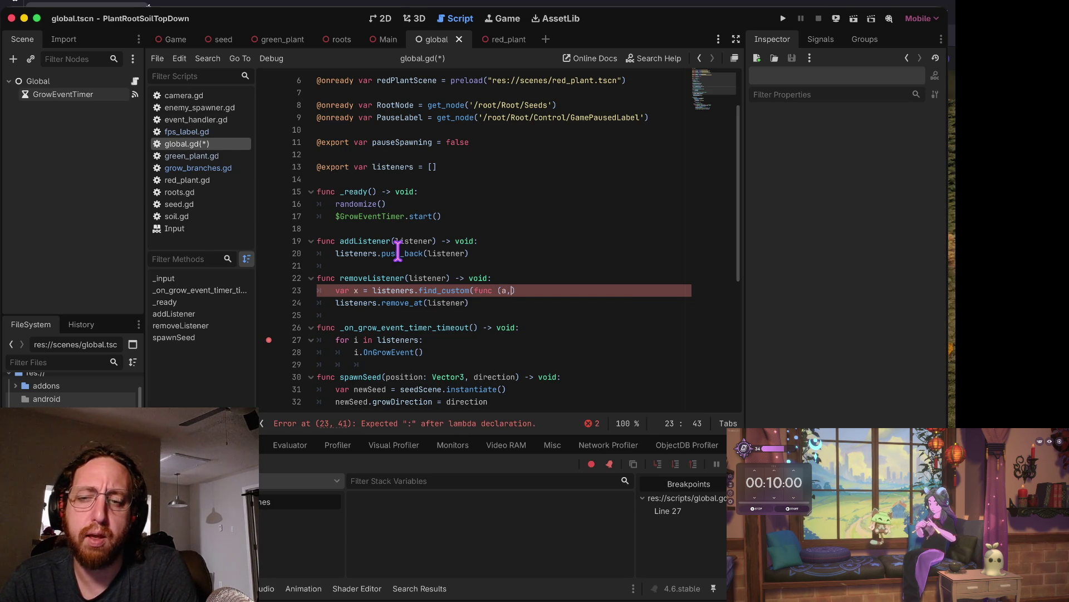
key(BackSpace)
key(BackSpace)
key(BackSpace)
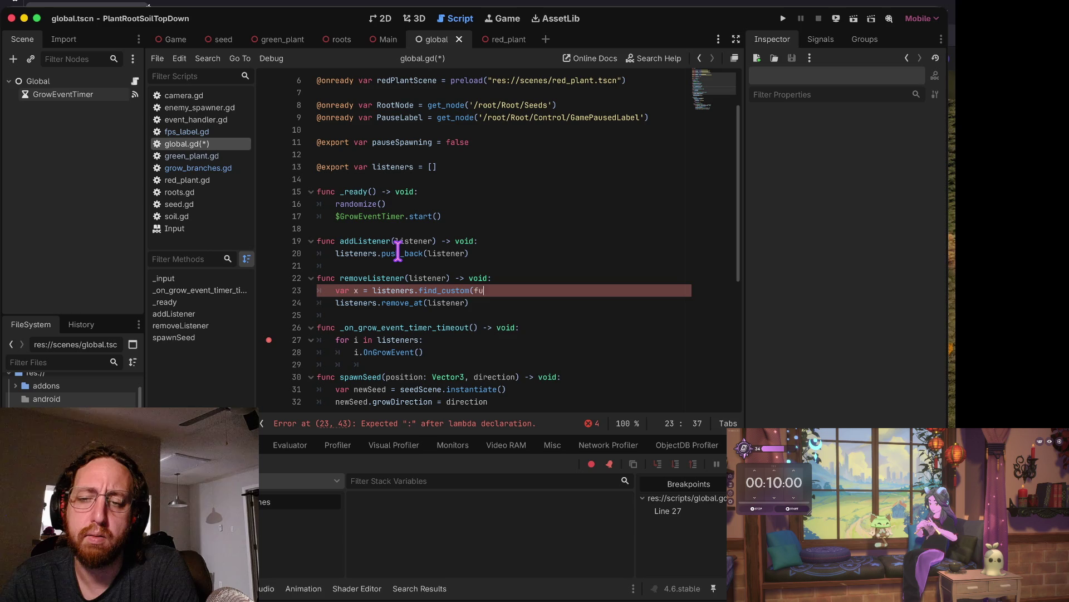
key(Escape)
key(BackSpace)
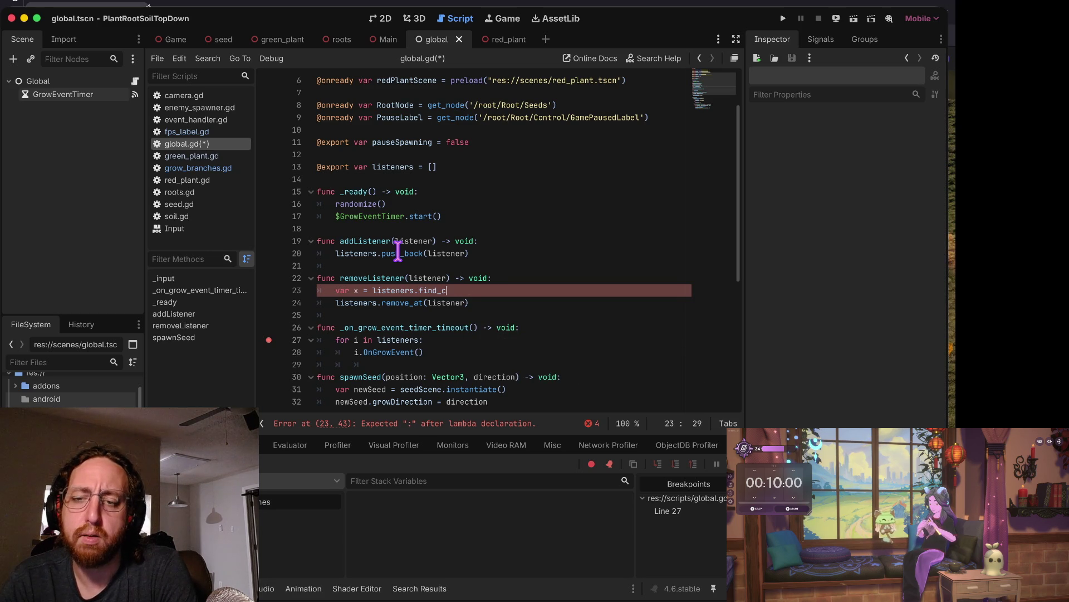
text(()
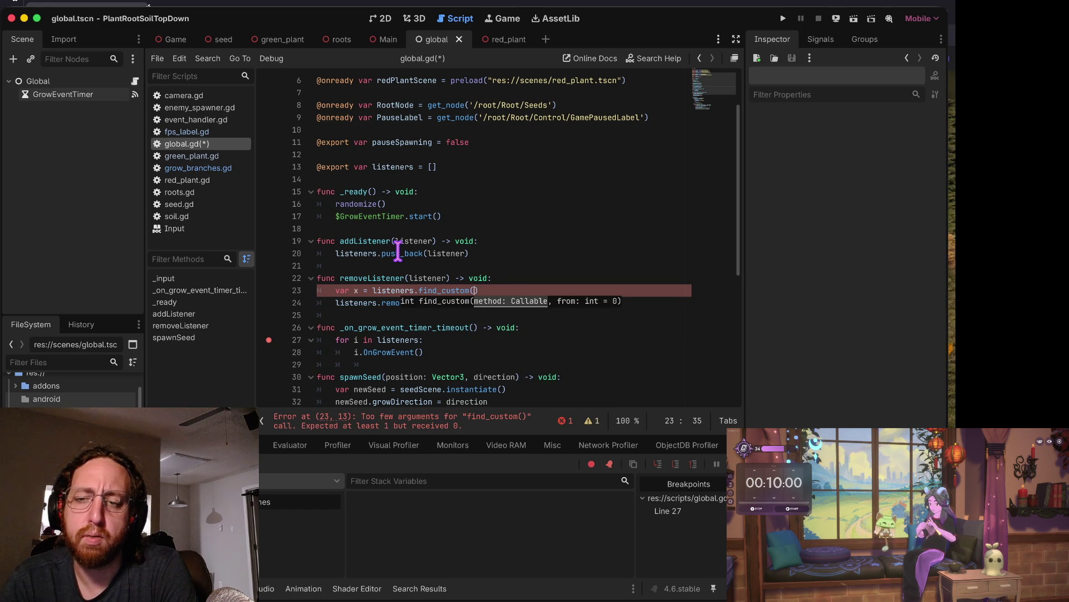
key(Return)
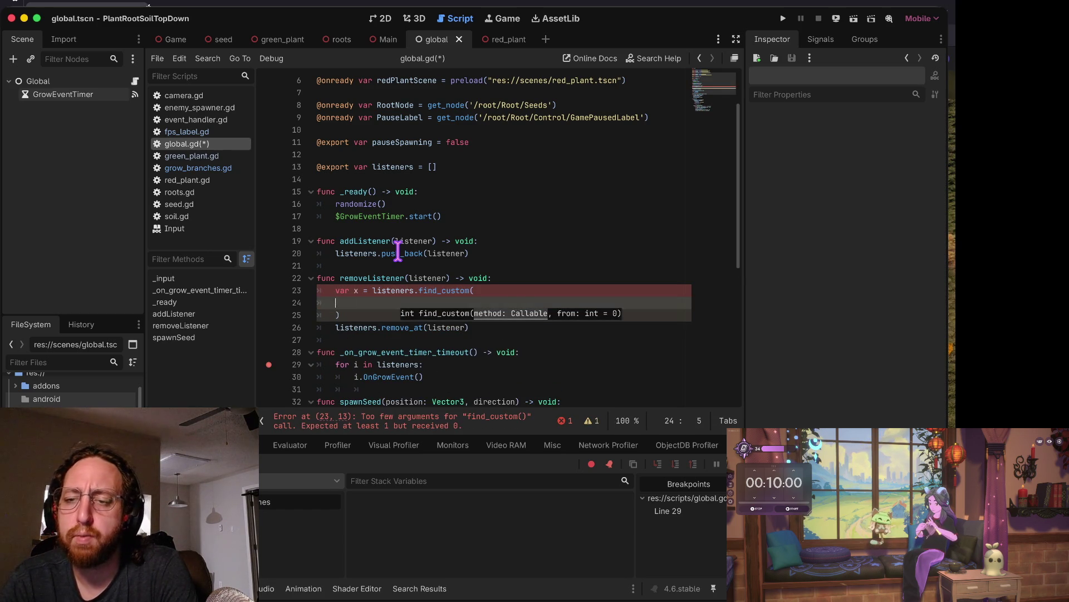
key(BackSpace)
key(BackSpace)
text(func )
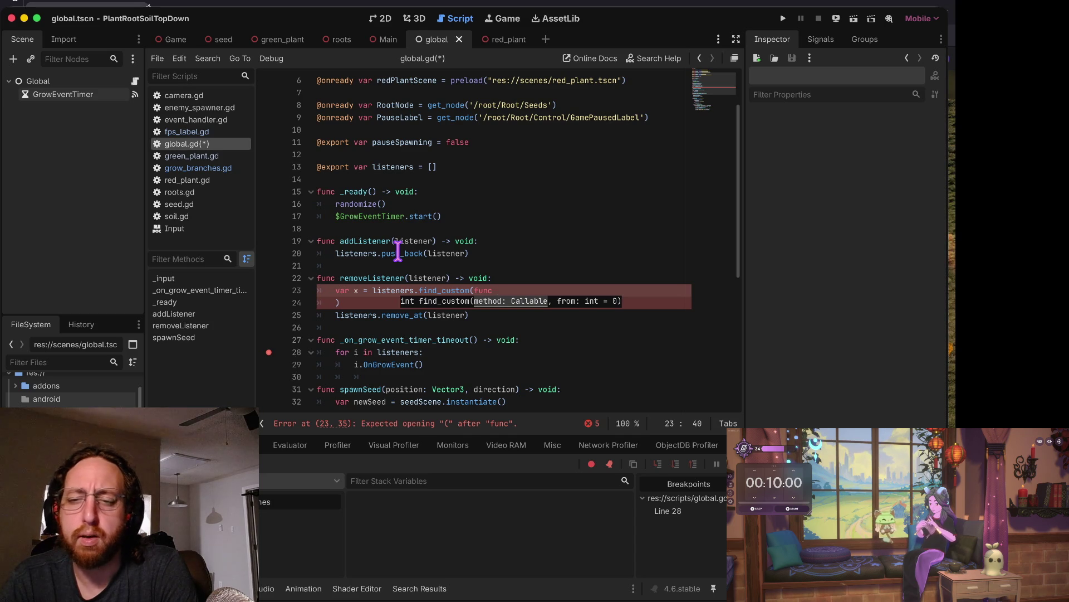
text(i: ->)
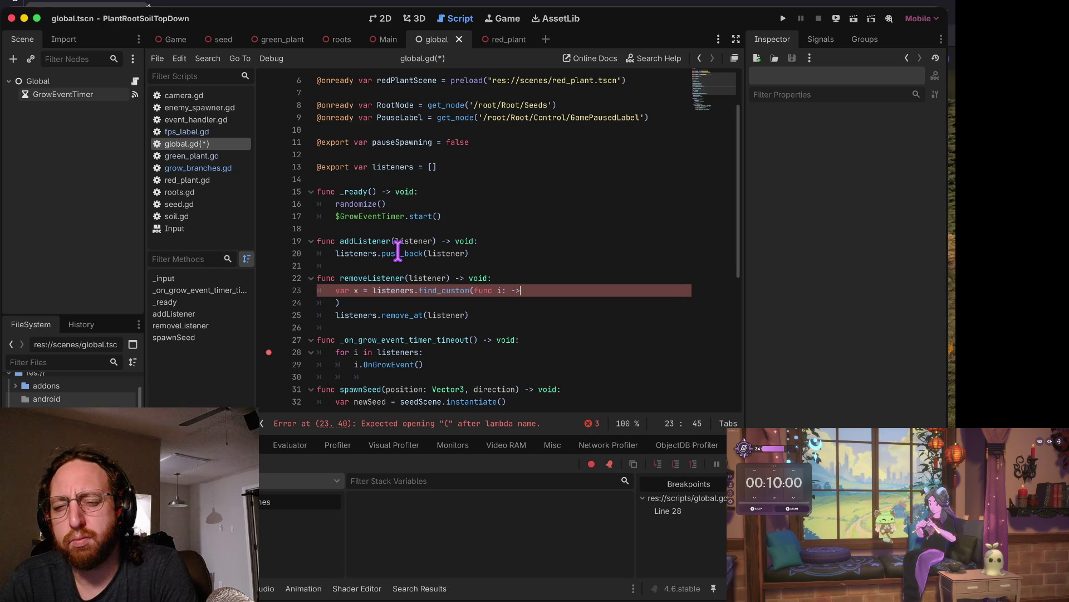
key(Return)
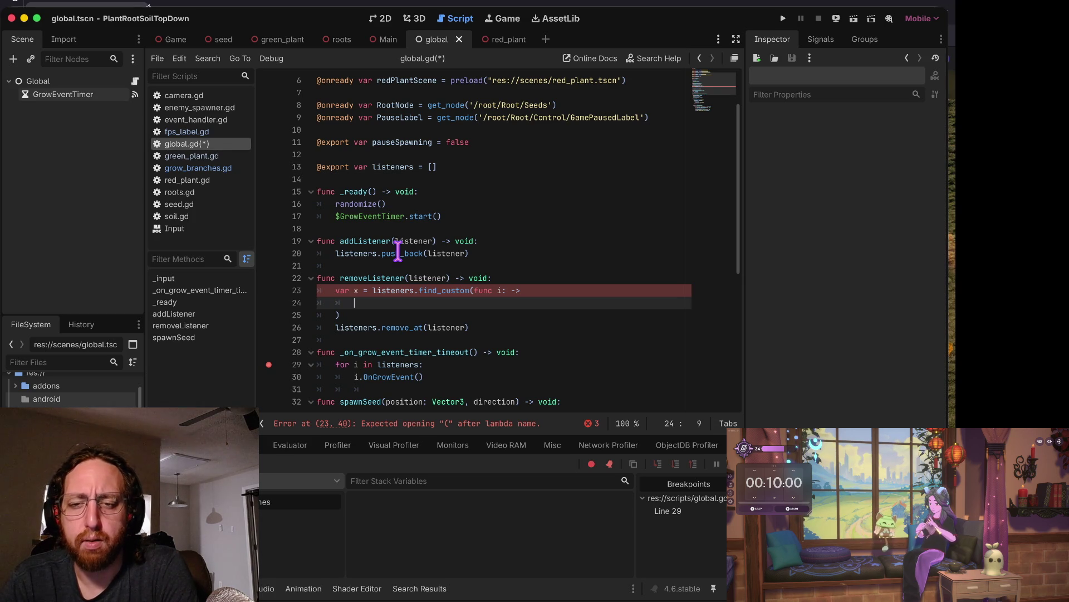
Make the lambda body return i == listener
key(BackSpace)
key(BackSpace)
text(return i)
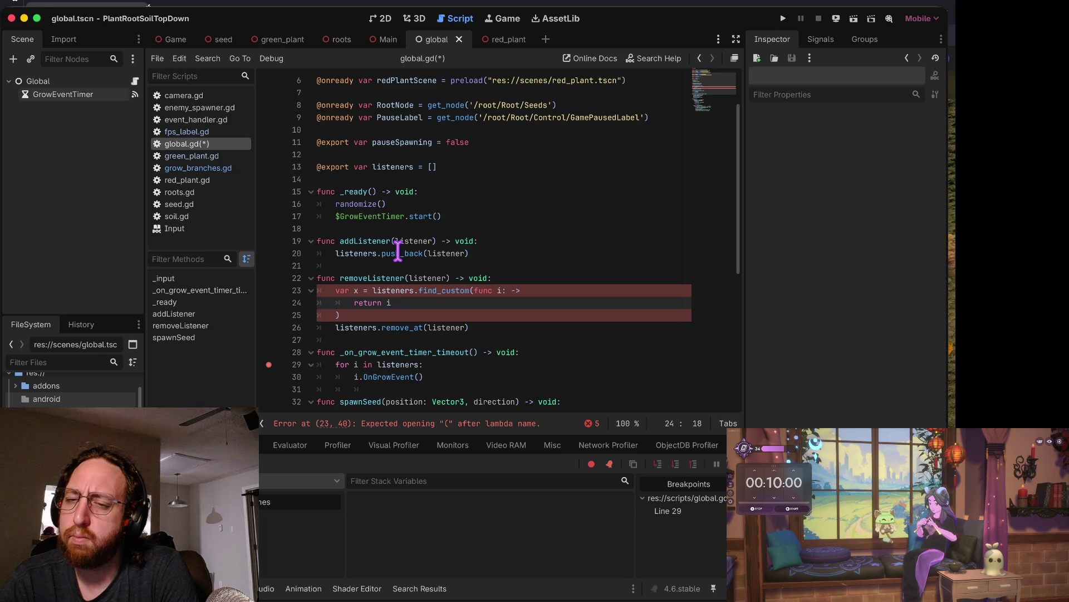
text(listener)
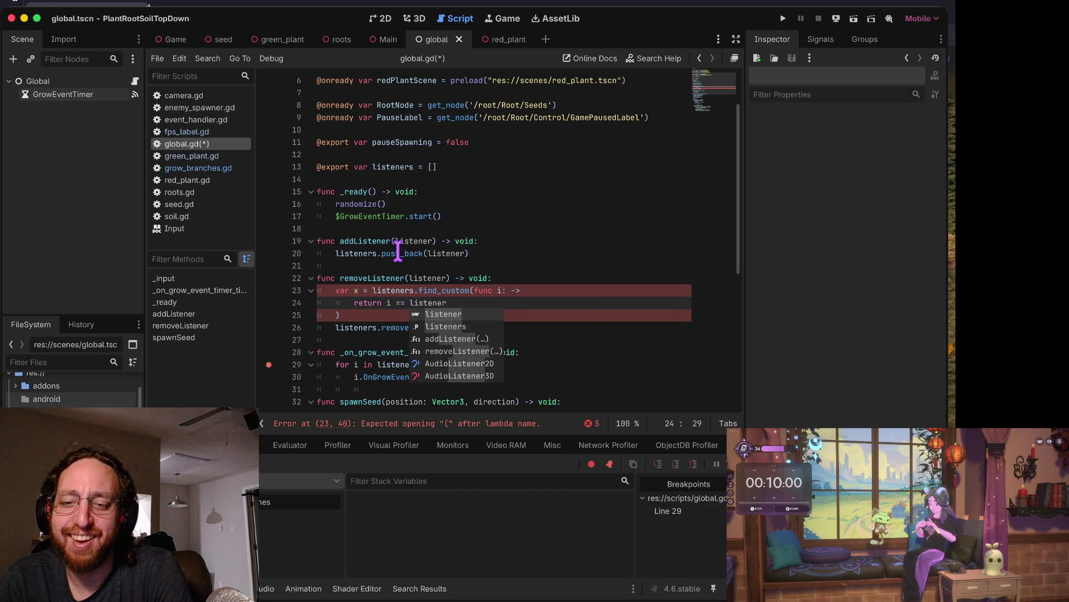
key(Escape)
key(Up)
key(Home)
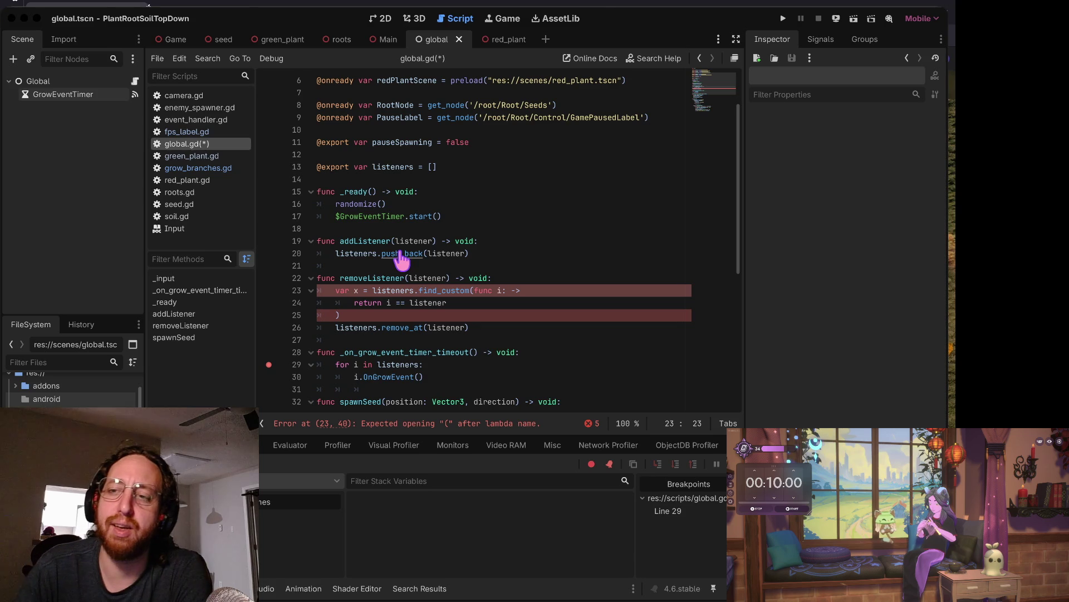
key(super+Tab)
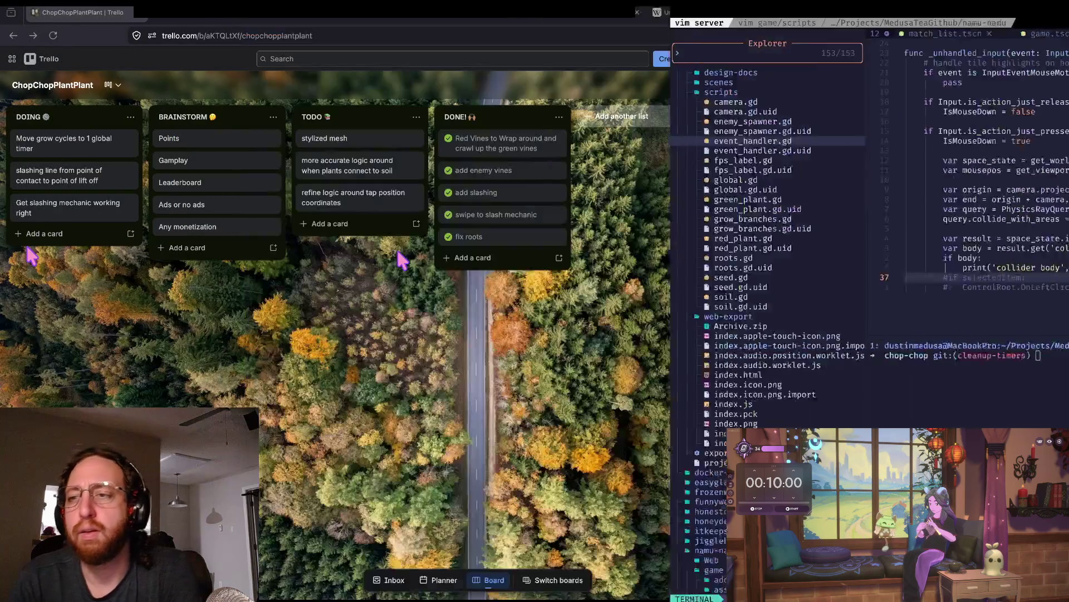
Search 'godot array documentation', open the Array docs, and locate 'find' on the page
key(super+t)
text(godot)
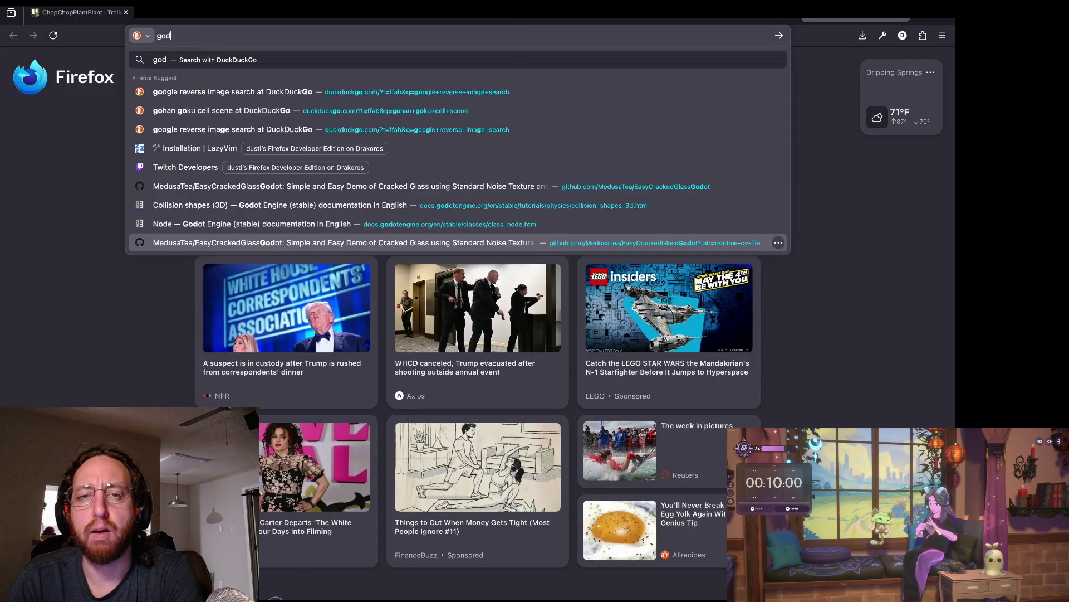
text( array )
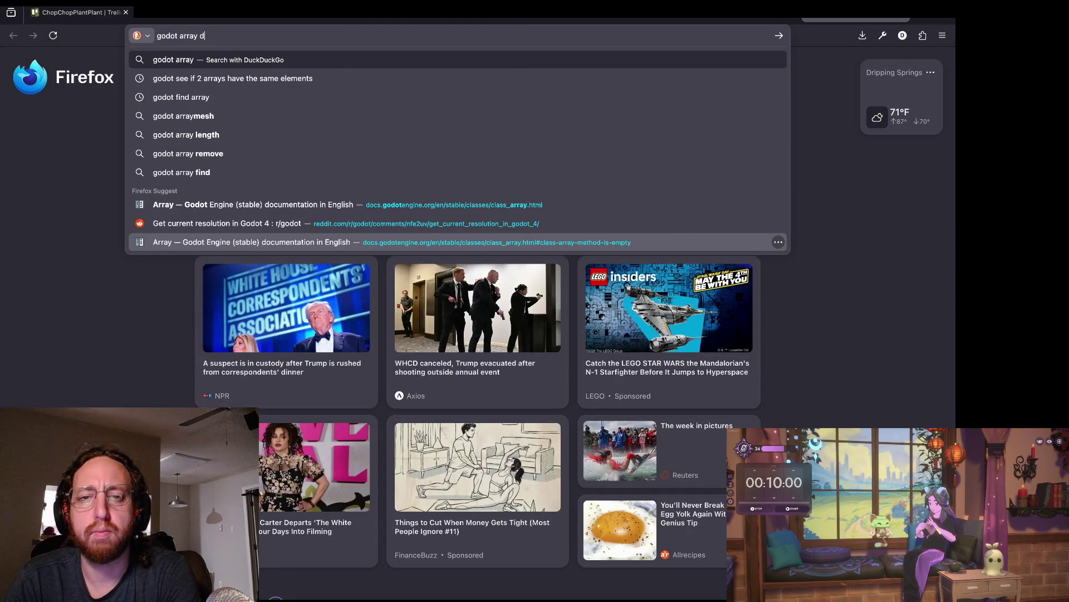
text(documentation)
key(Return)
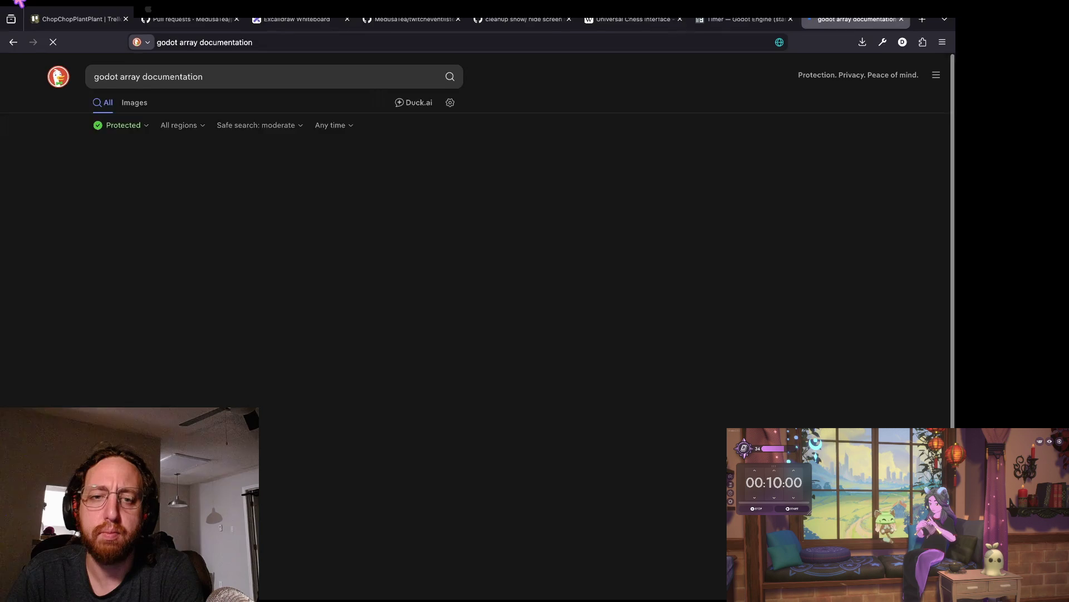
click(170, 170)
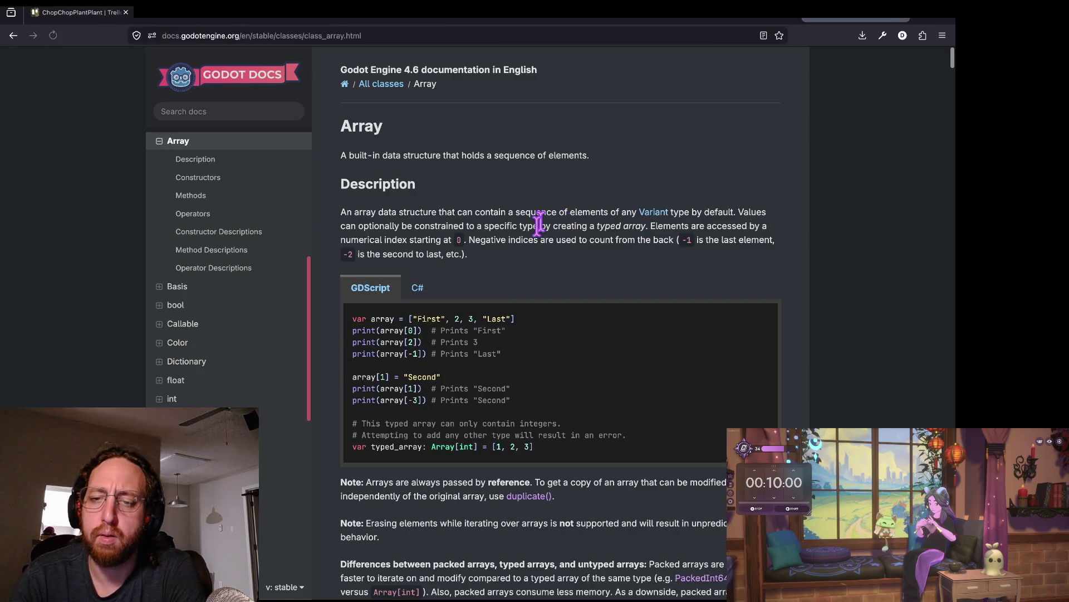
key(ctrl+f)
text(find)
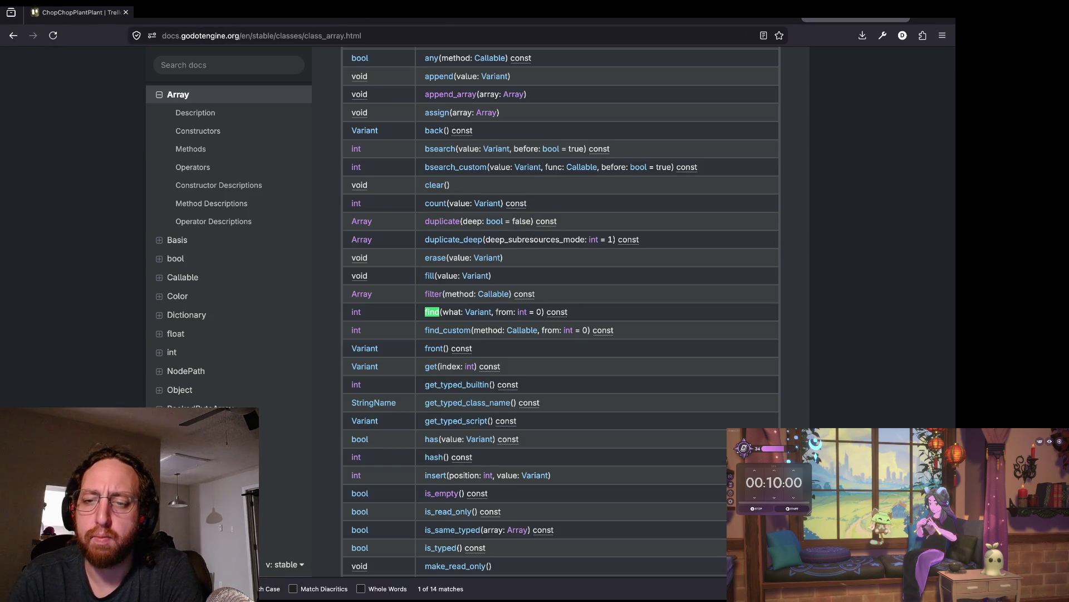
key(Return)
key(shift+Return)
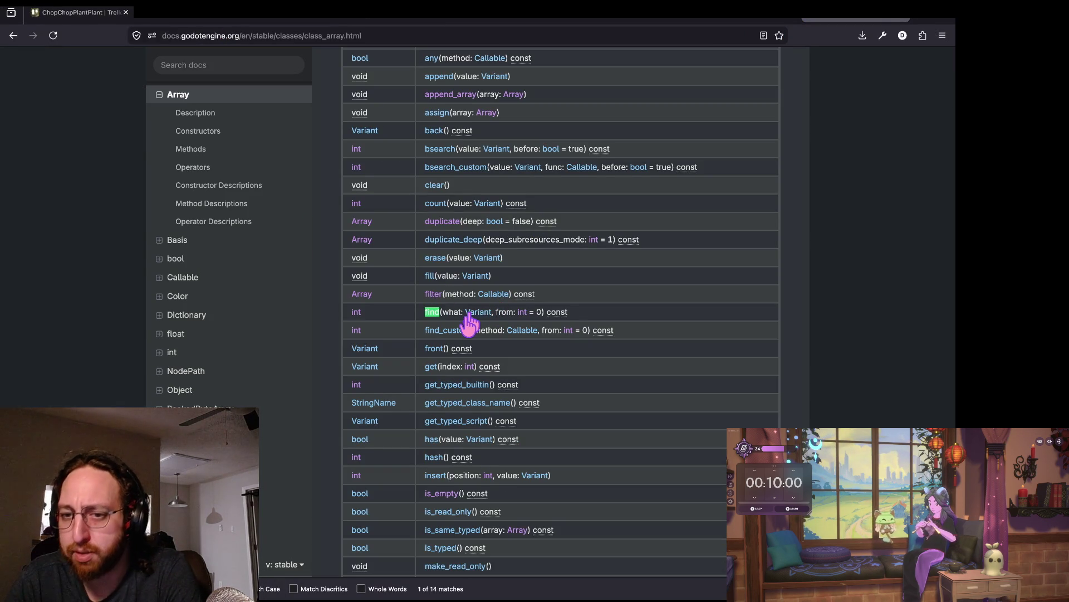
Delete the find_custom lambda lines and stray parenthesis from removeListener
key(super+Tab)
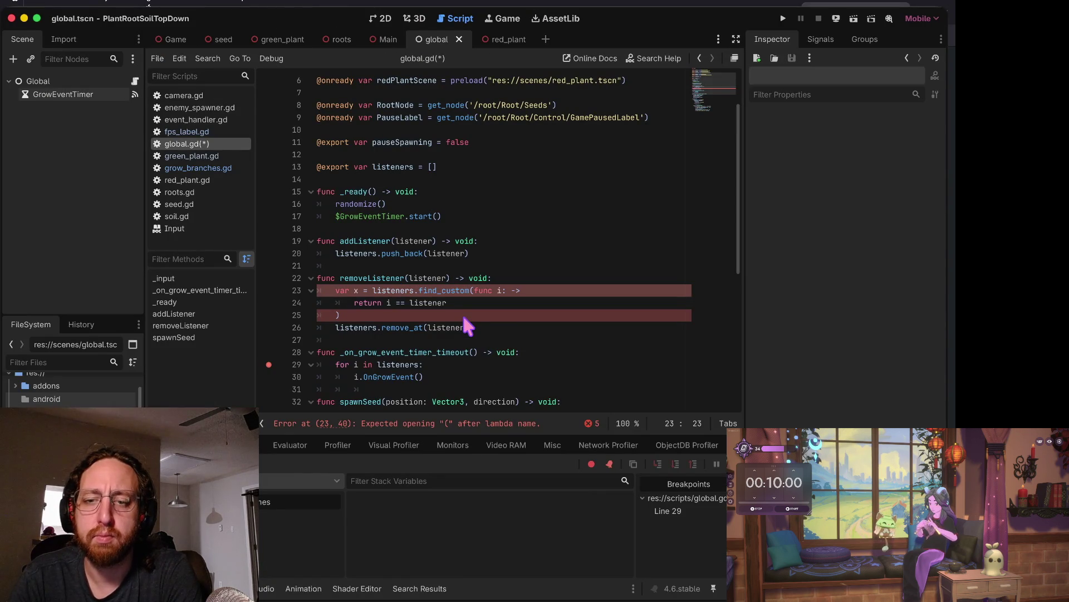
key(super+shift+k)
key(super+shift+k)
key(End)
key(BackSpace)
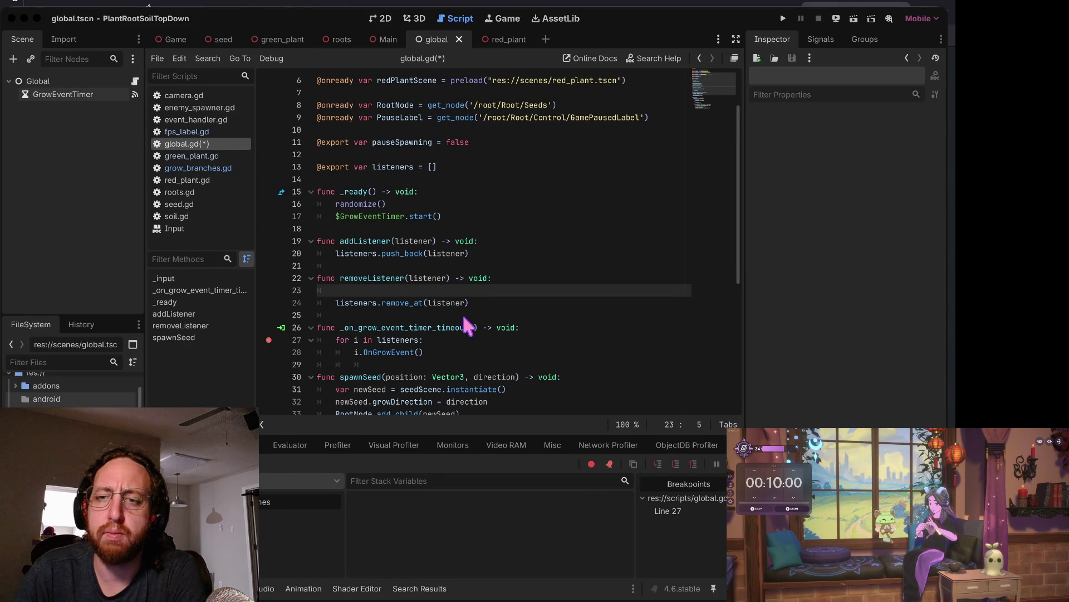
Re-read the find() method description in the Array docs
key(super+Tab)
key(super+Tab)
key(super+Tab)
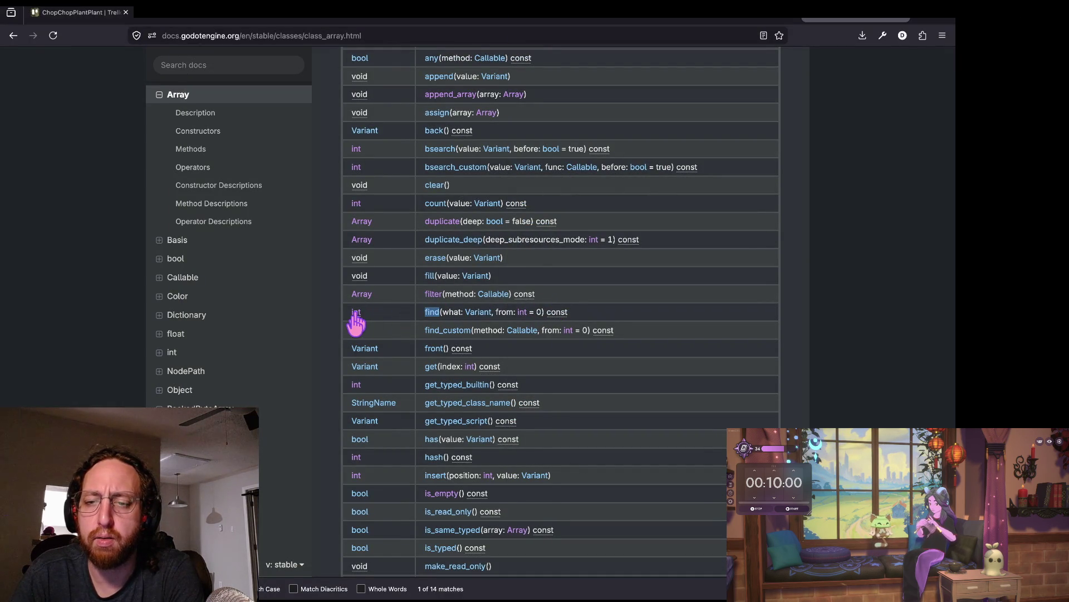
click(432, 313)
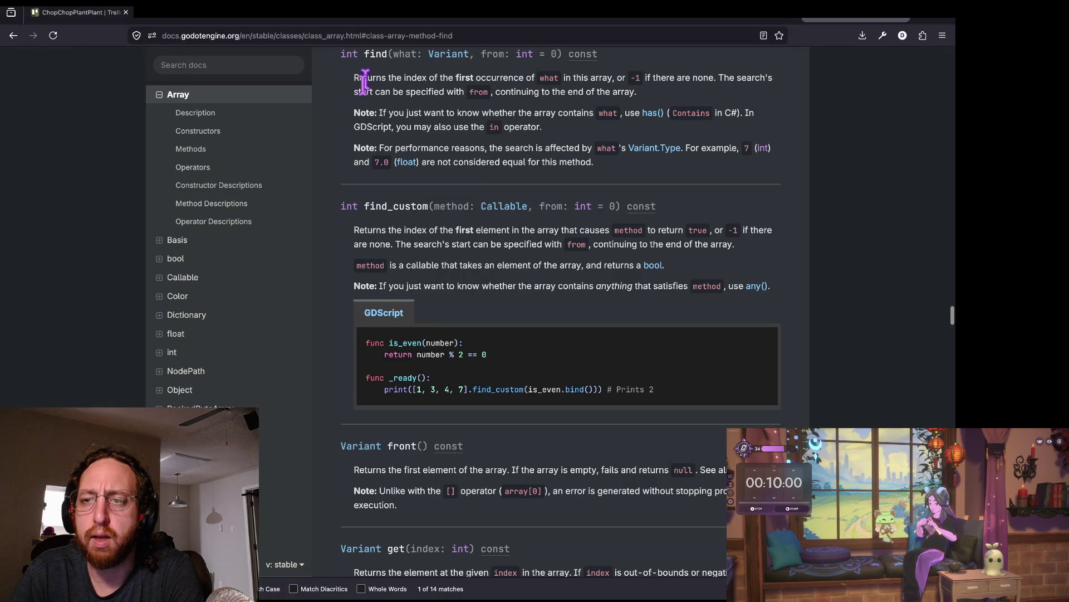
drag(355, 78, 644, 80)
key(alt+Tab)
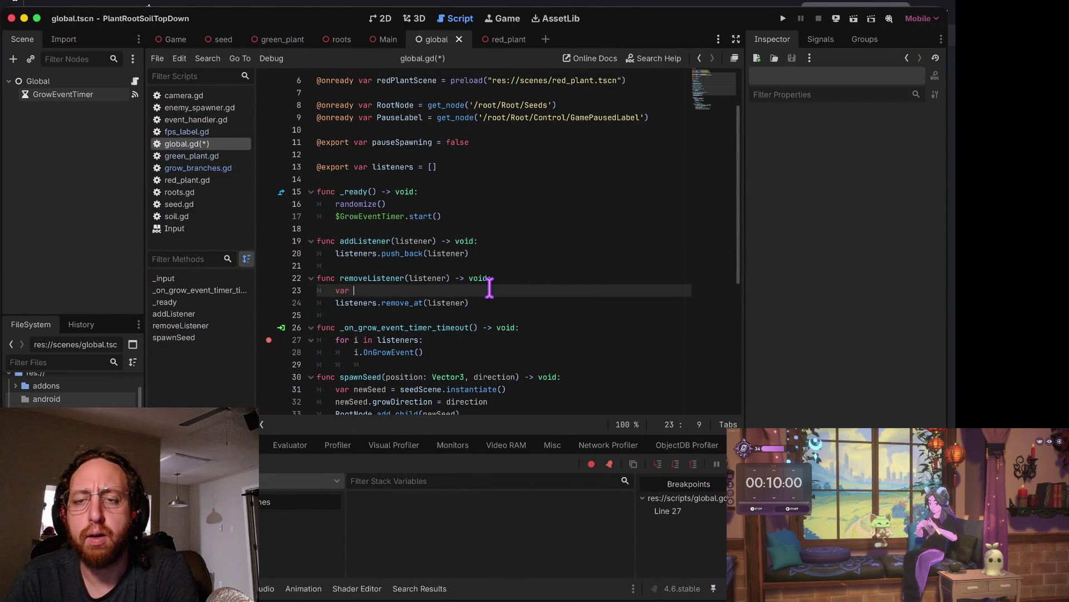
Assign indexAt = listeners.find(listener) in removeListener
text(x = listen)
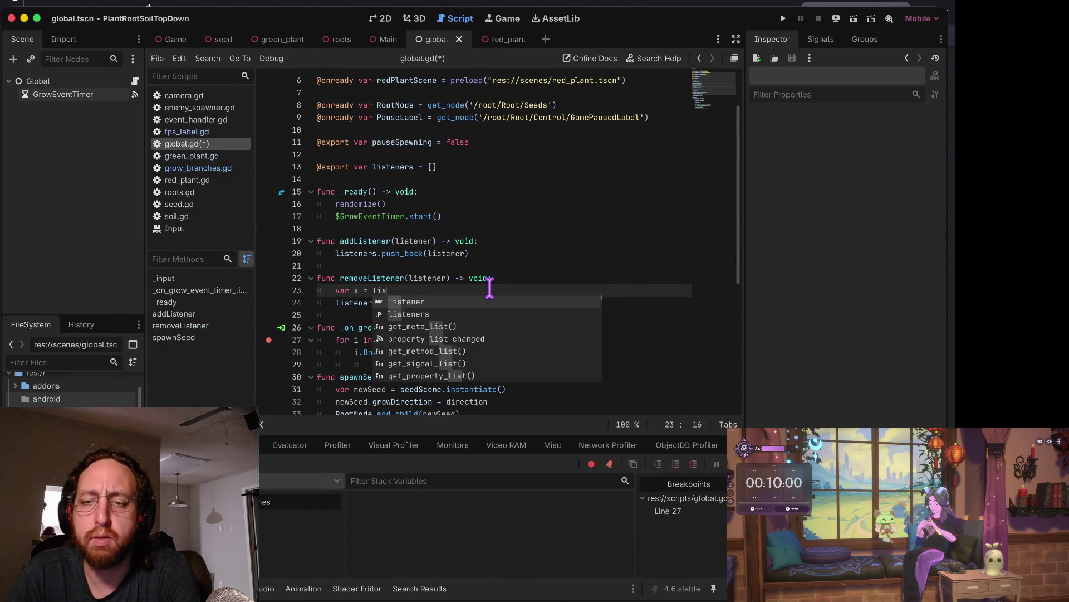
key(Down)
key(Return)
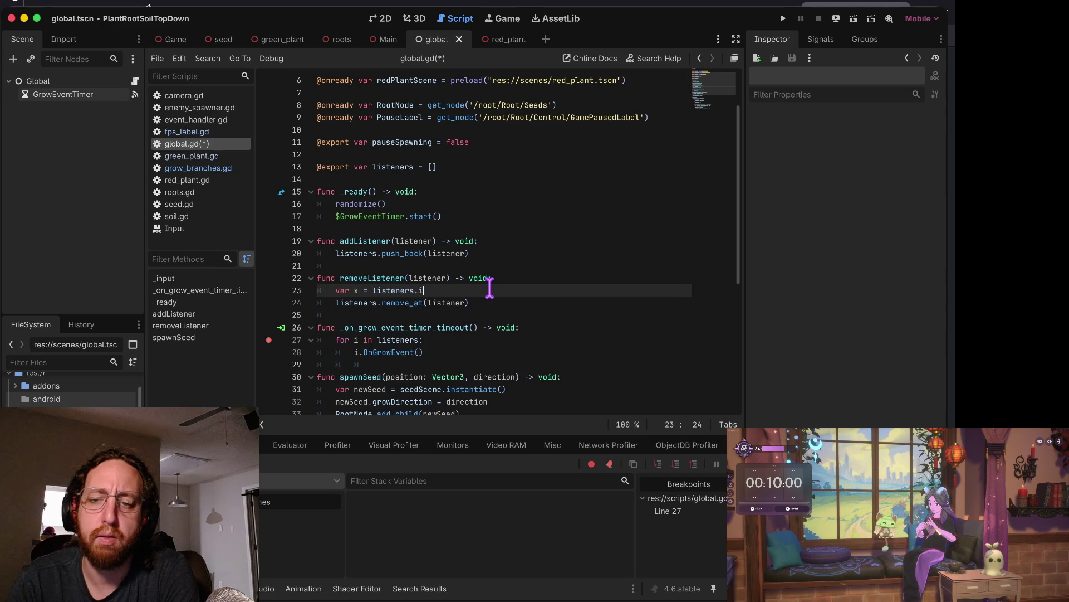
key(Return)
text(liste)
key(Return)
text(index)
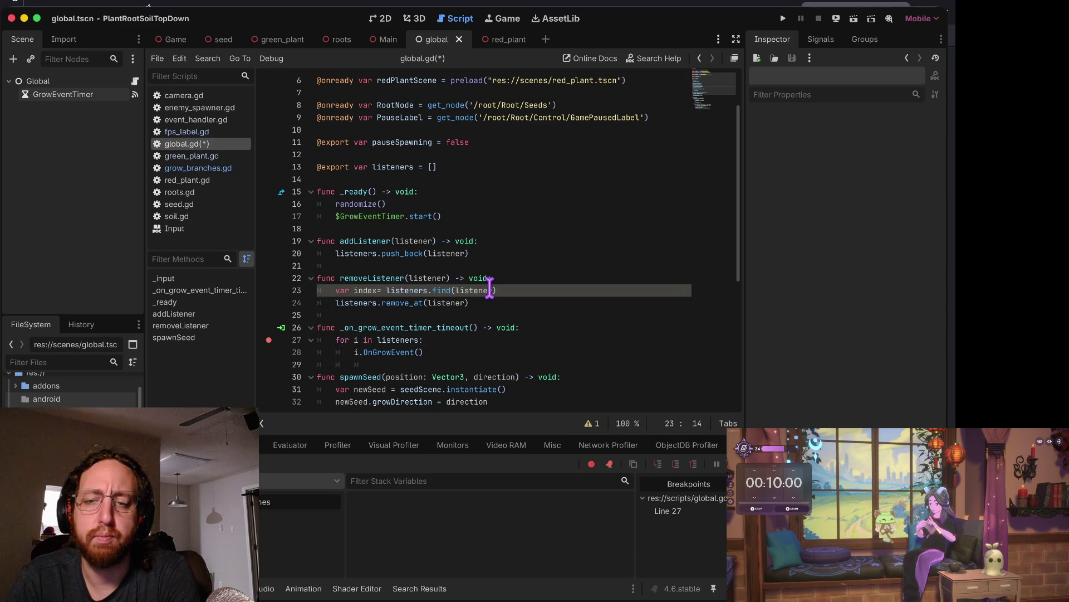
text(At)
Change the removal call to listeners.remove_at(indexAt)
key(Down)
key(End)
key(Left)
key(ctrl+BackSpace)
text(ind)
key(Return)
Guard the removal with 'if indexAt >= 0' and save global.gd
key(Up)
key(End)
key(Return)
text(indexAt)
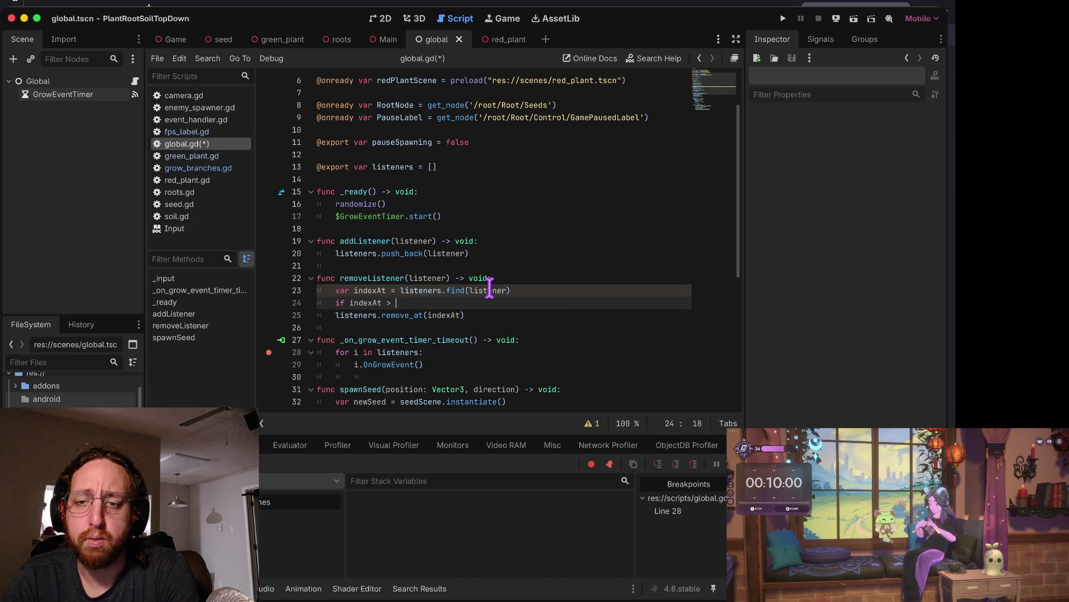
key(Down)
key(Home)
key(Tab)
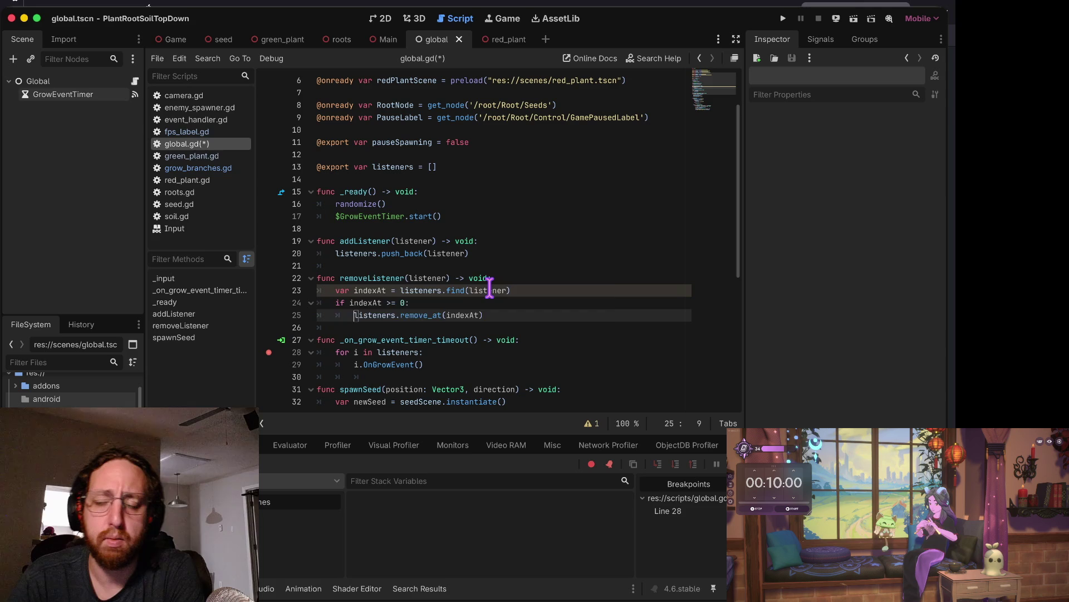
key(ctrl+s)
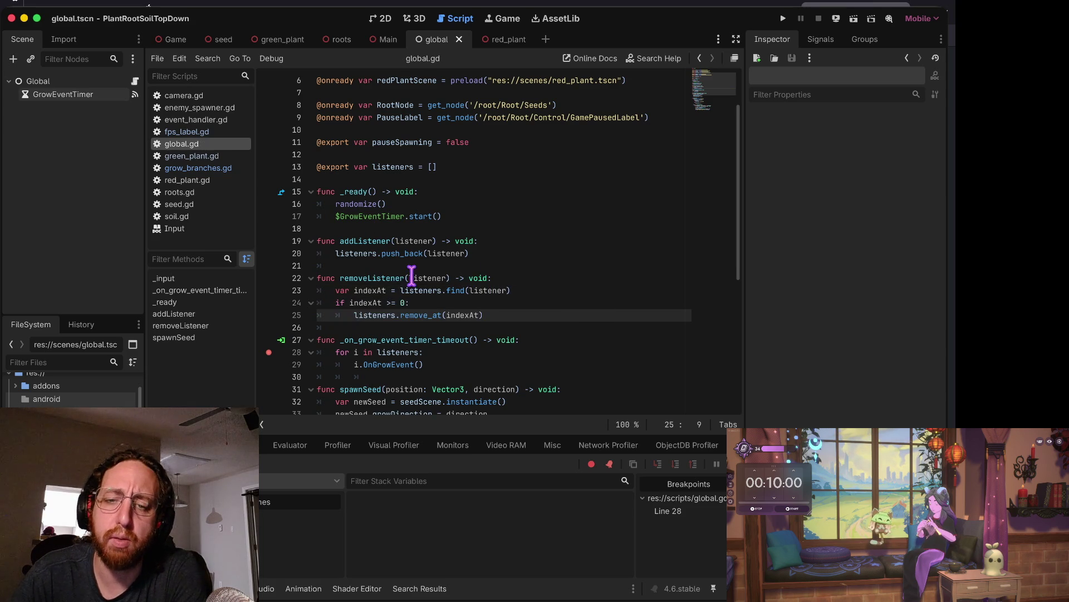
Clear the breakpoint on line 28 of global.gd
click(413, 278)
click(269, 352)
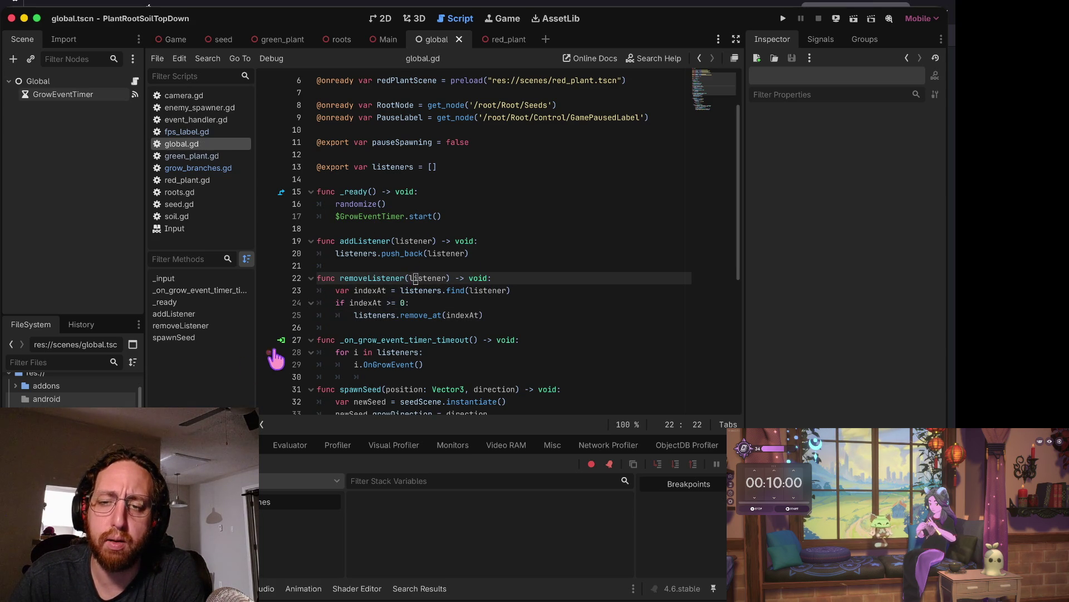
click(363, 241)
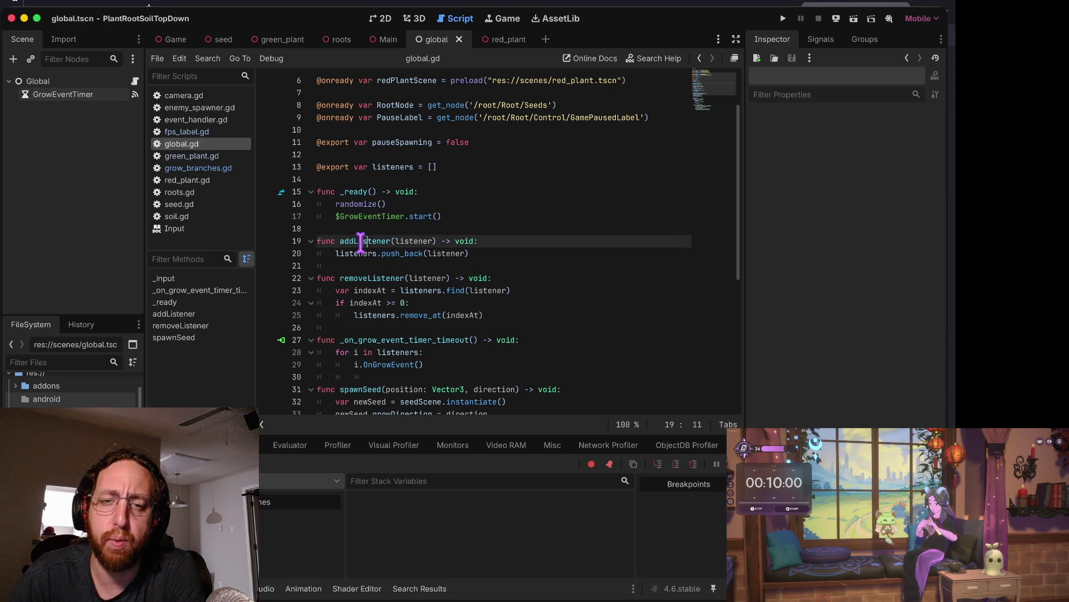
click(202, 169)
click(346, 217)
scroll(421, 217, down, 10)
scroll(421, 217, down, 15)
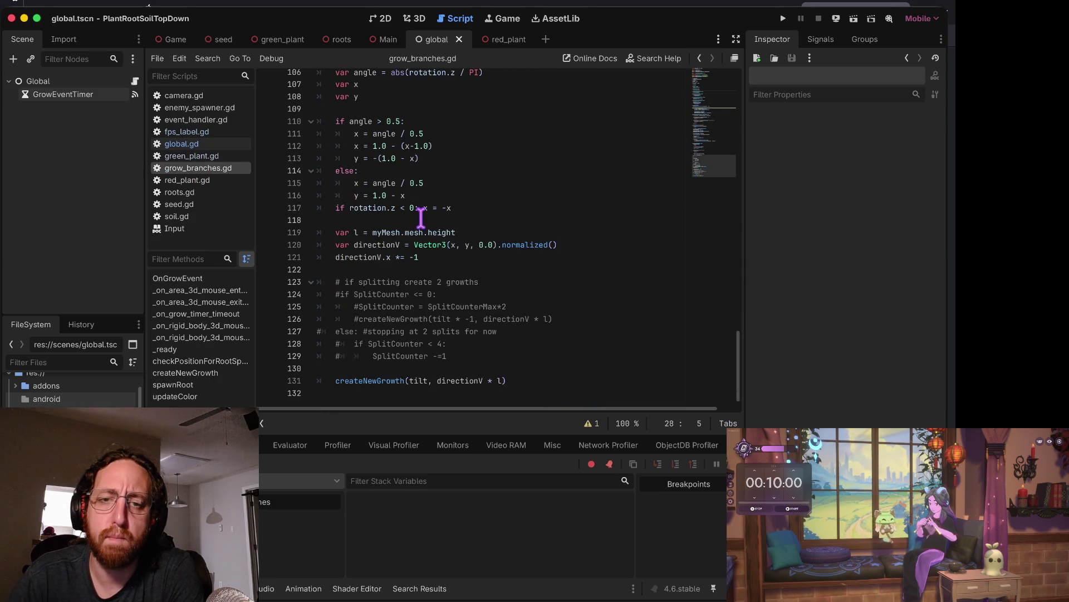
click(205, 158)
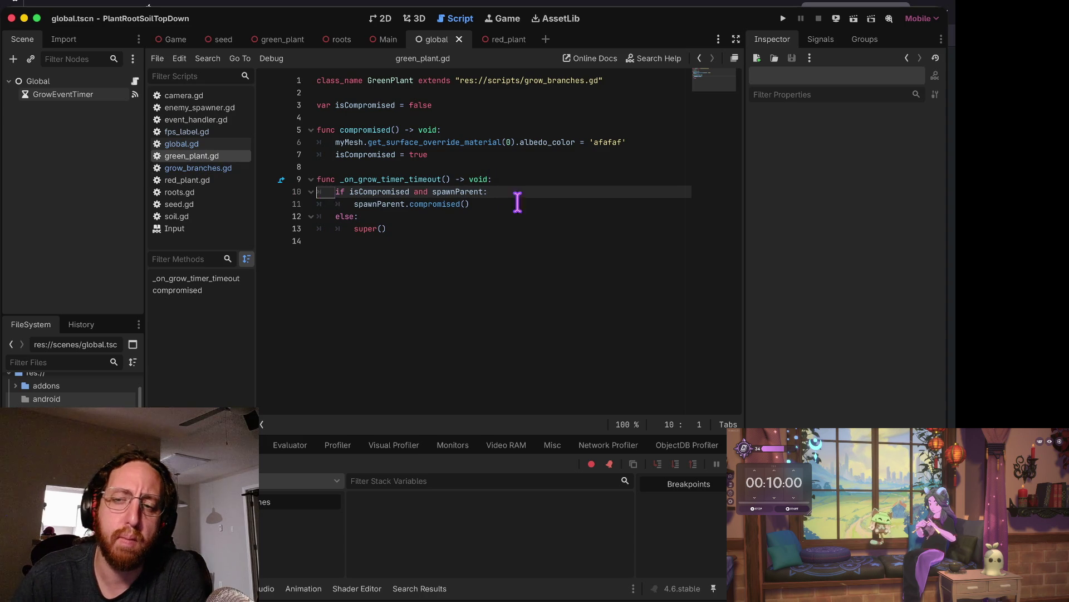
click(511, 181)
key(Return)
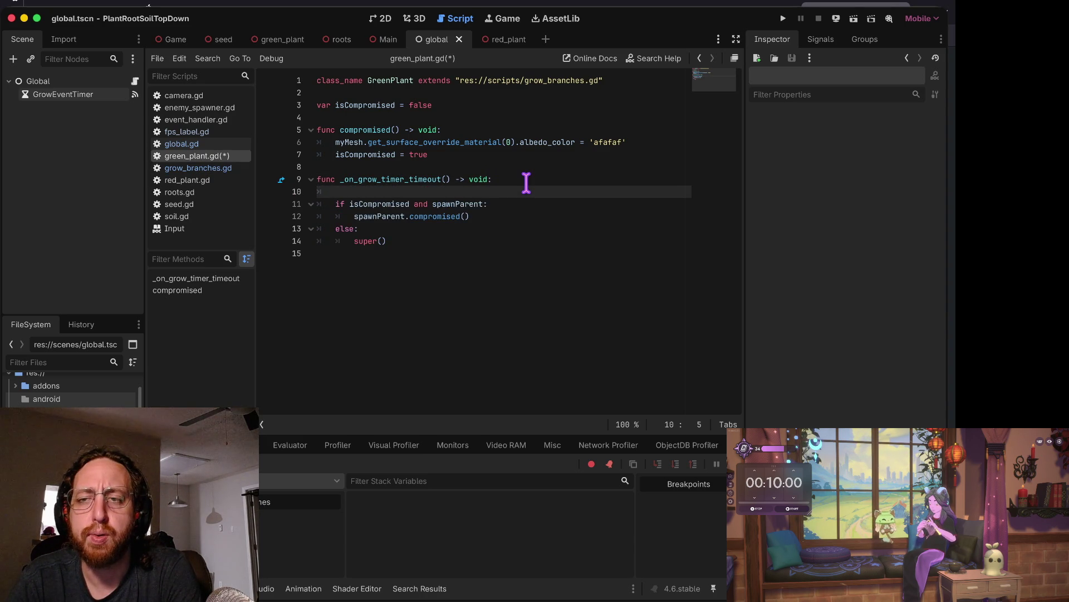
text(loba)
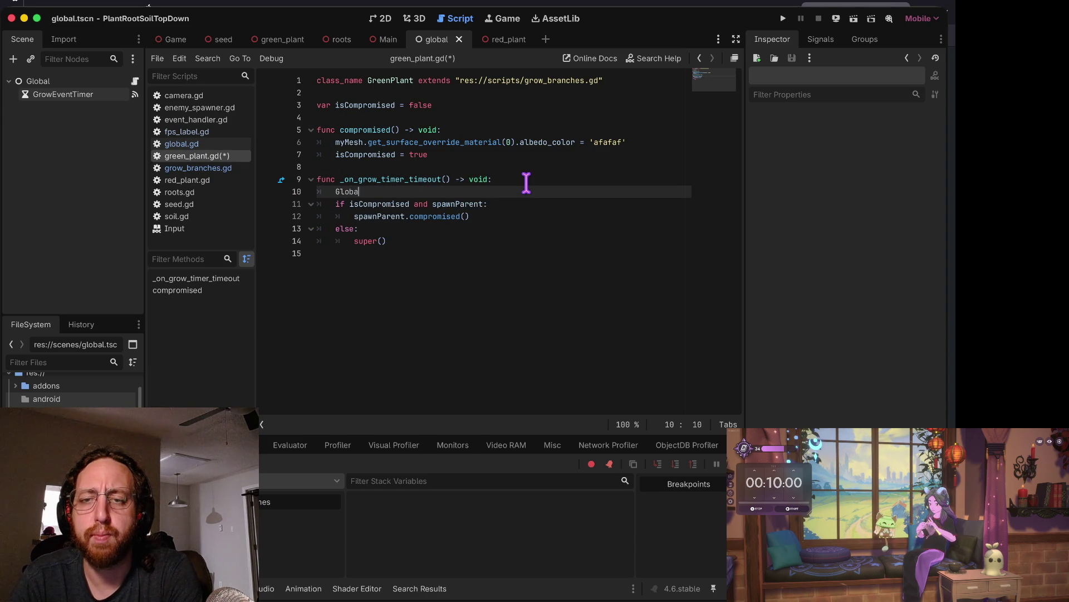
text(L)
key(Return)
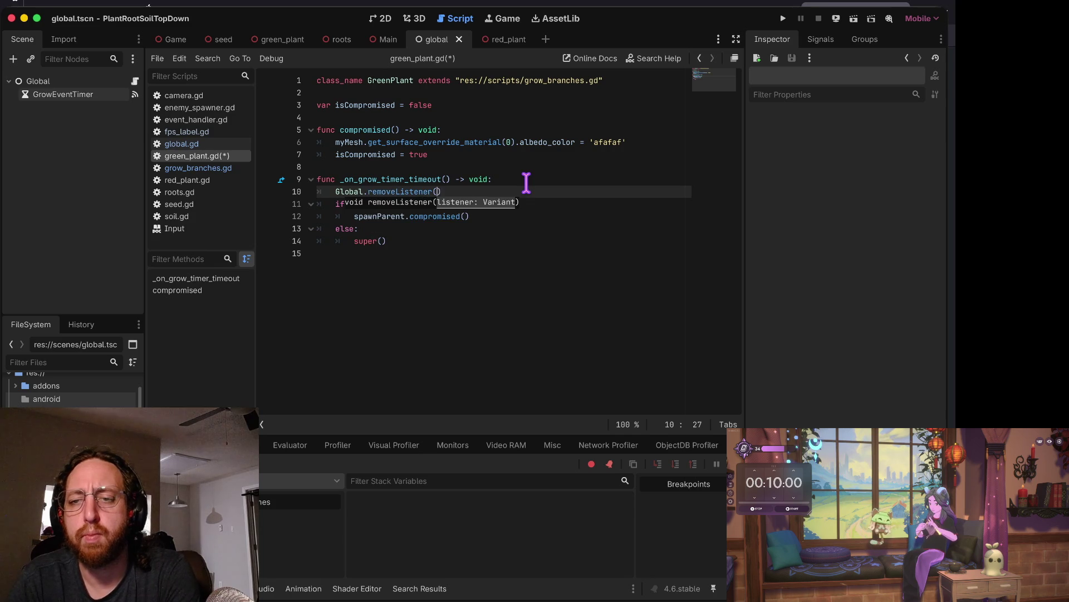
key(Escape)
key(Home)
key(ctrl+s)
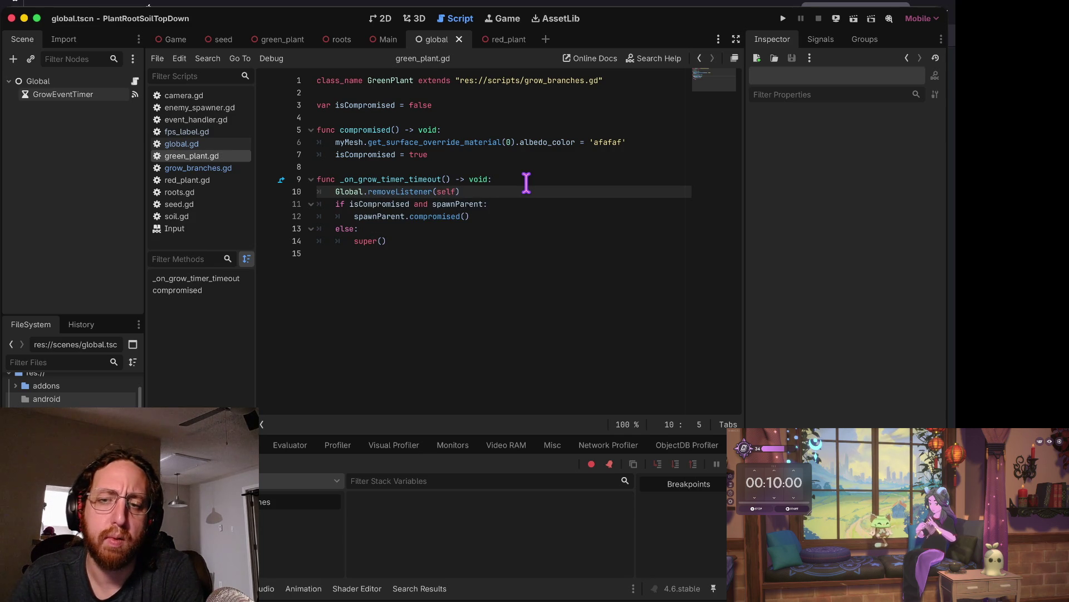
key(Down)
key(Return)
key(Up)
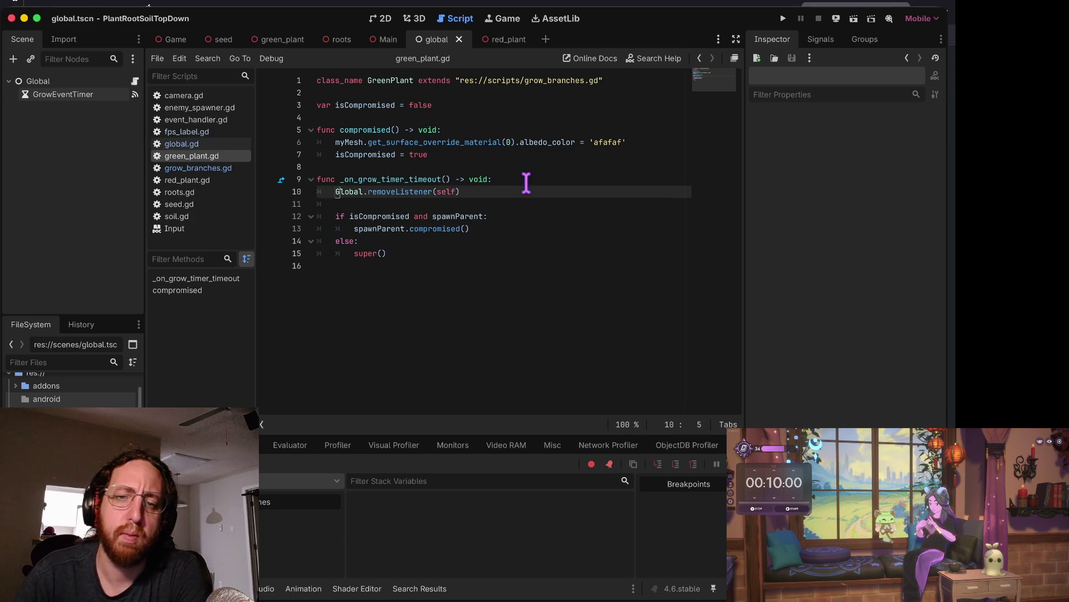
key(Down)
click(204, 168)
click(201, 158)
click(189, 181)
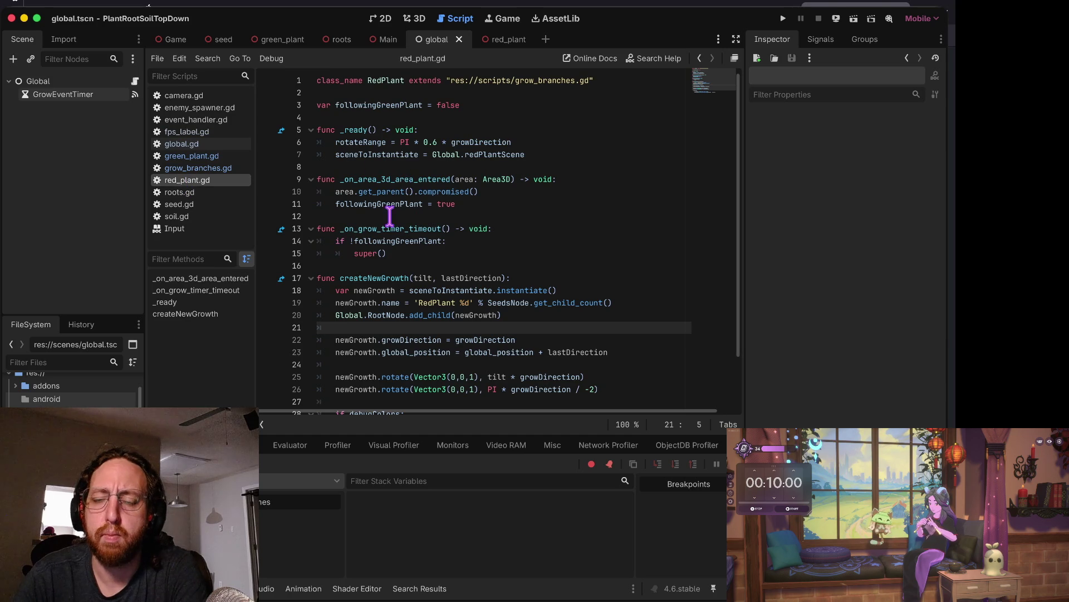
click(373, 253)
key(Up)
key(Up)
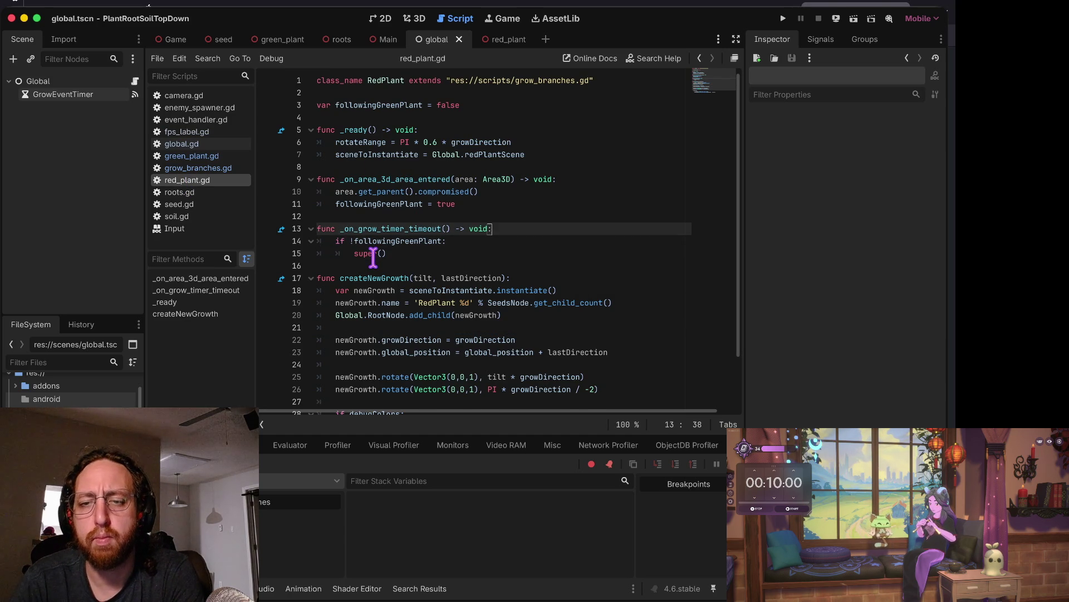
key(Down)
text(Global.removeListener(self))
key(Return)
key(Up)
key(End)
key(ctrl+z)
key(ctrl+z)
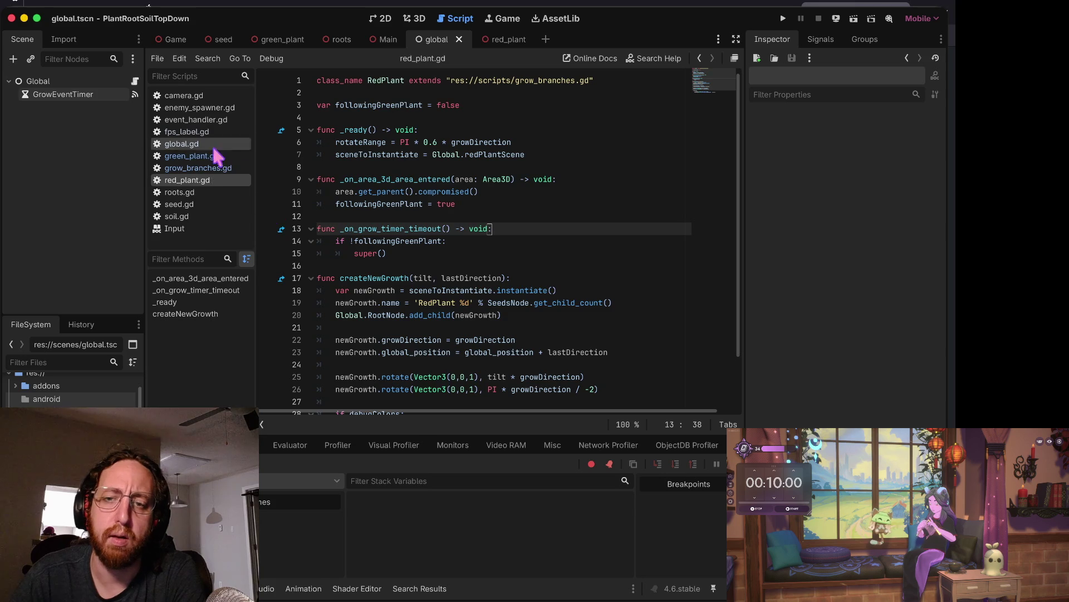
click(207, 157)
key(Up)
key(Up)
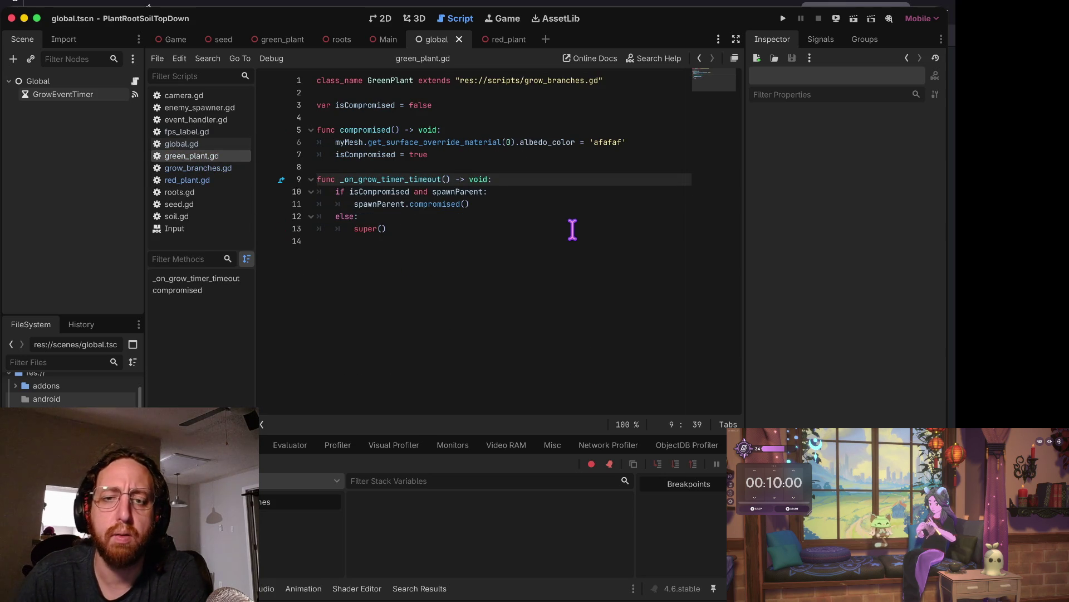
click(215, 146)
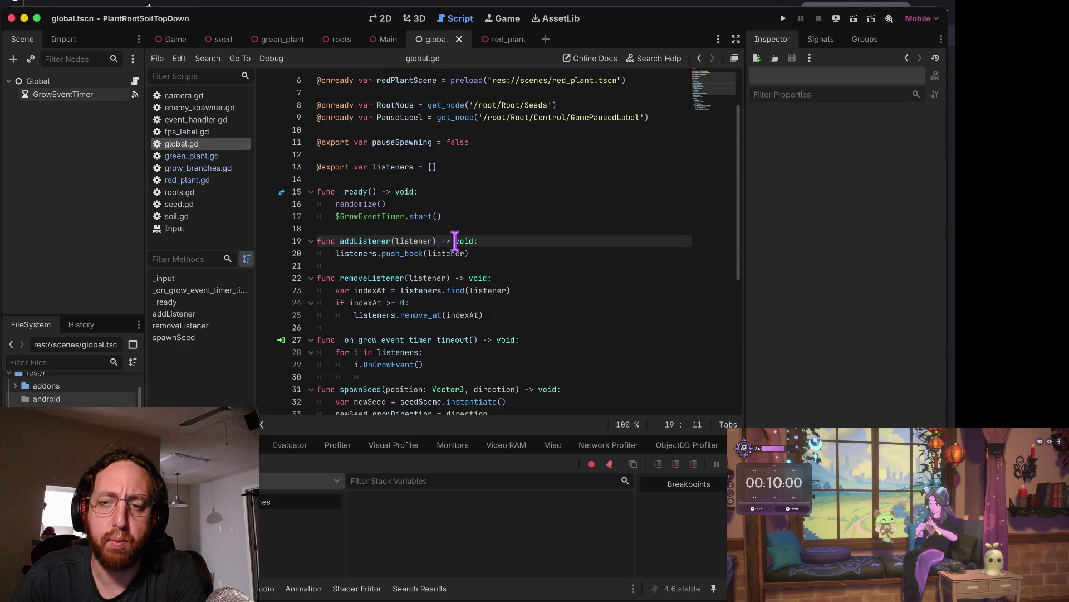
Add a removeListener(i) call after the OnGrowEvent call in the timeout loop and save global.gd
scroll(454, 242, down, 4)
click(444, 236)
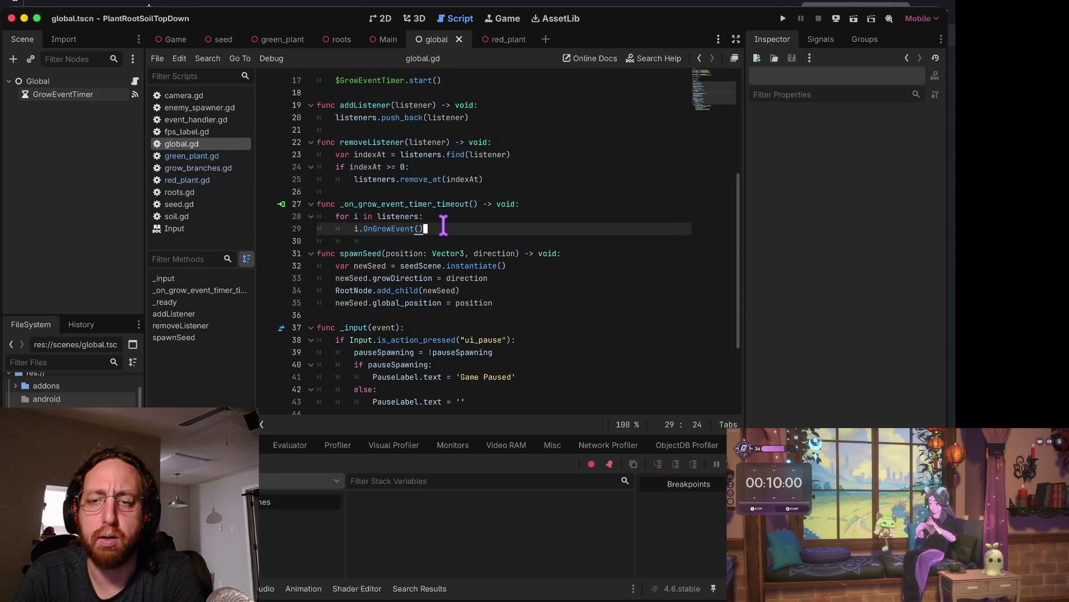
key(ctrl+shift+Return)
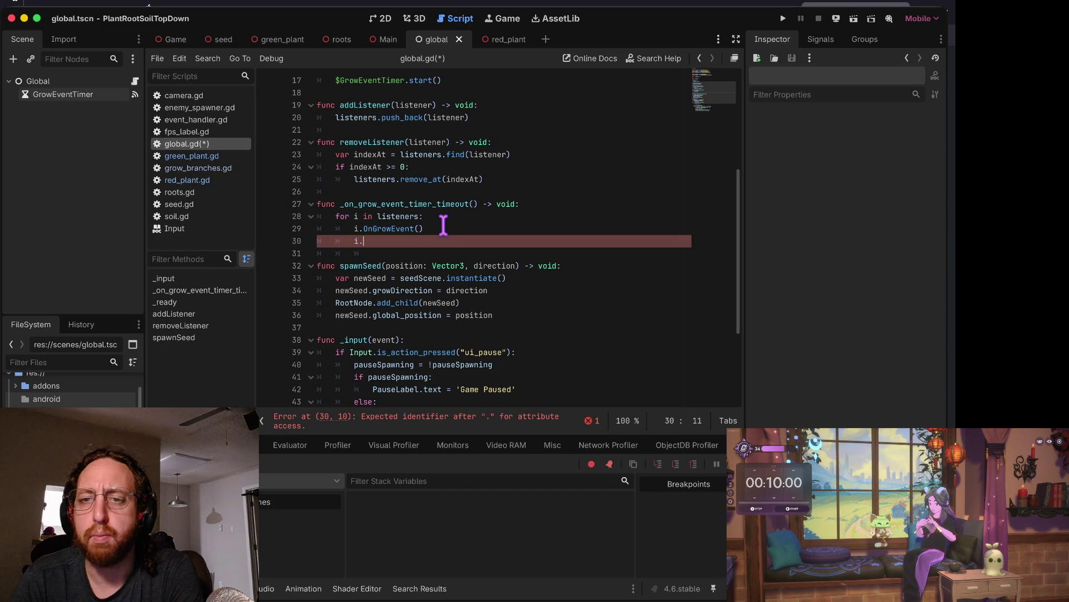
text(removeListen)
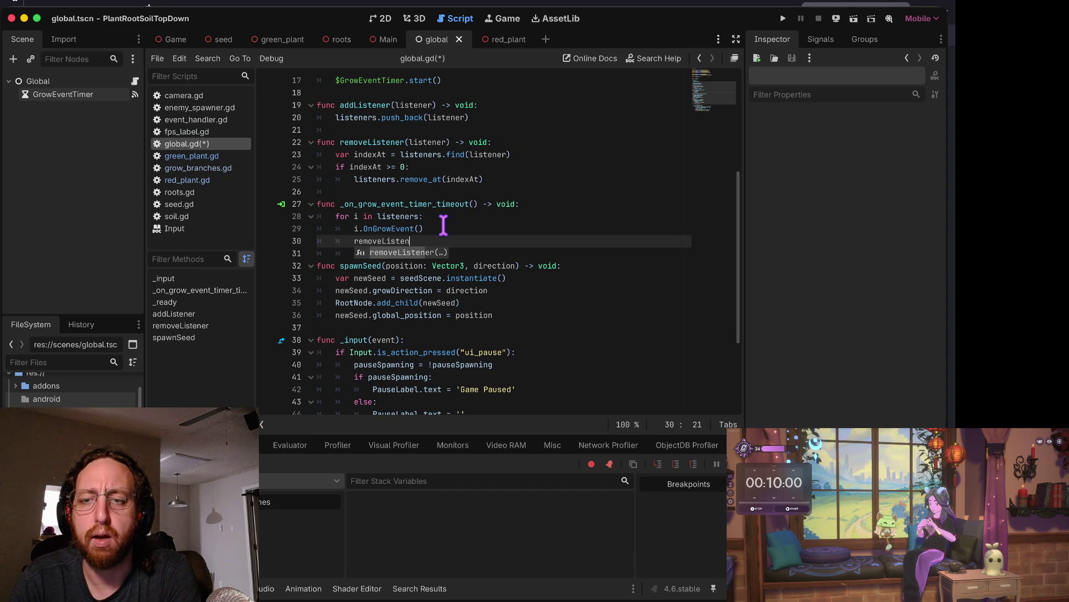
key(Return)
text(istener(i)
key(Home)
key(Home)
key(ctrl+s)
Duplicate the 'for i in listeners' header so removeListener runs in its own second loop, then save
key(Up)
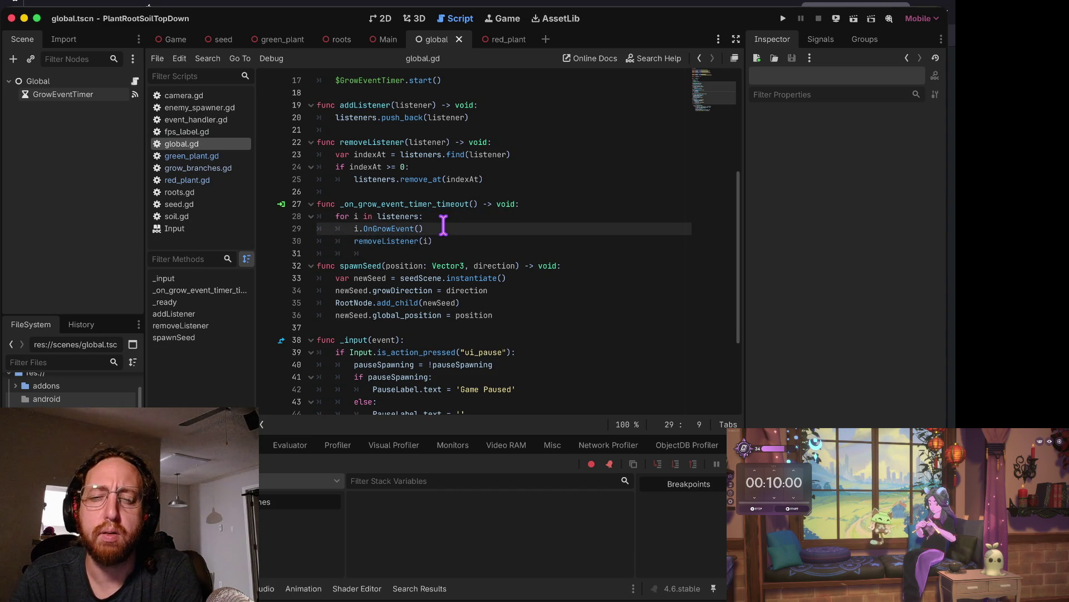
key(Down)
key(Down)
key(ctrl+shift+k)
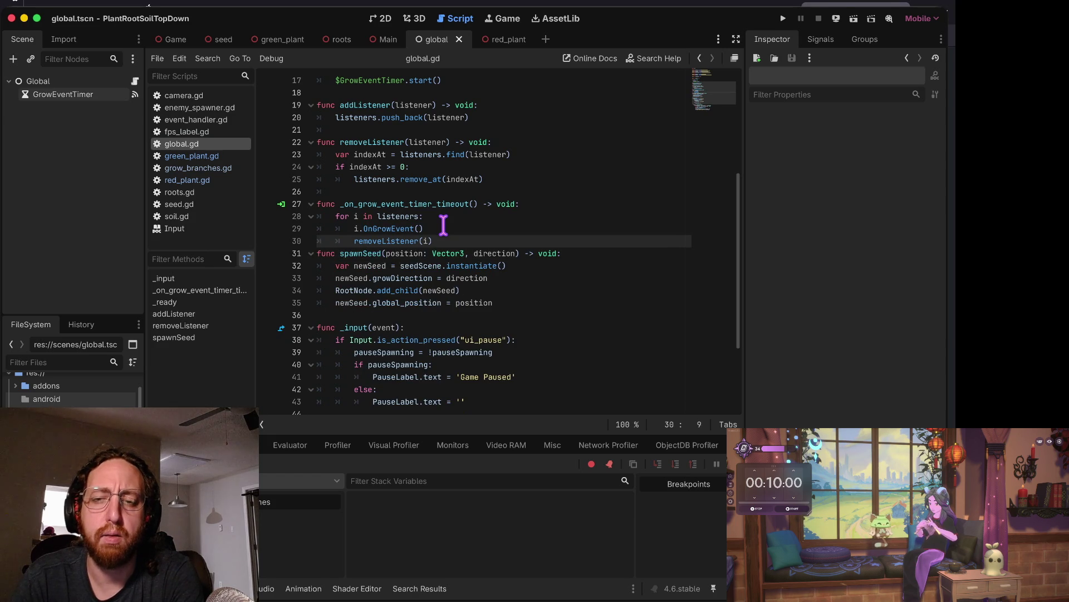
key(End)
key(Return)
key(Up)
key(Up)
key(Up)
key(End)
key(Left)
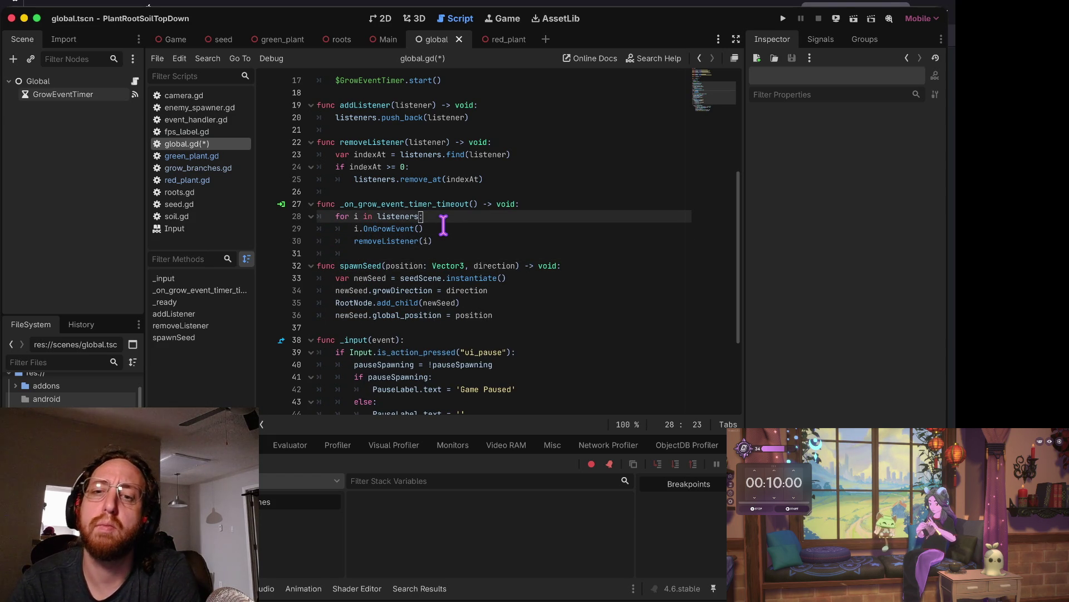
key(ctrl+c)
key(Down)
key(Down)
key(Down)
key(ctrl+v)
key(alt+Up)
key(Return)
key(ctrl+s)
Join both loops into one-liners, tidy the blank lines, and run the project
key(Up)
key(Up)
key(Up)
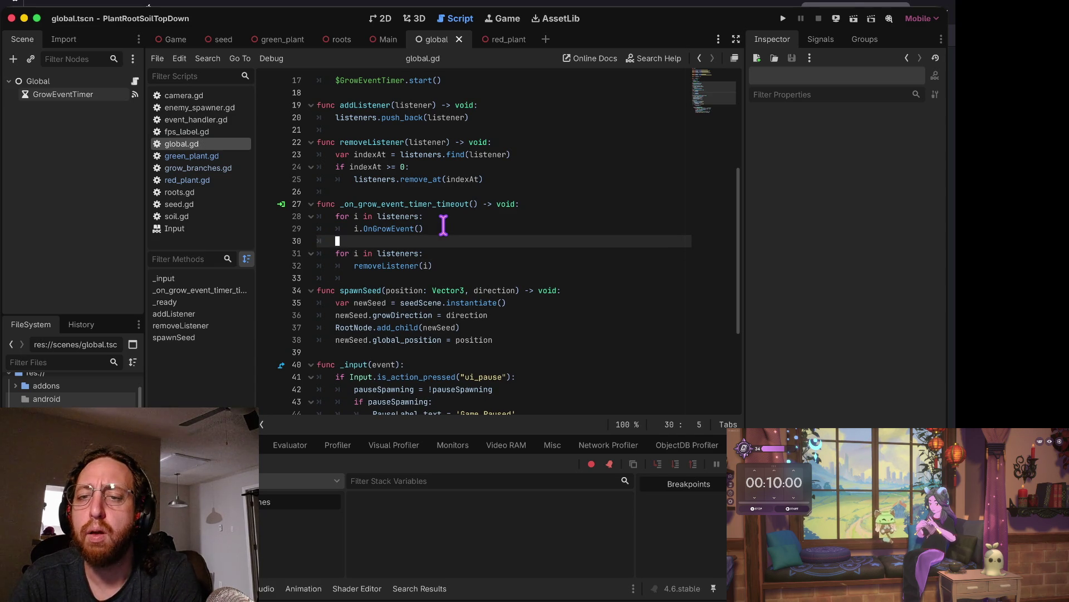
key(Up)
key(Down)
key(End)
key(ctrl+Delete)
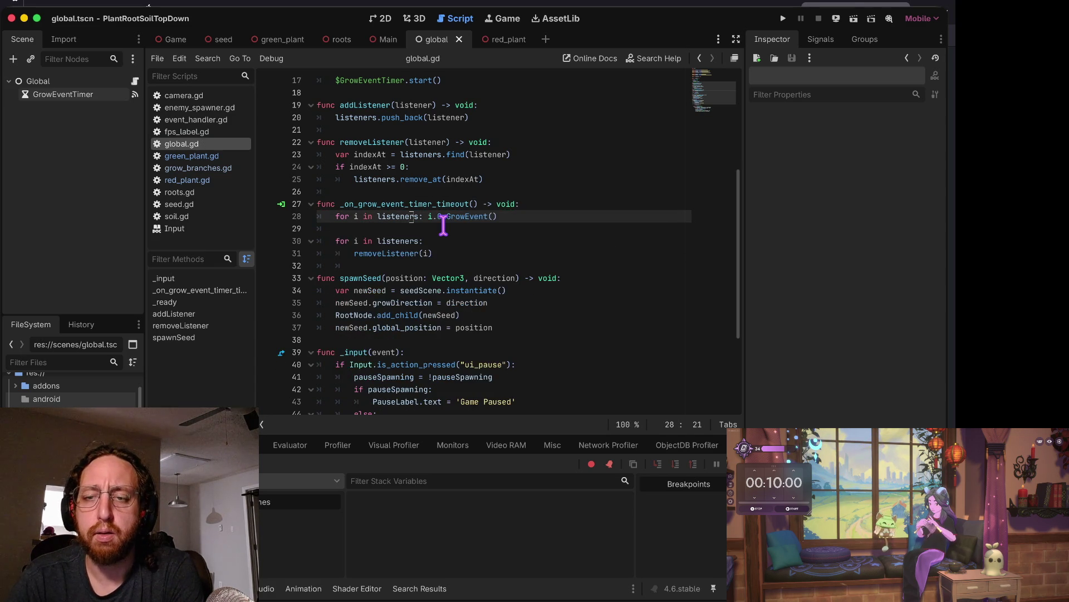
key(Down)
key(Down)
key(End)
key(ctrl+Delete)
key(ctrl+shift+k)
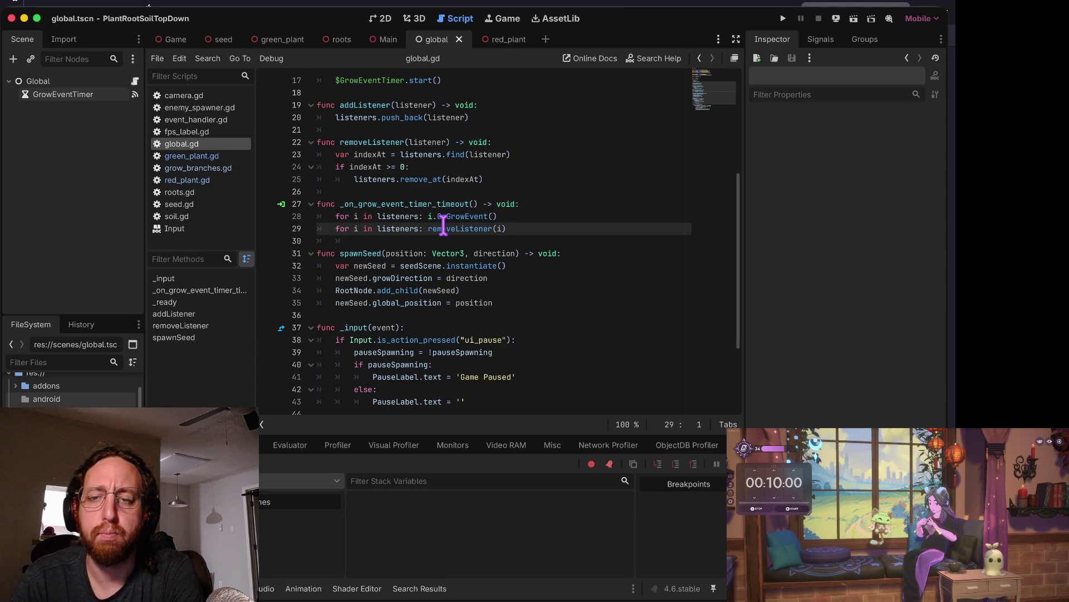
key(Up)
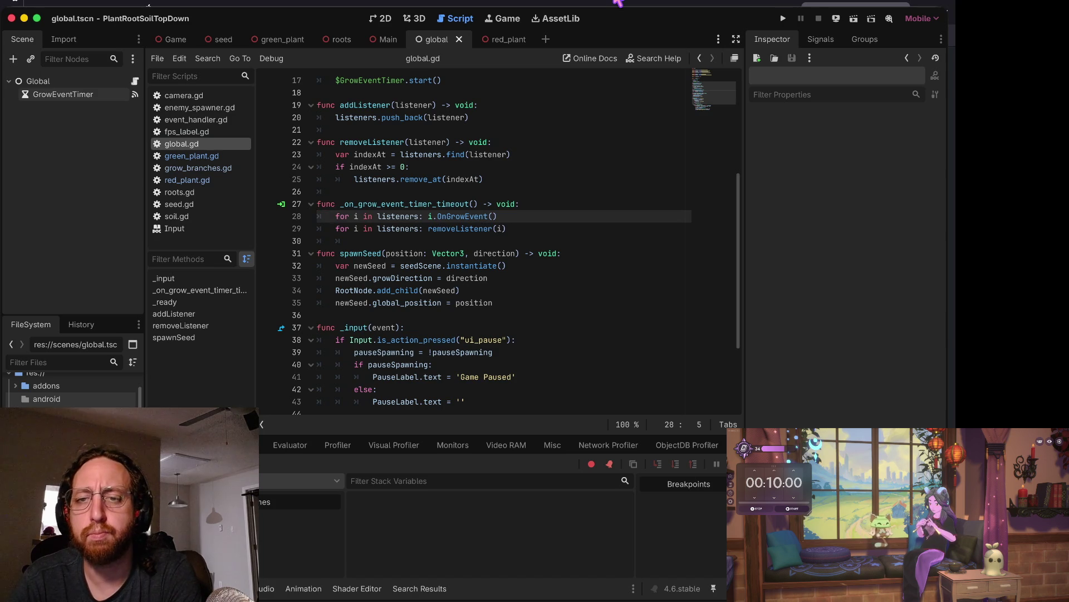
key(Up)
key(Up)
key(Up)
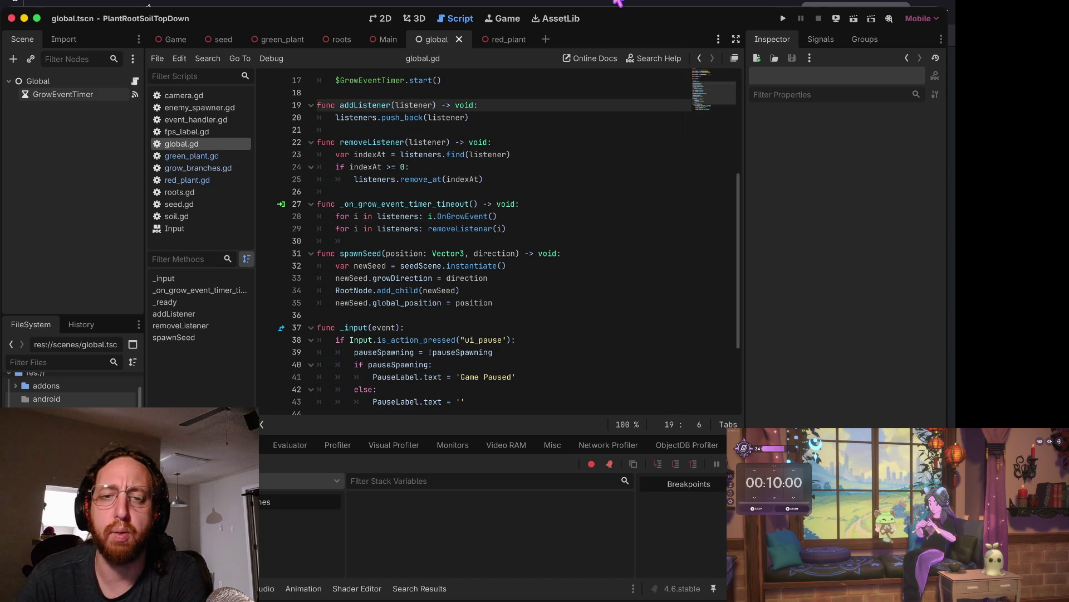
key(Down)
key(super+b)
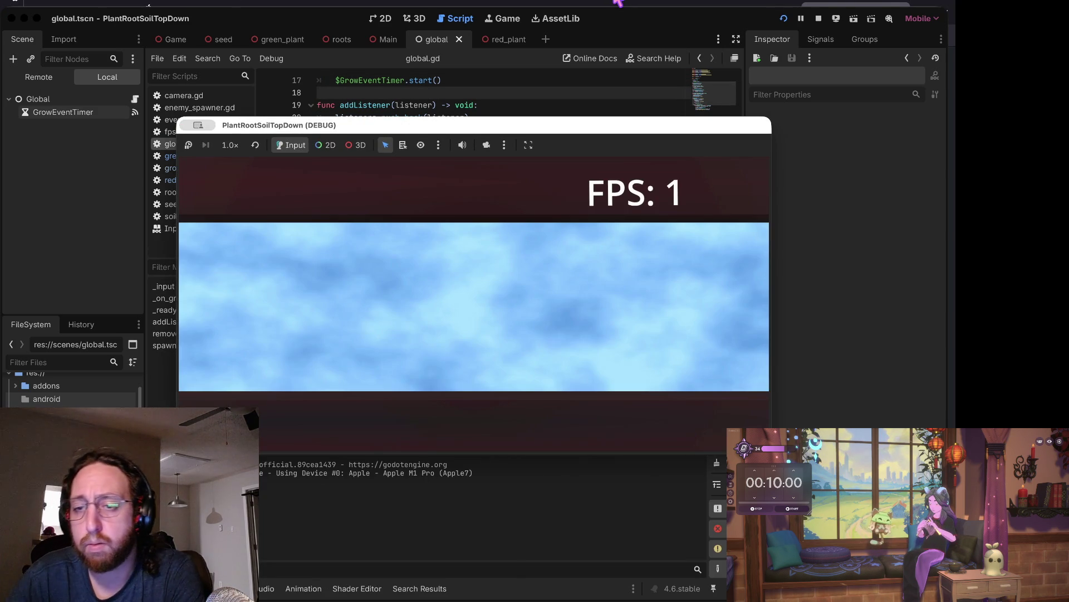
Stop the running game and set a breakpoint on line 23 in removeListener
click(465, 278)
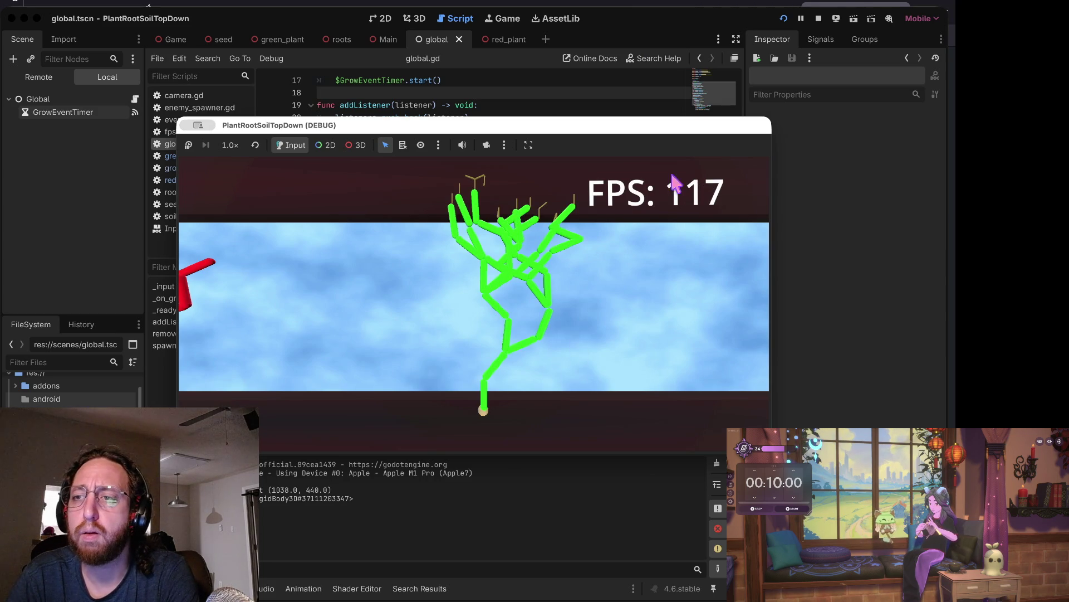
click(819, 19)
click(574, 191)
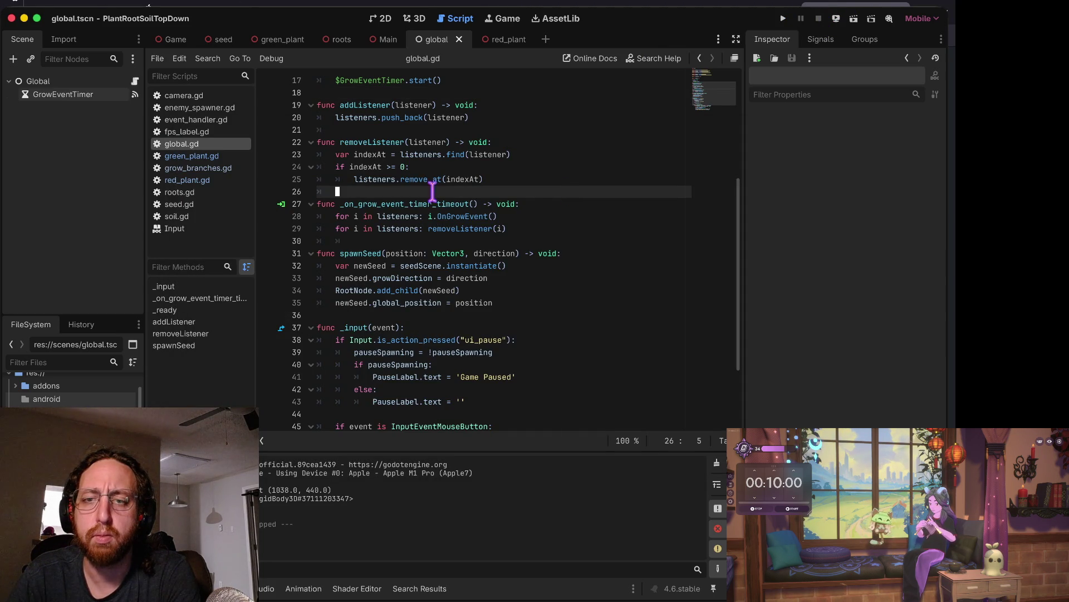
click(373, 143)
scroll(571, 147, up, 2)
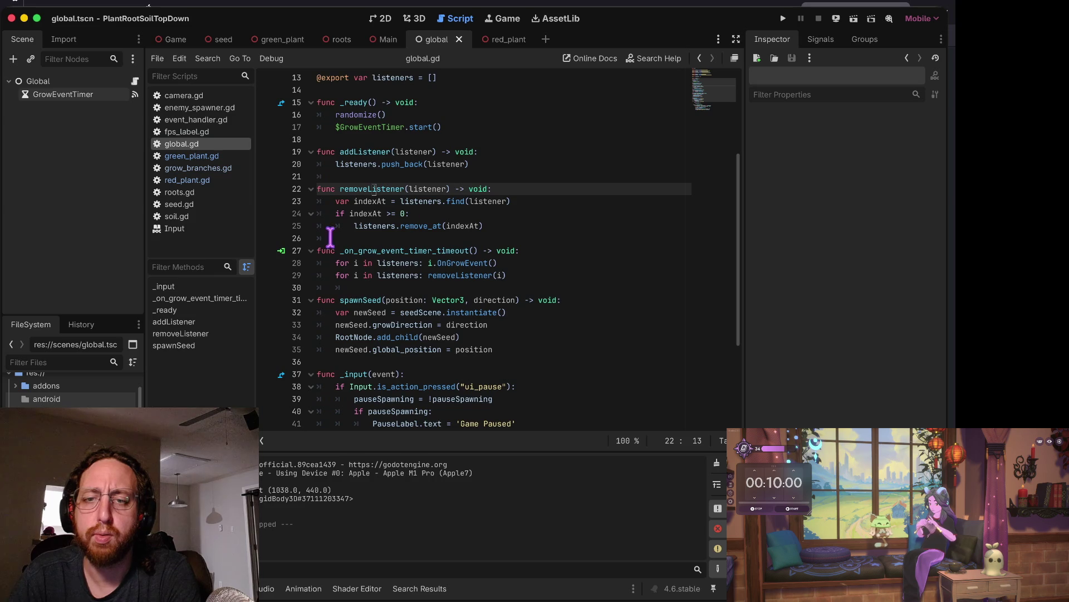
click(269, 202)
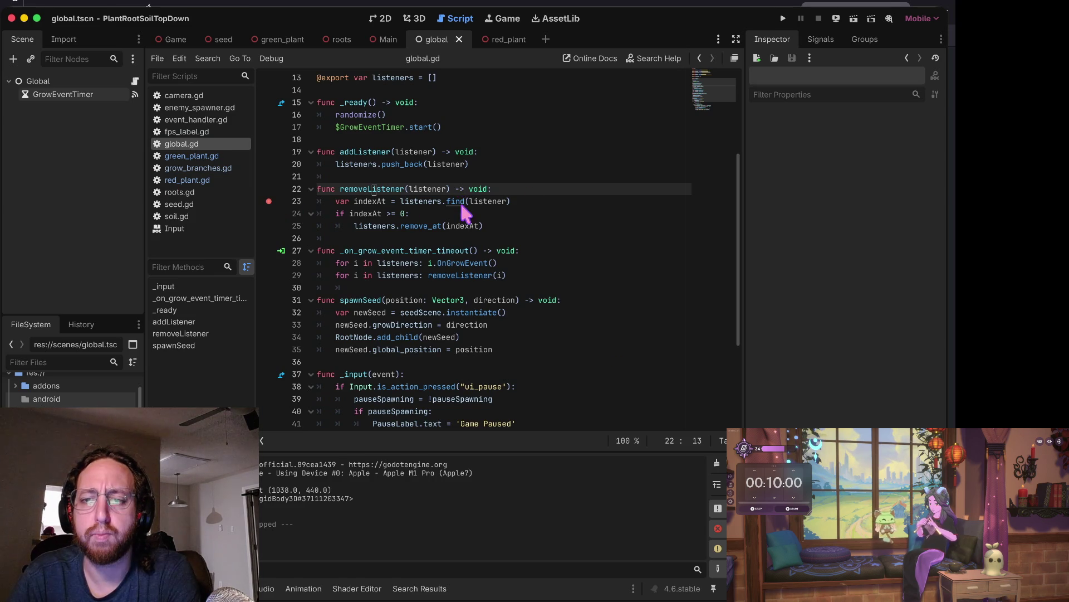
Run the project in debug mode and step over to line 24
key(super+b)
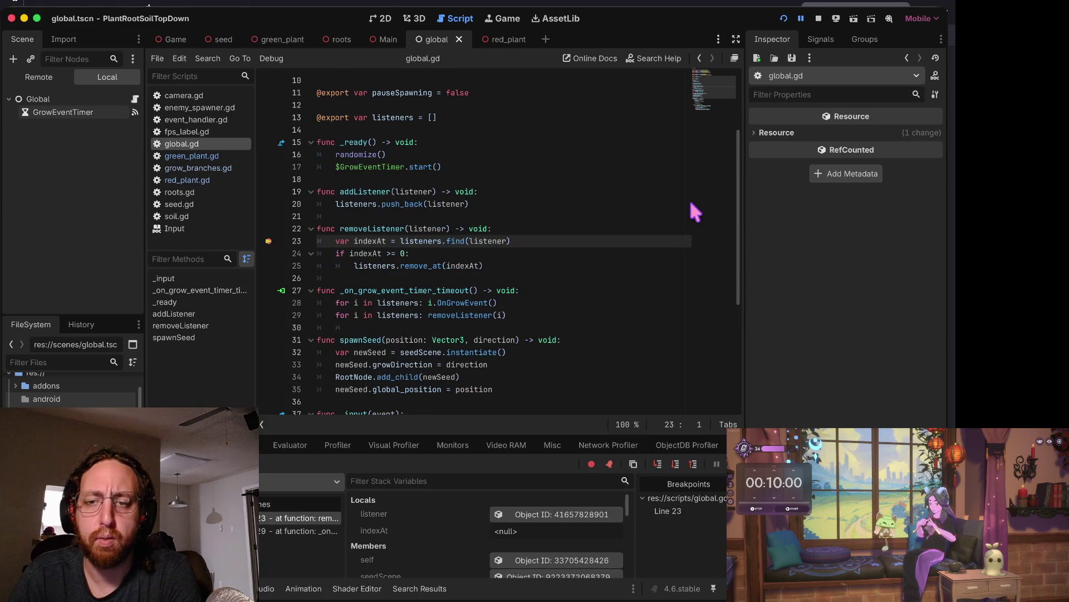
click(659, 465)
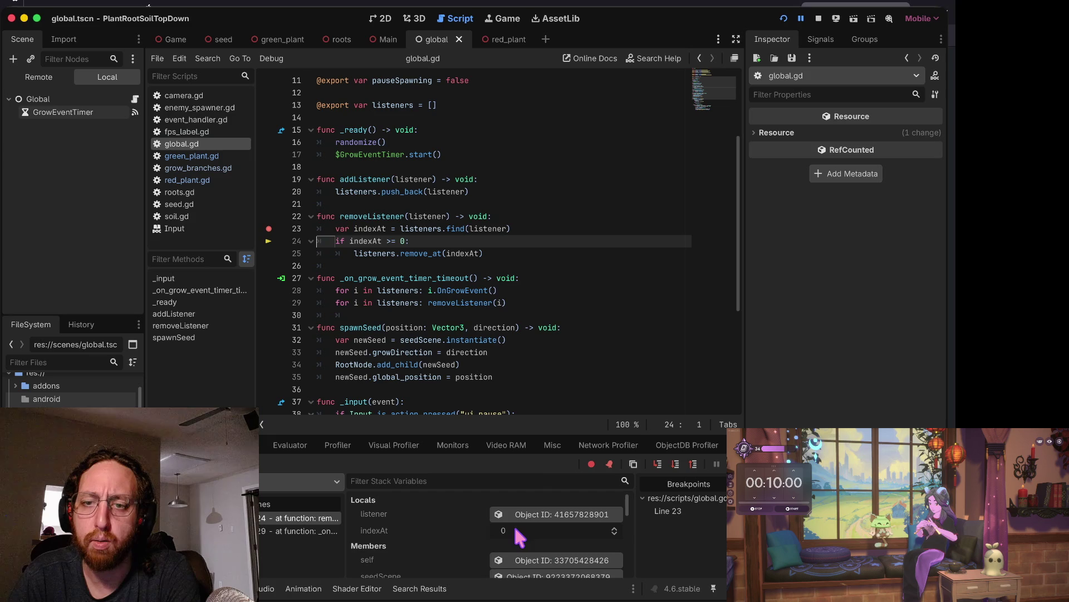
key(super+Tab)
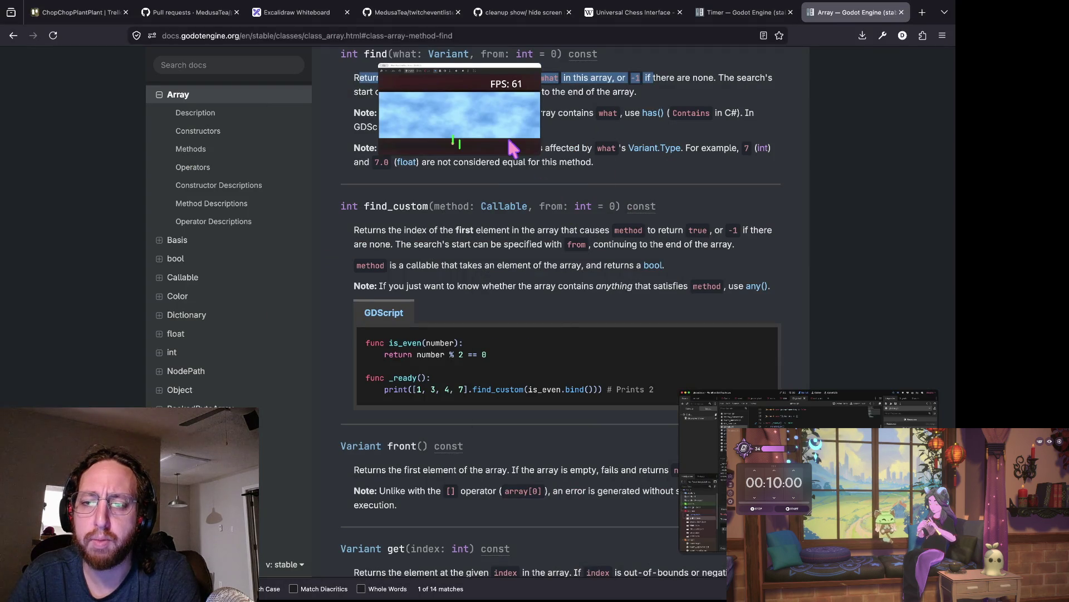
Read the Array.find entry in the Firefox docs, then return to the paused Godot editor
key(super+Tab)
key(super+Tab)
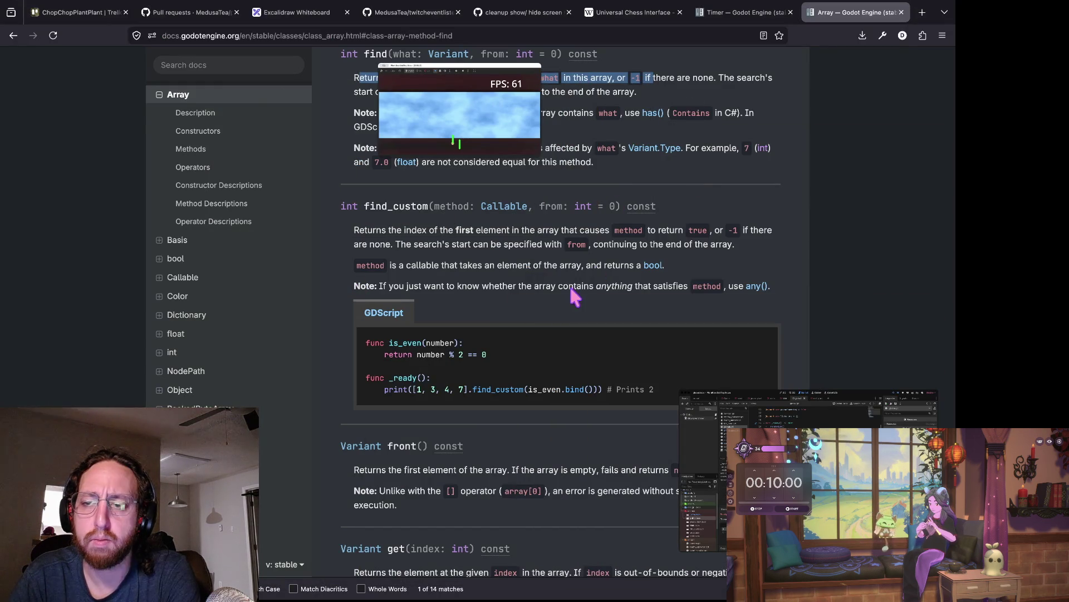
key(super+Tab)
key(super+Tab)
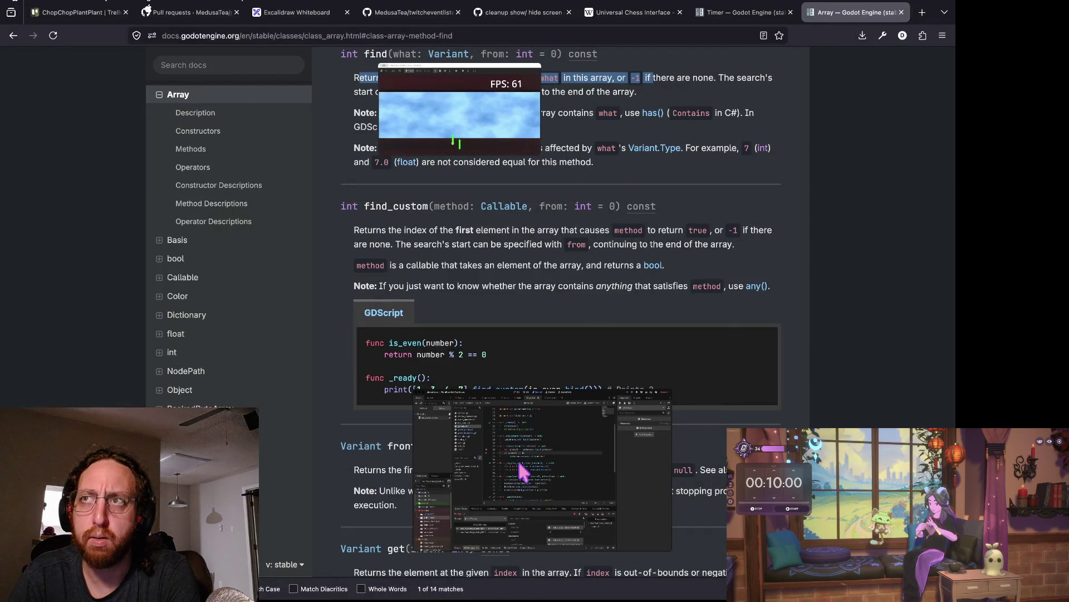
click(522, 470)
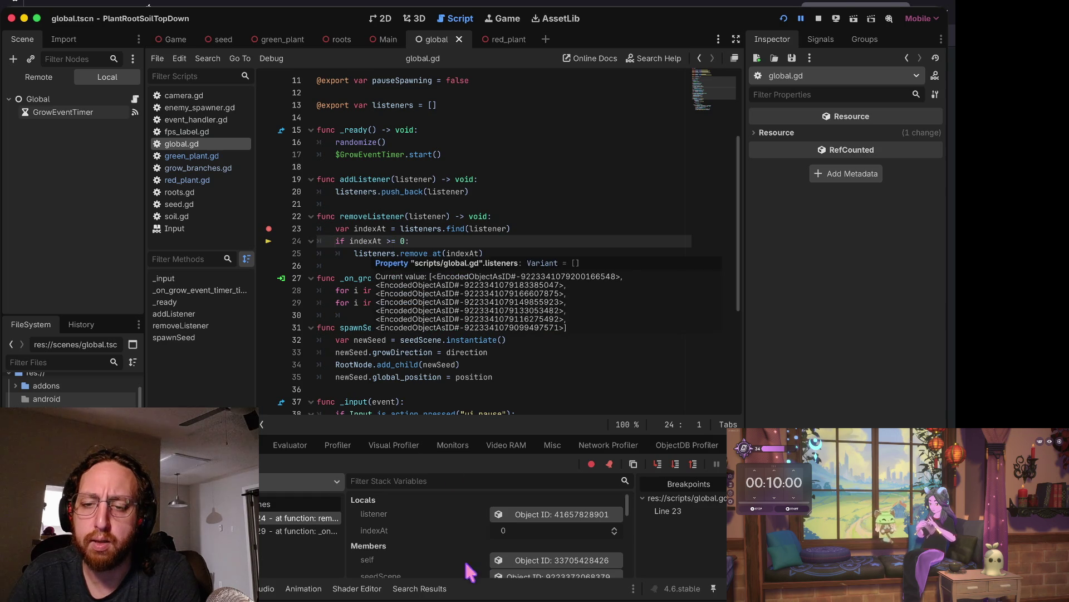
Inspect a listener's Object ID and drag the debugger splitter up to enlarge the panel
click(543, 513)
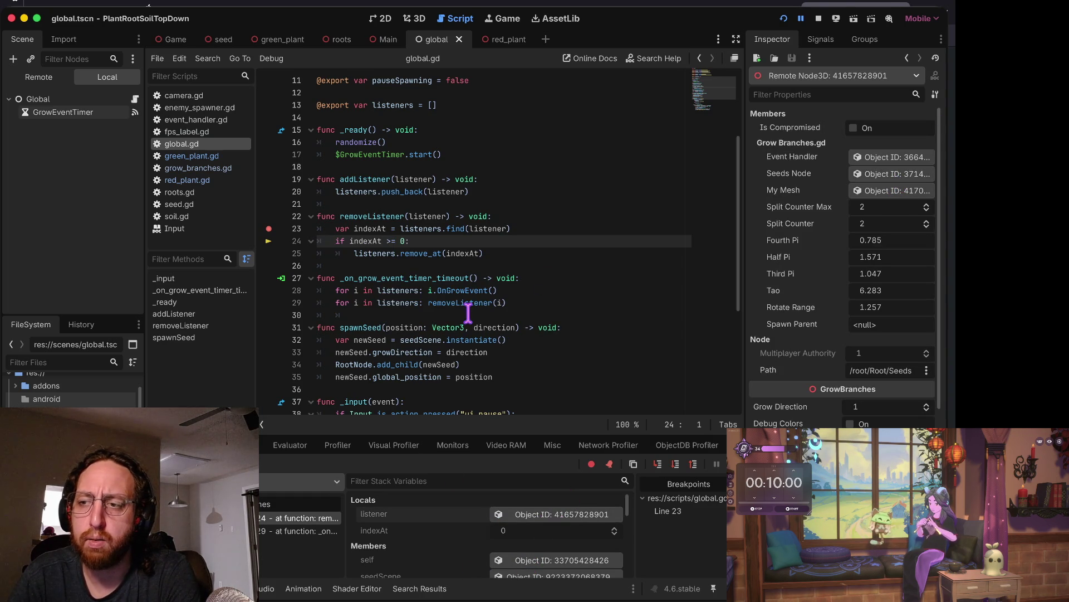
scroll(879, 270, down, 5)
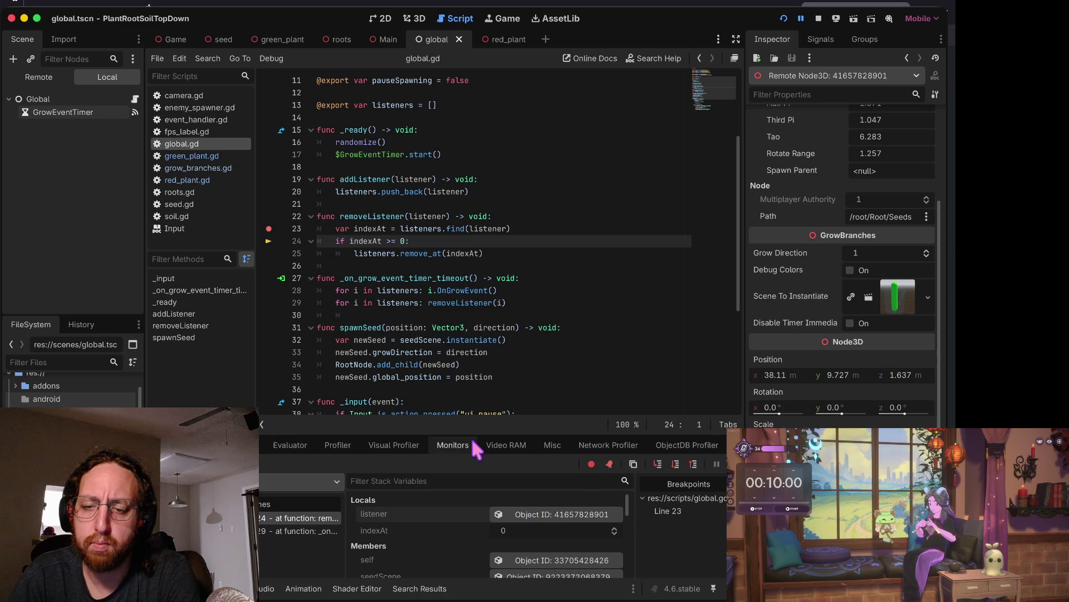
mouse_move(452, 434)
mouse_down()
mouse_move(540, 148)
mouse_move(523, 267)
mouse_up()
scroll(488, 487, down, 5)
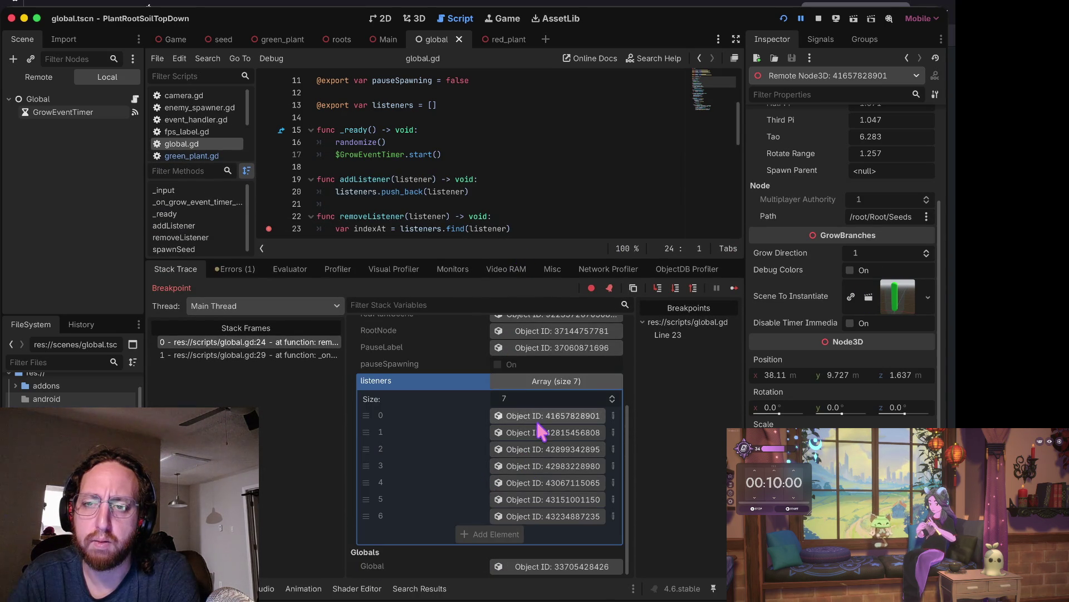
key(super+m)
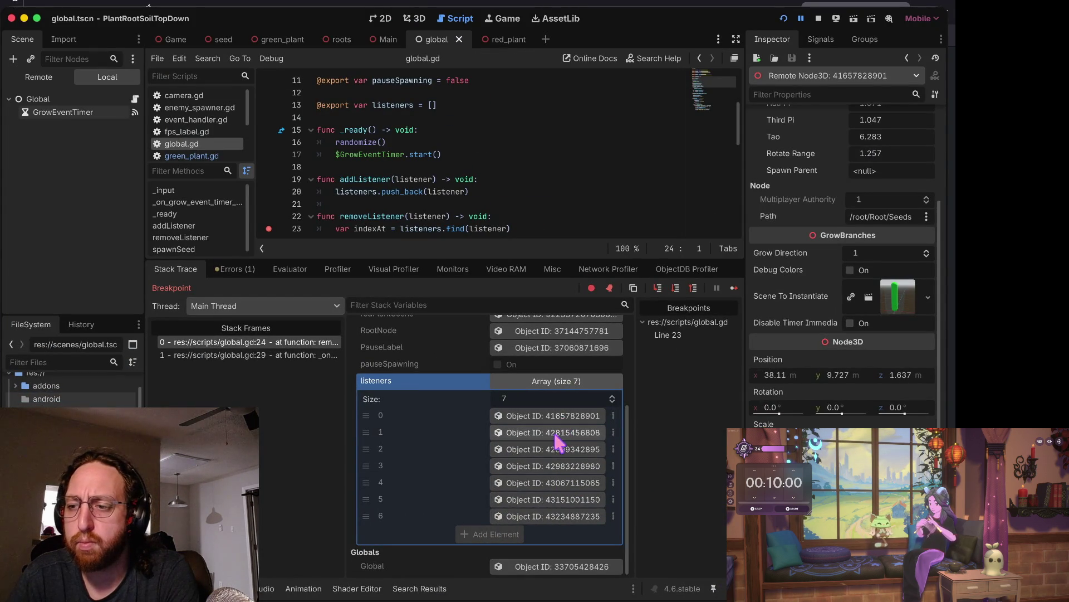
Inspect each of the seven listeners elements' GrowBranches properties via their Object IDs
click(556, 434)
click(559, 417)
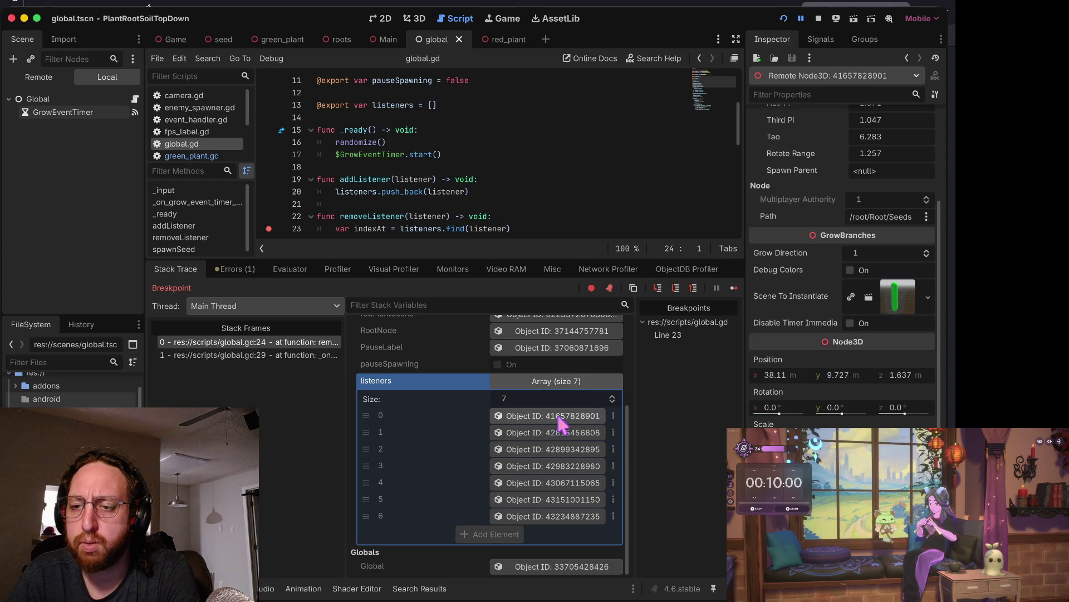
click(557, 449)
click(554, 468)
click(554, 499)
click(553, 516)
click(554, 499)
click(555, 482)
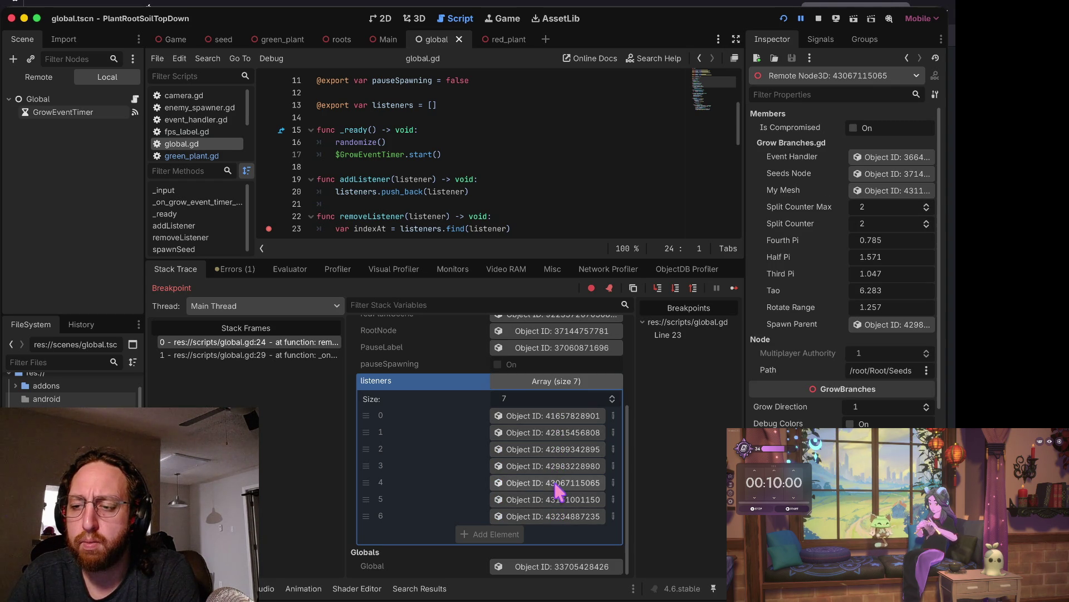
click(555, 467)
click(555, 449)
click(557, 416)
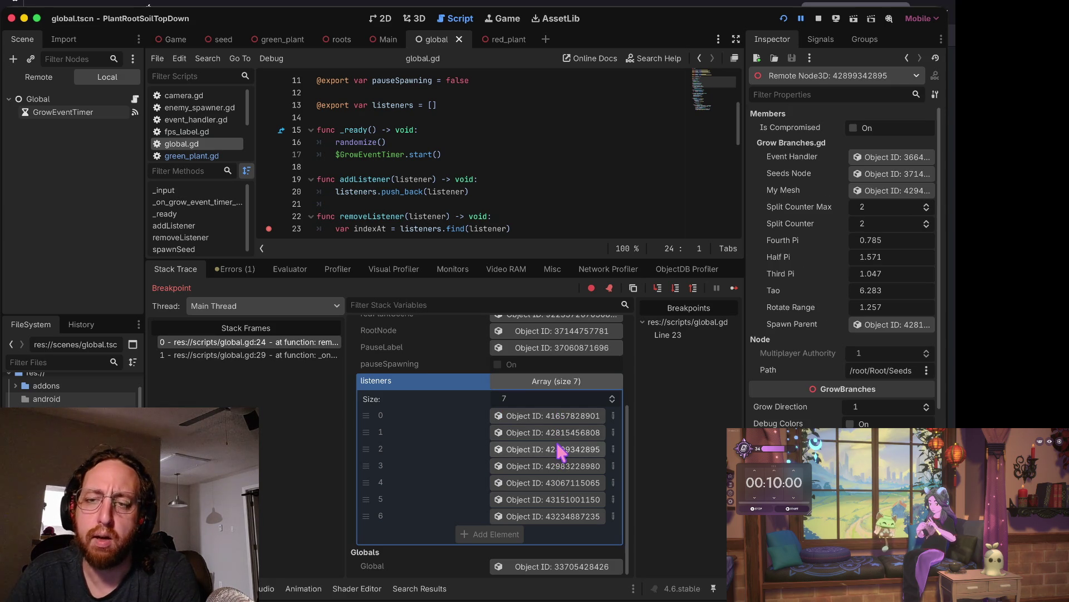
key(alt+Tab)
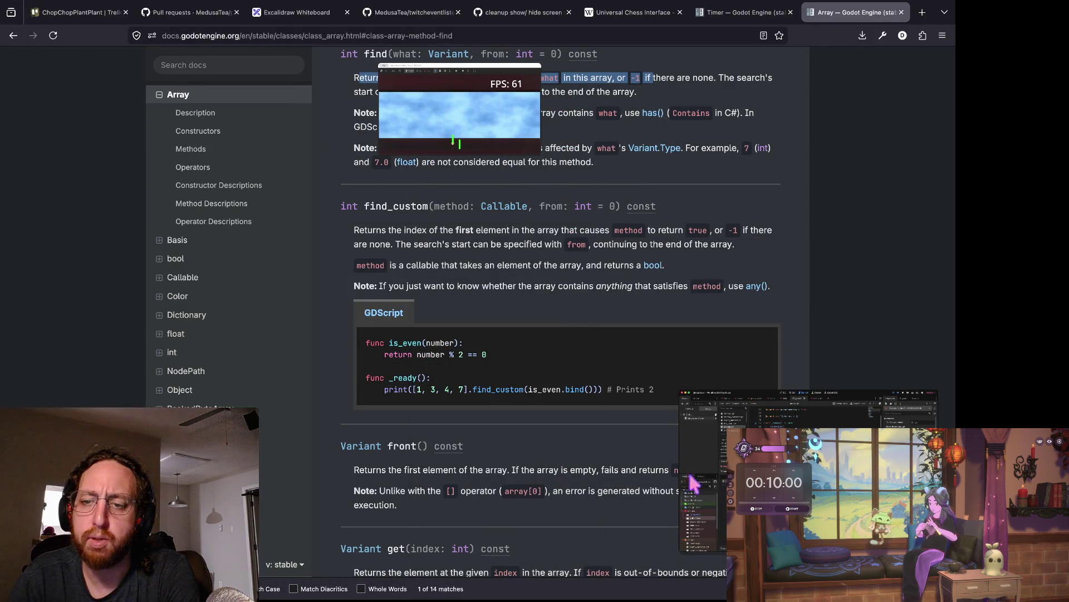
key(alt+Tab)
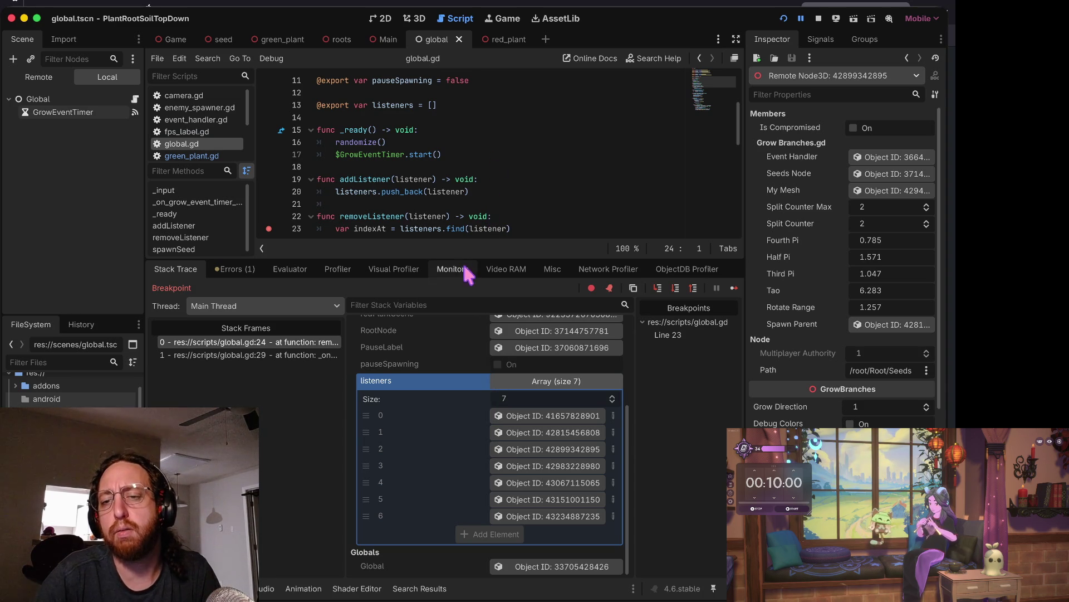
Shrink the debugger panel and remove the line 23 breakpoint in global.gd
drag(458, 264, 458, 354)
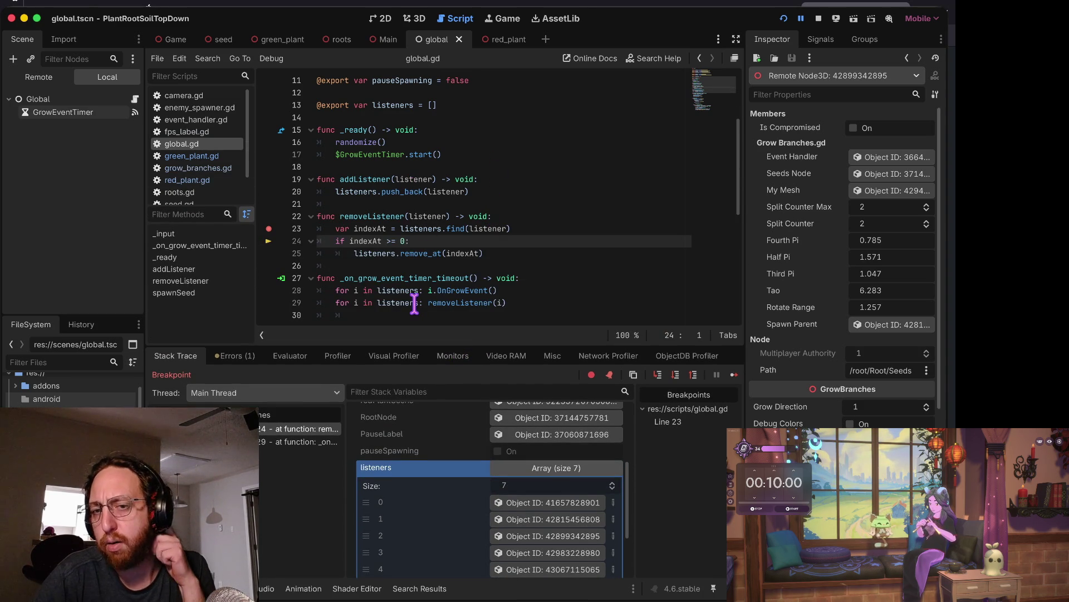
mouse_move(415, 304)
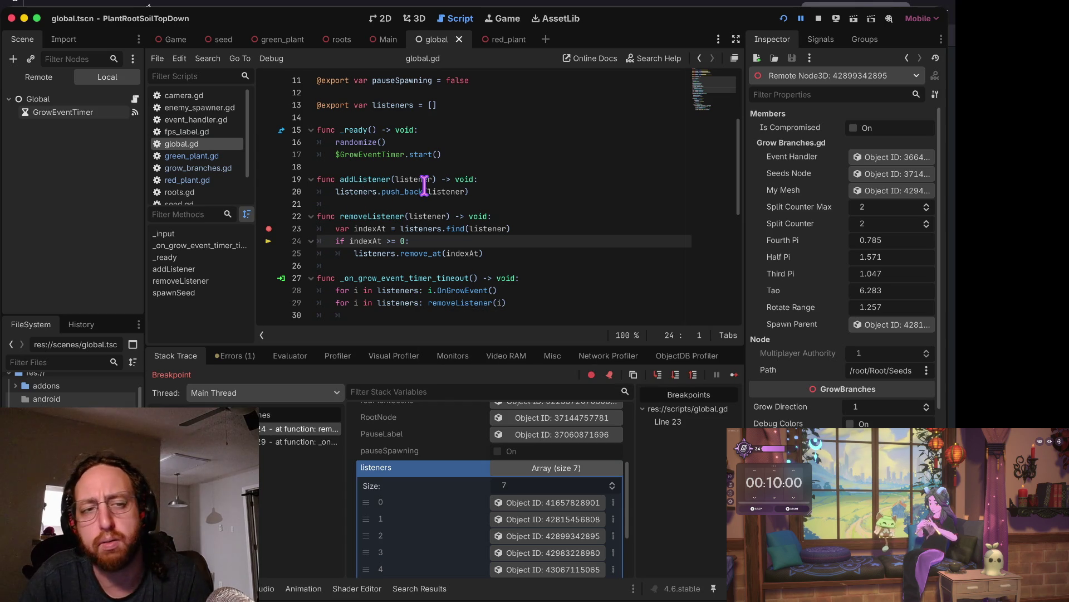
click(269, 228)
scroll(493, 192, down, 5)
scroll(493, 192, up, 5)
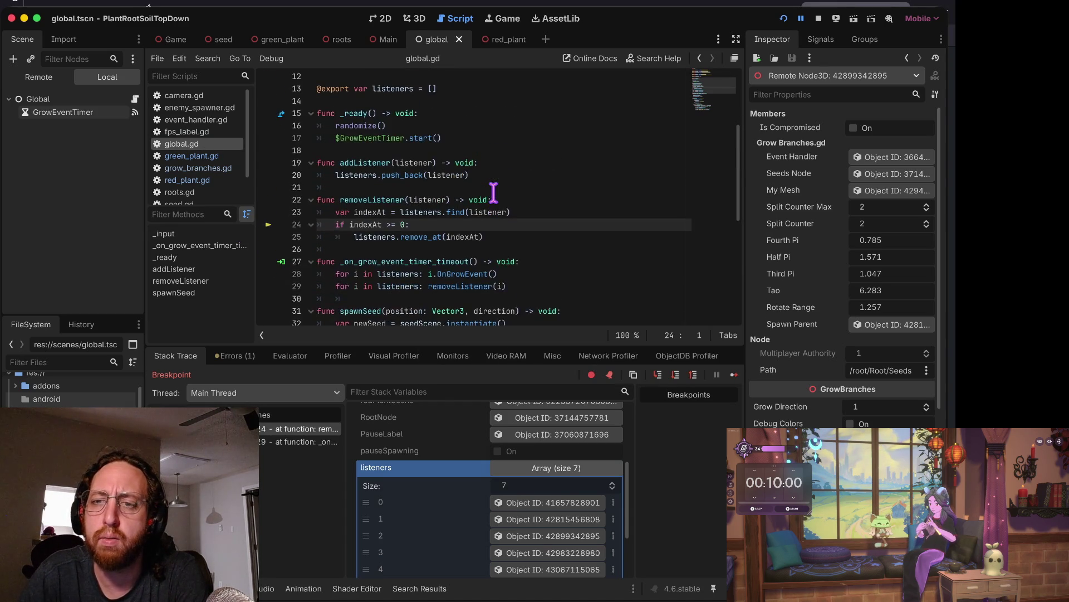
scroll(494, 192, down, 2)
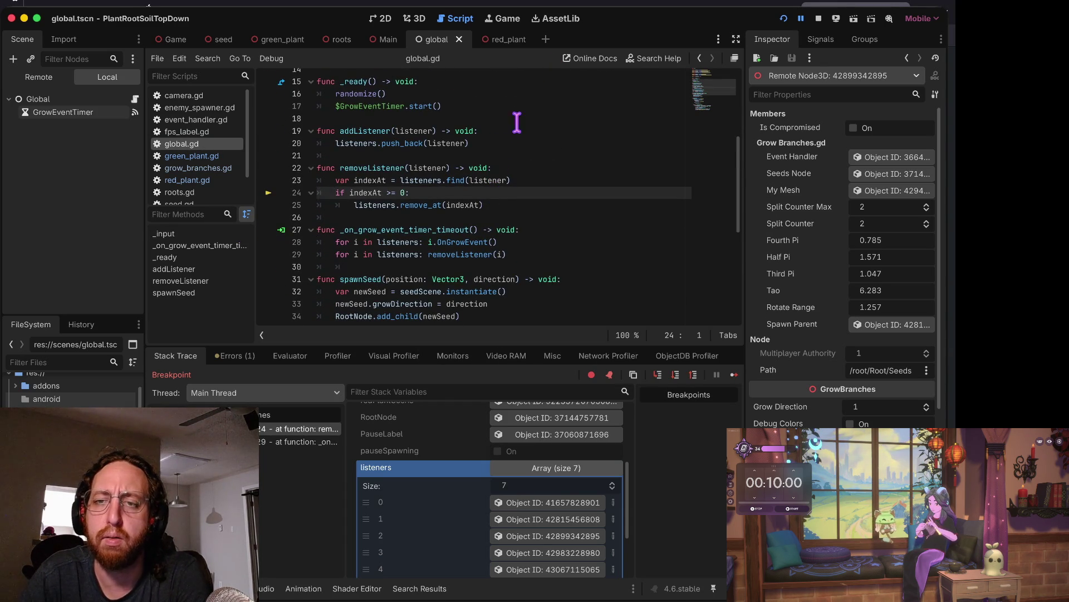
Stop the current debug session and run the project again
click(499, 151)
key(Down)
key(Down)
key(Down)
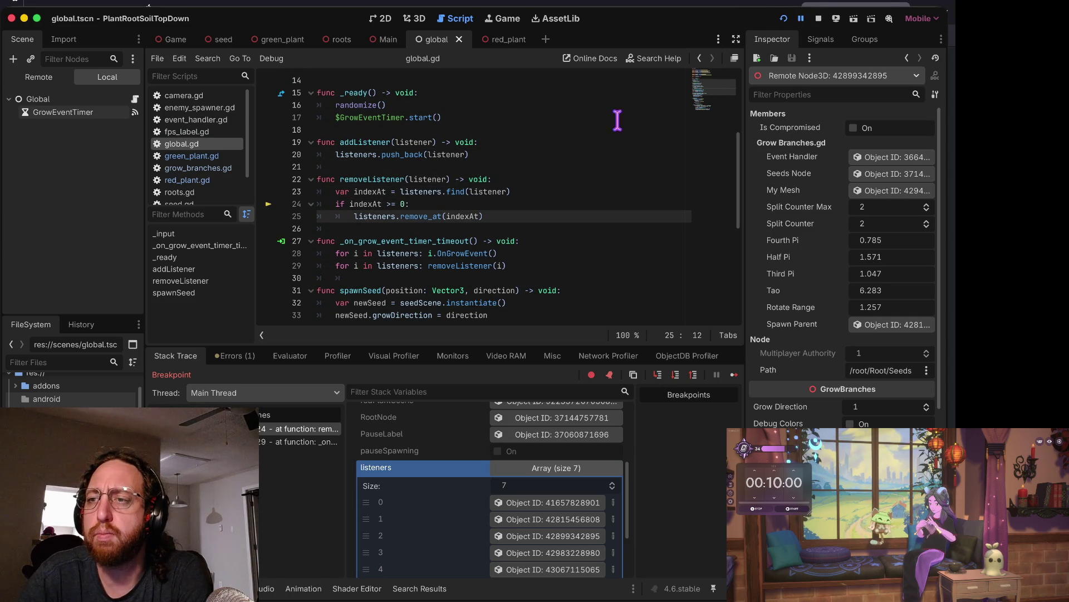
click(819, 19)
key(super+b)
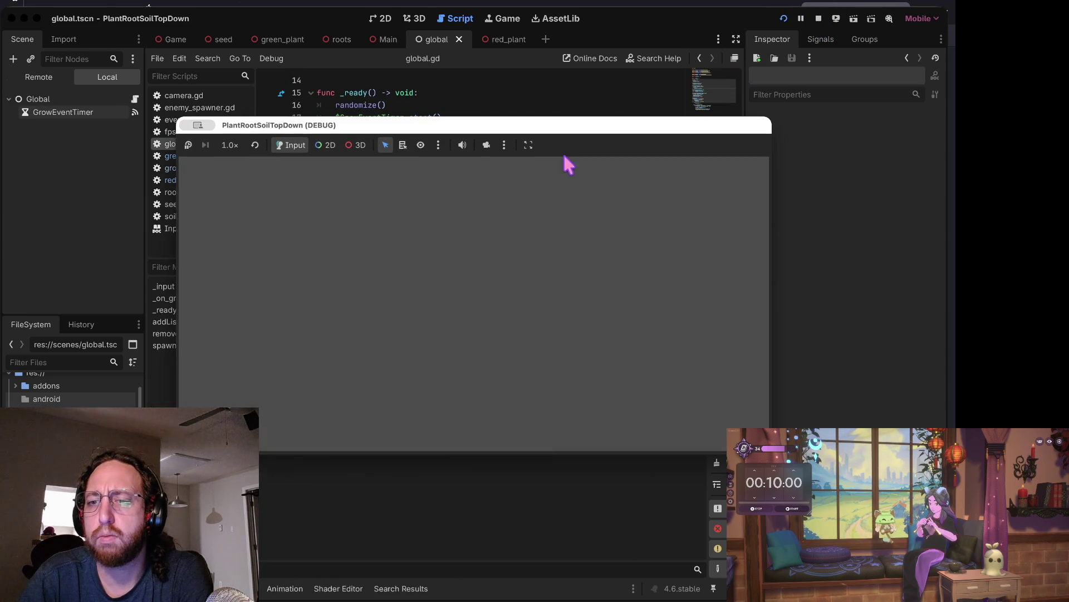
Click three spots in the running game to test plant growth
click(401, 335)
click(495, 337)
click(386, 341)
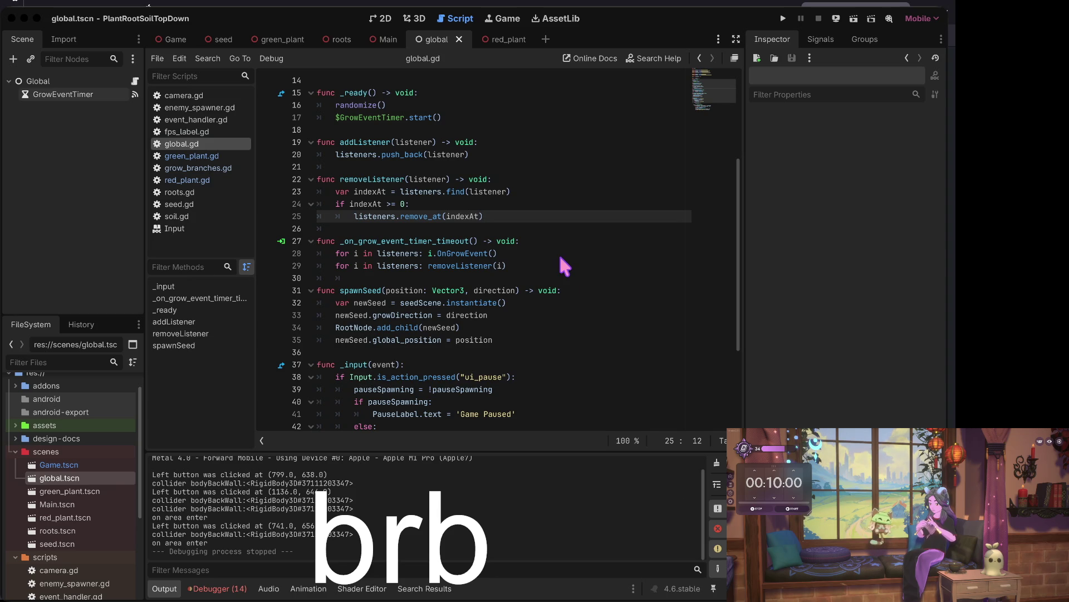
key(super+shift+4)
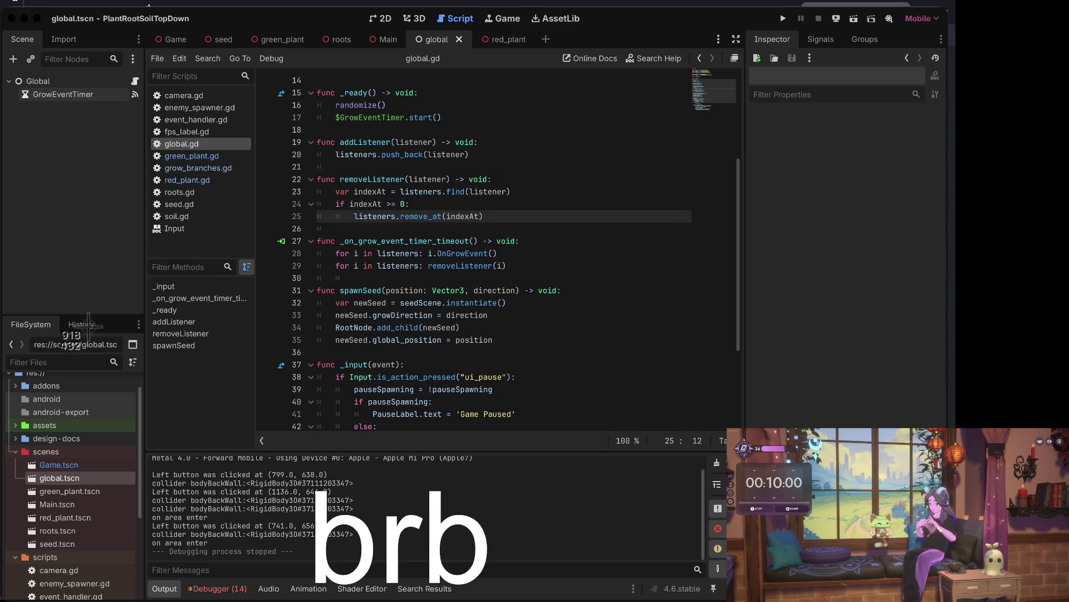
key(Escape)
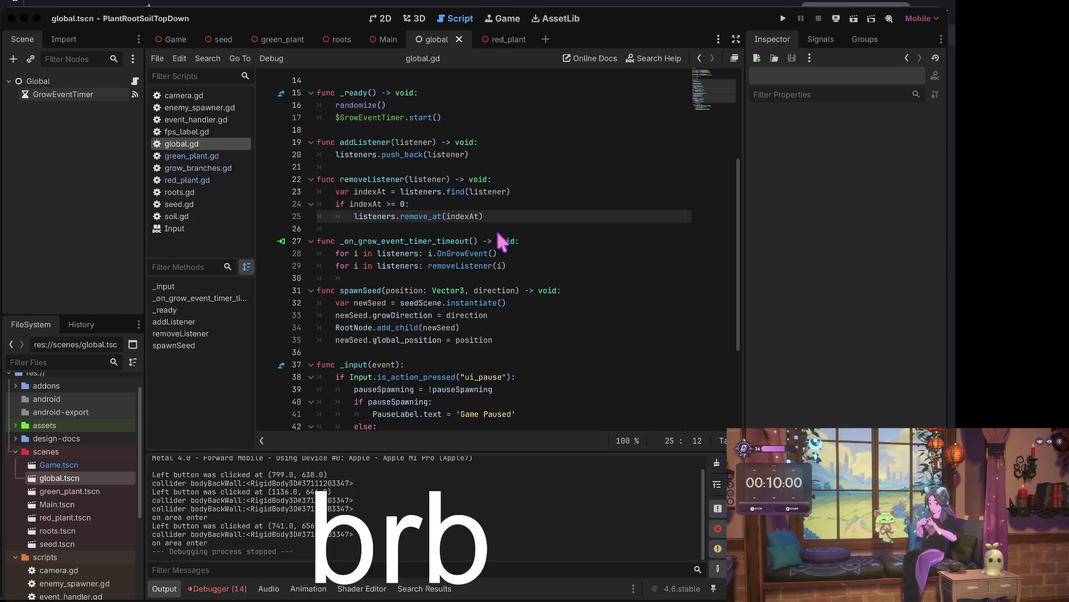